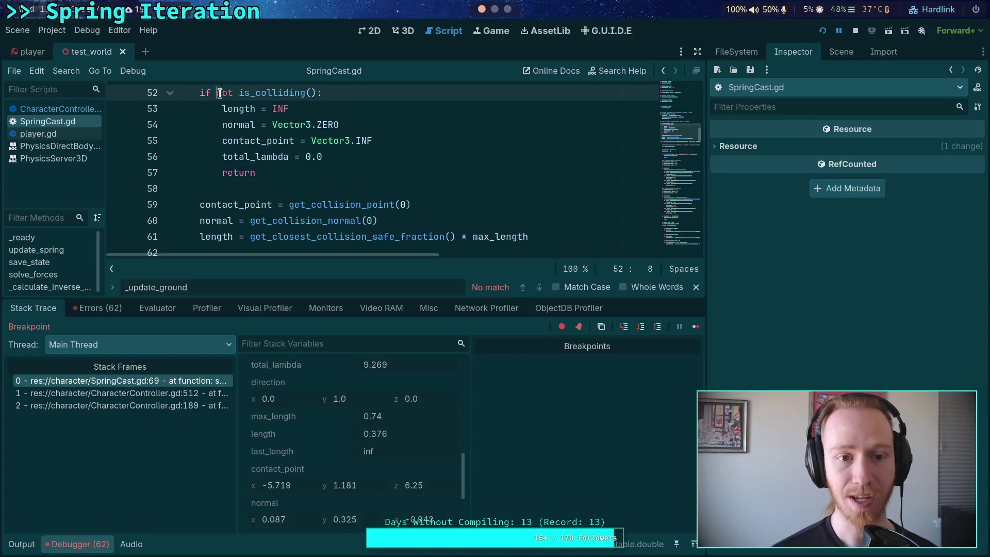
Review the paused SpringCast.gd code around line 53
{"action": "left_click", "coordinate": [236, 108]}
{"action": "scroll", "coordinate": [294, 142], "scroll_direction": "up", "scroll_amount": 2}
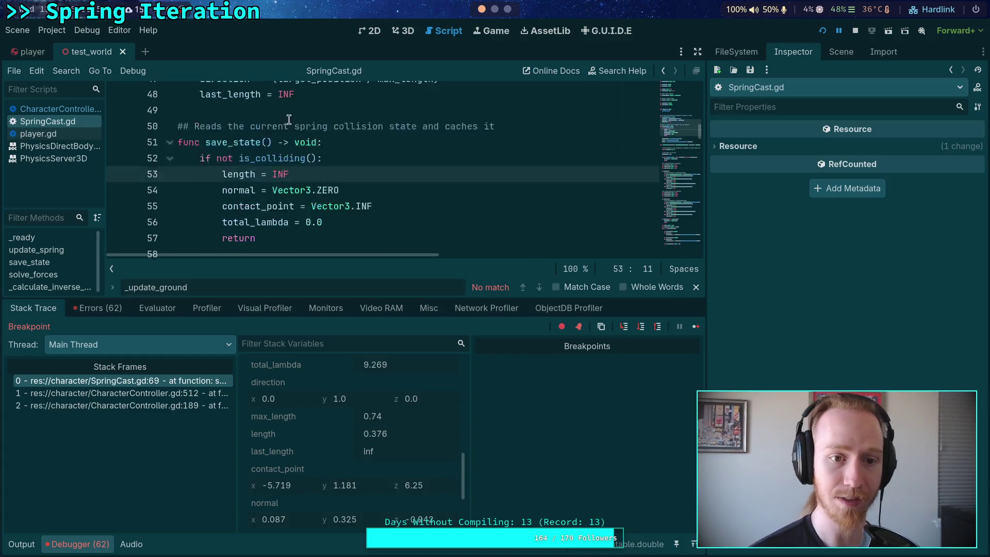
{"action": "scroll", "coordinate": [313, 186], "scroll_direction": "down", "scroll_amount": 1}
{"action": "mouse_move", "coordinate": [251, 140]}
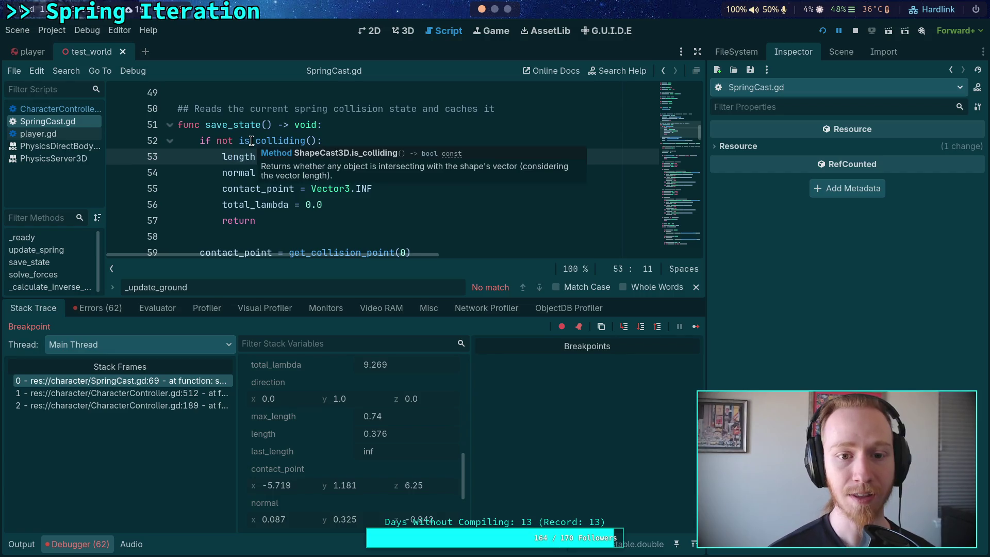
{"action": "scroll", "coordinate": [262, 227], "scroll_direction": "down", "scroll_amount": 5}
{"action": "mouse_move", "coordinate": [268, 223]}
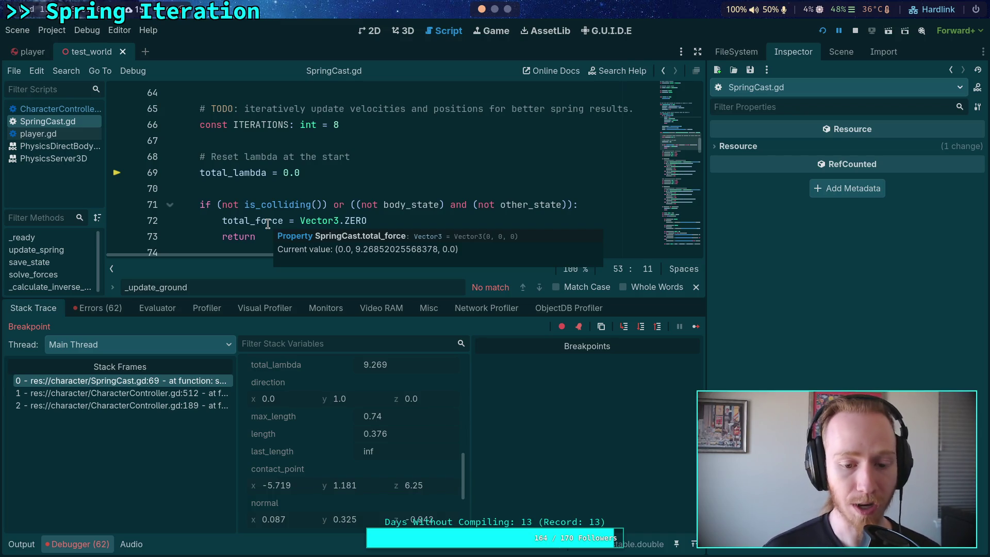
{"action": "scroll", "coordinate": [269, 223], "scroll_direction": "up", "scroll_amount": 3}
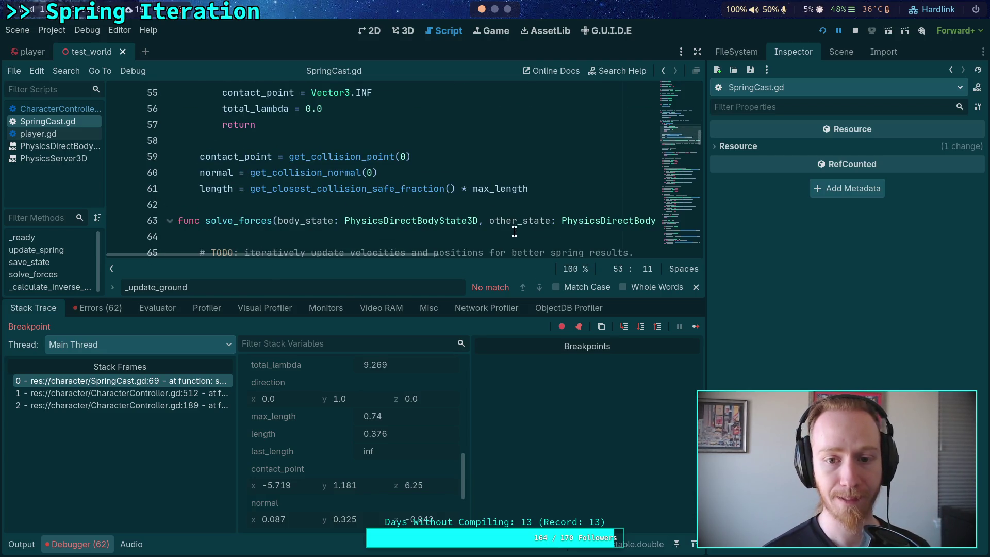
Enlarge the script editor and step the debugger out to the calling function
{"action": "mouse_move", "coordinate": [348, 296]}
{"action": "left_mouse_down"}
{"action": "mouse_move", "coordinate": [338, 443]}
{"action": "mouse_move", "coordinate": [333, 403]}
{"action": "left_mouse_up"}
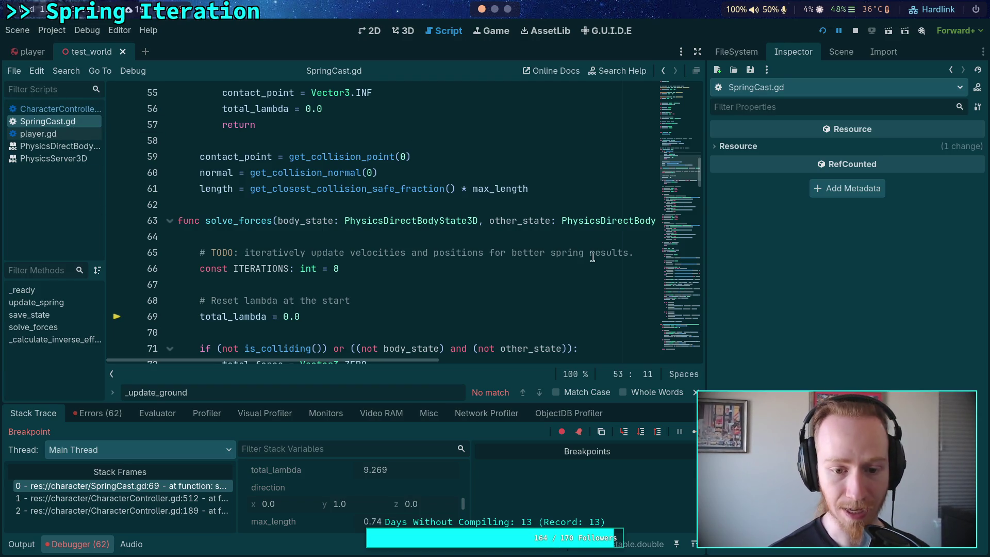
{"action": "scroll", "coordinate": [320, 319], "scroll_direction": "up", "scroll_amount": 2}
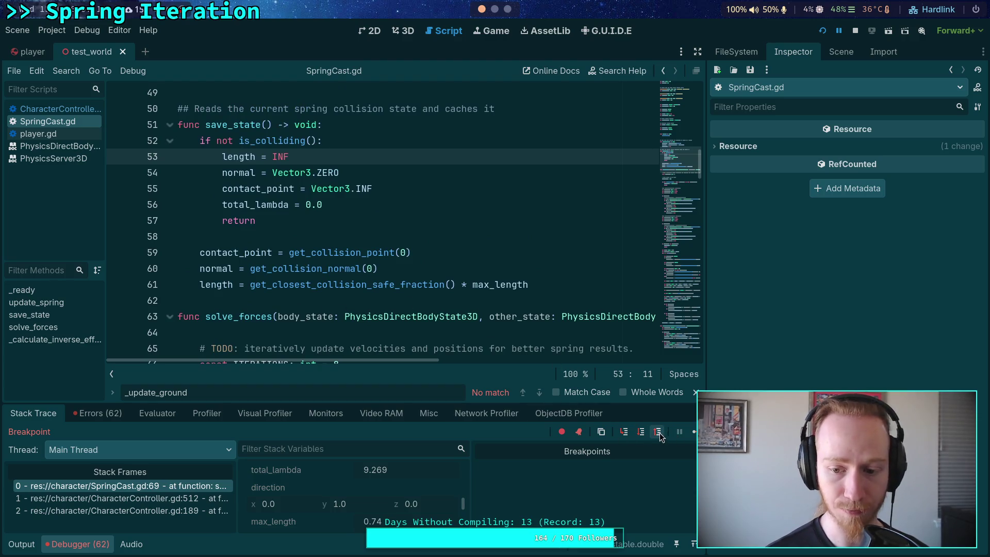
{"action": "left_click", "coordinate": [659, 433]}
Scroll up to _update_ground and place the cursor on lines 464–466
{"action": "scroll", "coordinate": [481, 317], "scroll_direction": "up", "scroll_amount": 7}
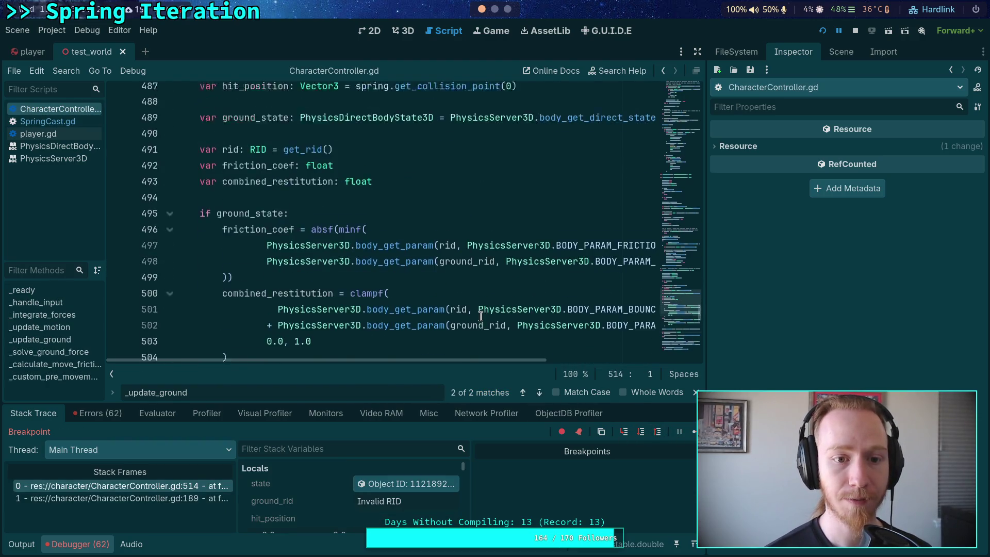
{"action": "scroll", "coordinate": [481, 316], "scroll_direction": "up", "scroll_amount": 4}
{"action": "scroll", "coordinate": [457, 322], "scroll_direction": "up", "scroll_amount": 9}
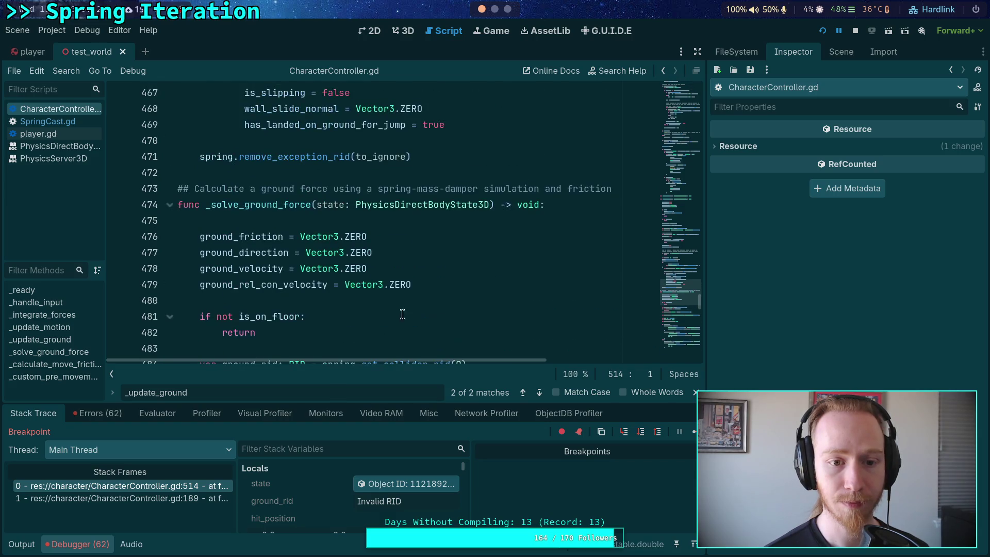
{"action": "scroll", "coordinate": [312, 292], "scroll_direction": "up", "scroll_amount": 3}
{"action": "scroll", "coordinate": [291, 256], "scroll_direction": "down", "scroll_amount": 4}
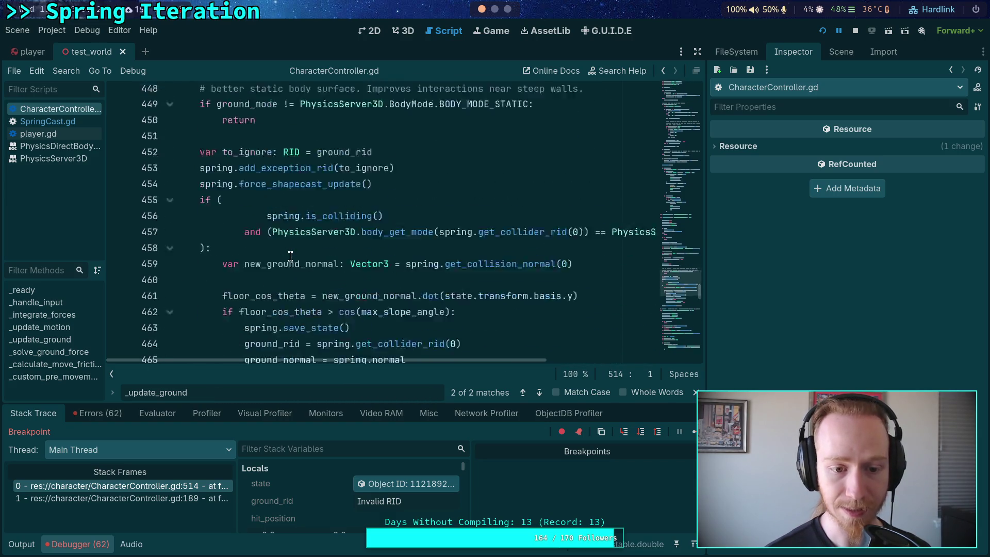
{"action": "left_click", "coordinate": [328, 284]}
{"action": "scroll", "coordinate": [288, 263], "scroll_direction": "down", "scroll_amount": 2}
{"action": "scroll", "coordinate": [303, 252], "scroll_direction": "up", "scroll_amount": 1}
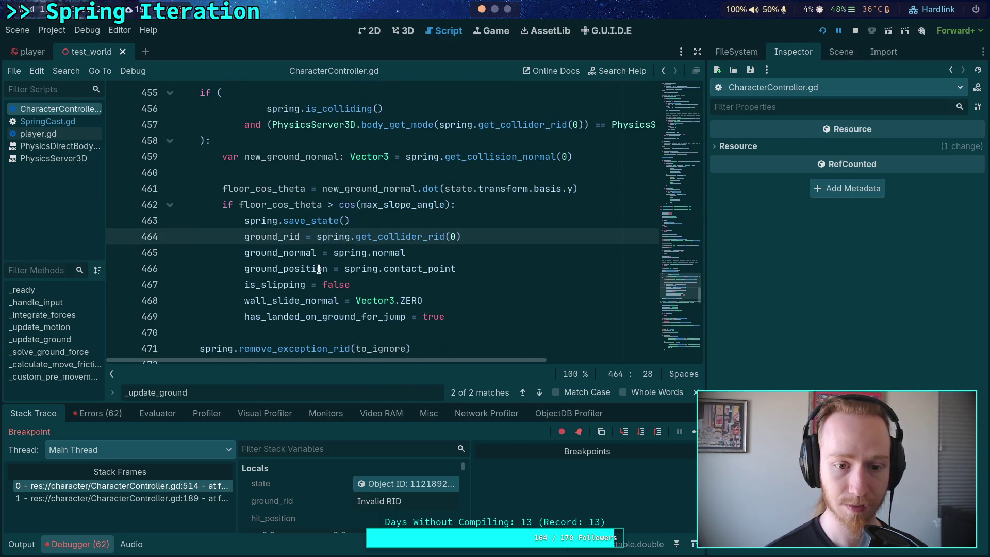
{"action": "left_click", "coordinate": [329, 264]}
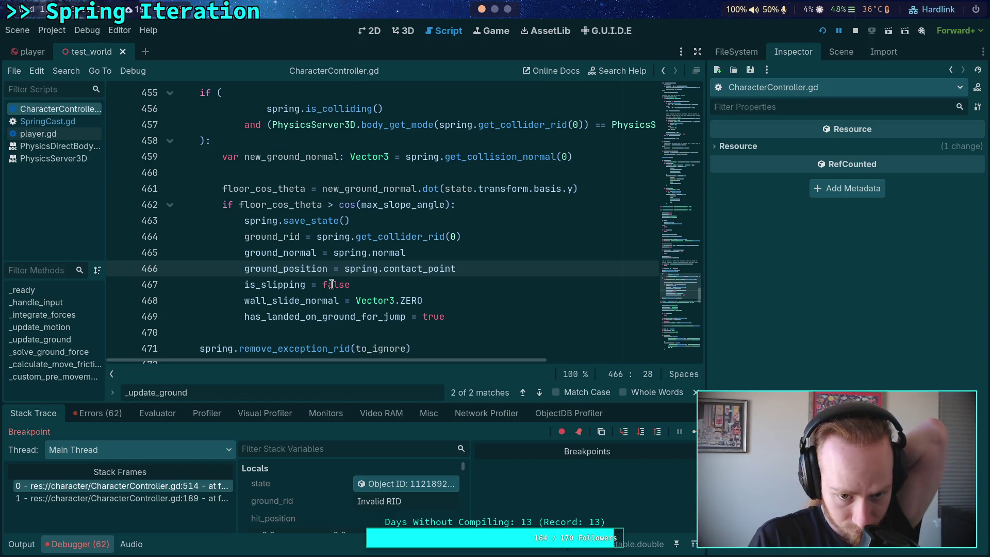
Highlight the is_on_floor occurrences and collapse the Debugger panel
{"action": "scroll", "coordinate": [332, 284], "scroll_direction": "up", "scroll_amount": 9}
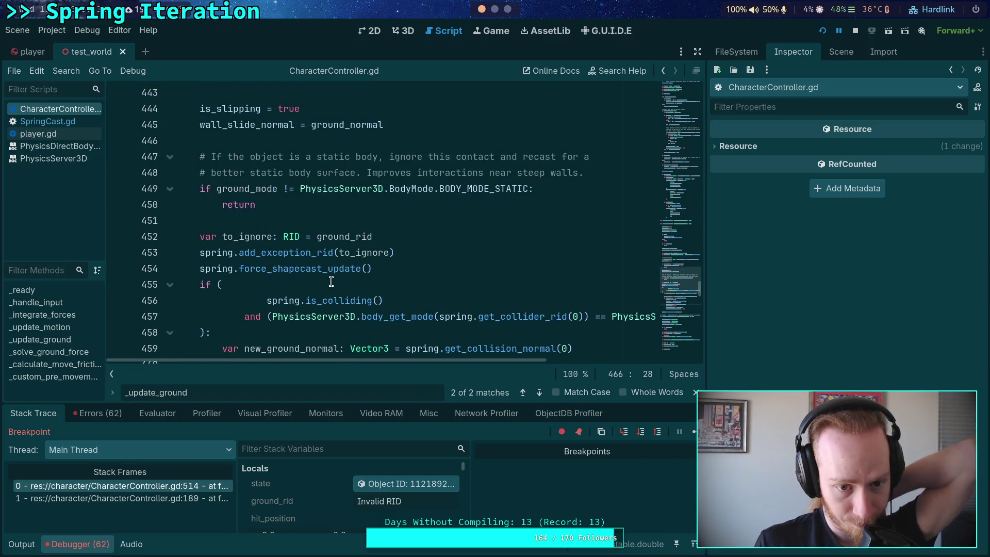
{"action": "scroll", "coordinate": [332, 281], "scroll_direction": "up", "scroll_amount": 5}
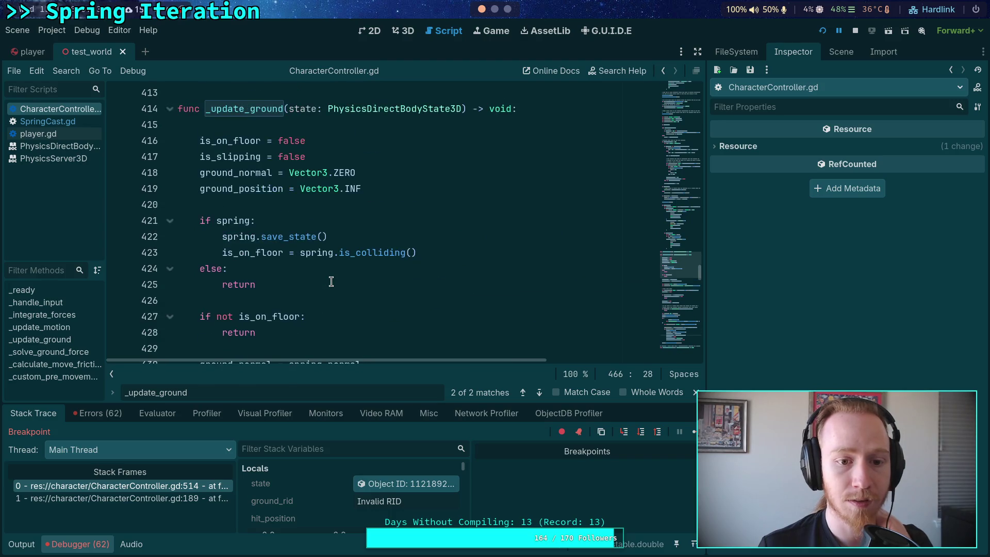
{"action": "double_click", "coordinate": [269, 253]}
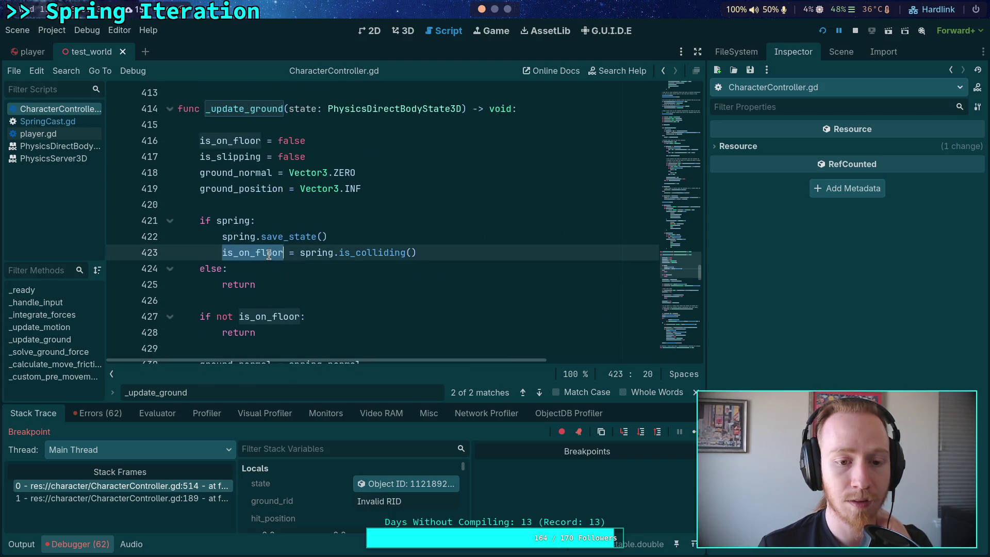
{"action": "left_click", "coordinate": [82, 544]}
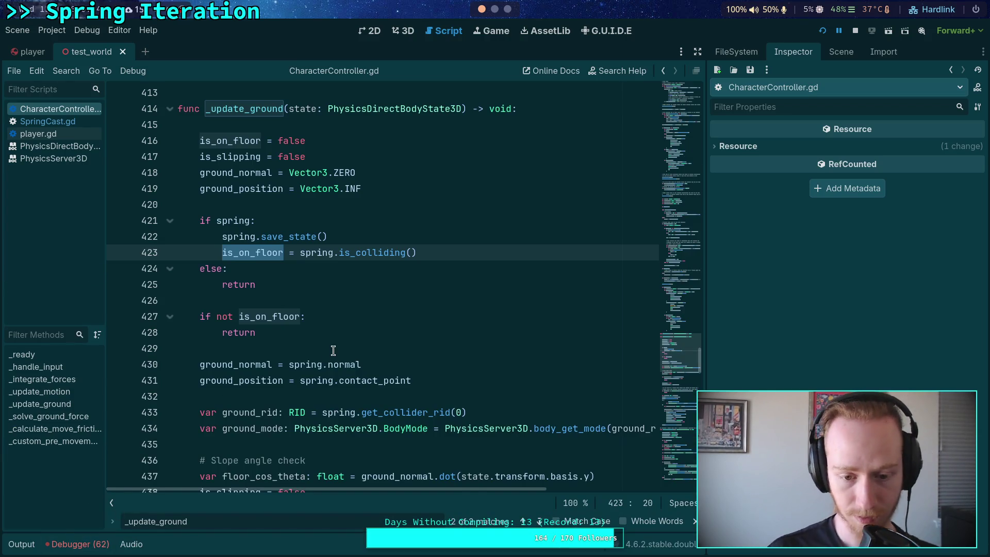
Highlight where ground_normal, ground_position and ground_mode are used in _update_ground
{"action": "scroll", "coordinate": [333, 352], "scroll_direction": "down", "scroll_amount": 1}
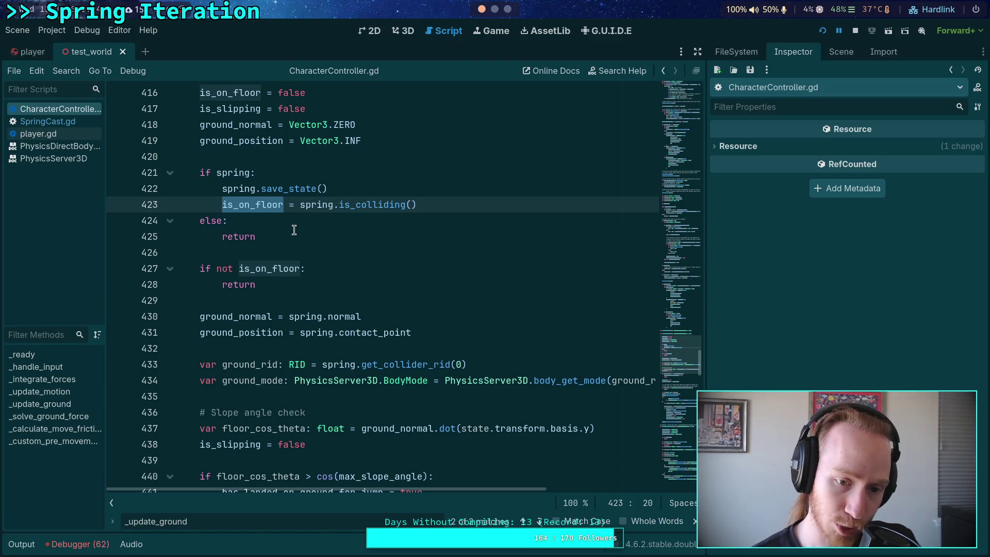
{"action": "double_click", "coordinate": [255, 316]}
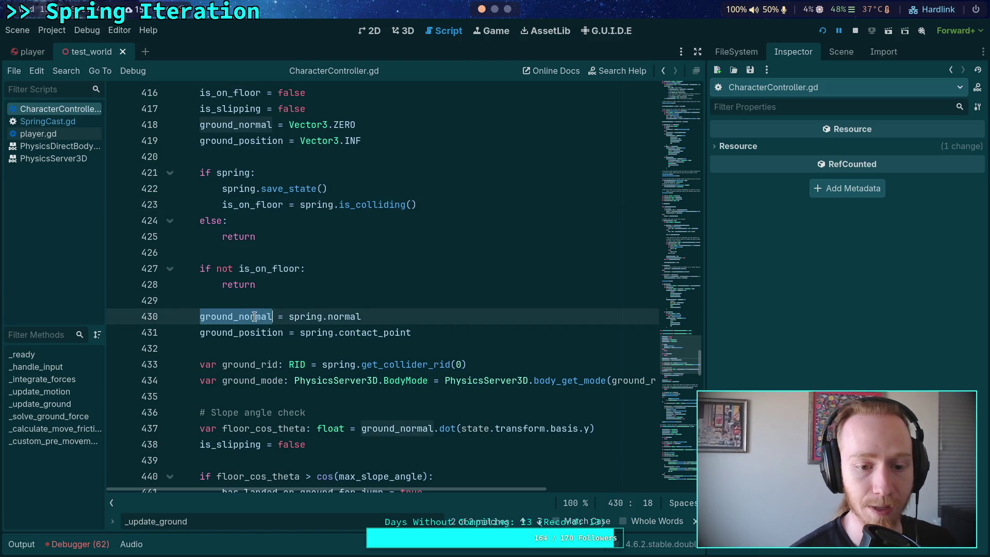
{"action": "double_click", "coordinate": [256, 332]}
{"action": "scroll", "coordinate": [257, 319], "scroll_direction": "down", "scroll_amount": 2}
{"action": "double_click", "coordinate": [251, 269]}
{"action": "double_click", "coordinate": [249, 285]}
Move through lines 454–462 to inspect the slope check
{"action": "scroll", "coordinate": [363, 351], "scroll_direction": "down", "scroll_amount": 3}
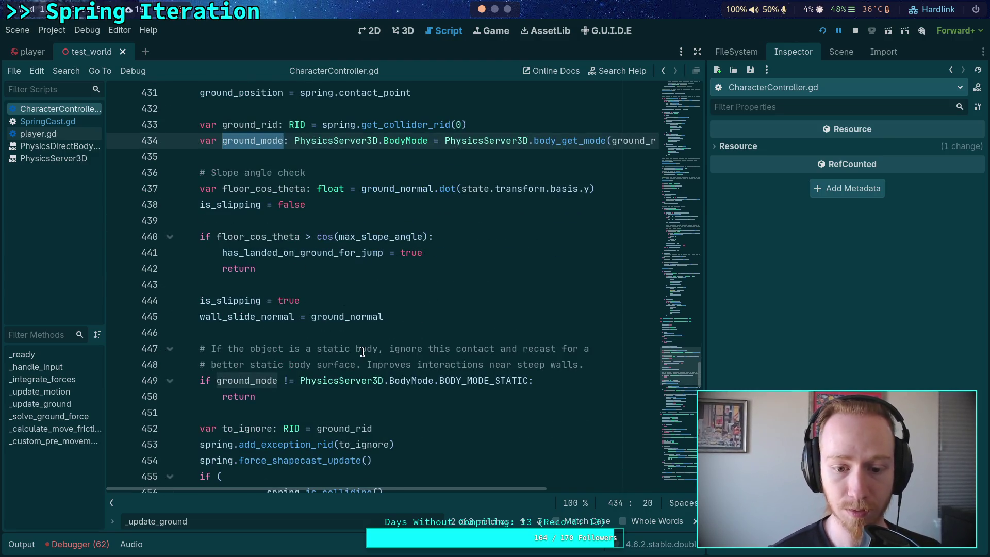
{"action": "scroll", "coordinate": [432, 337], "scroll_direction": "down", "scroll_amount": 5}
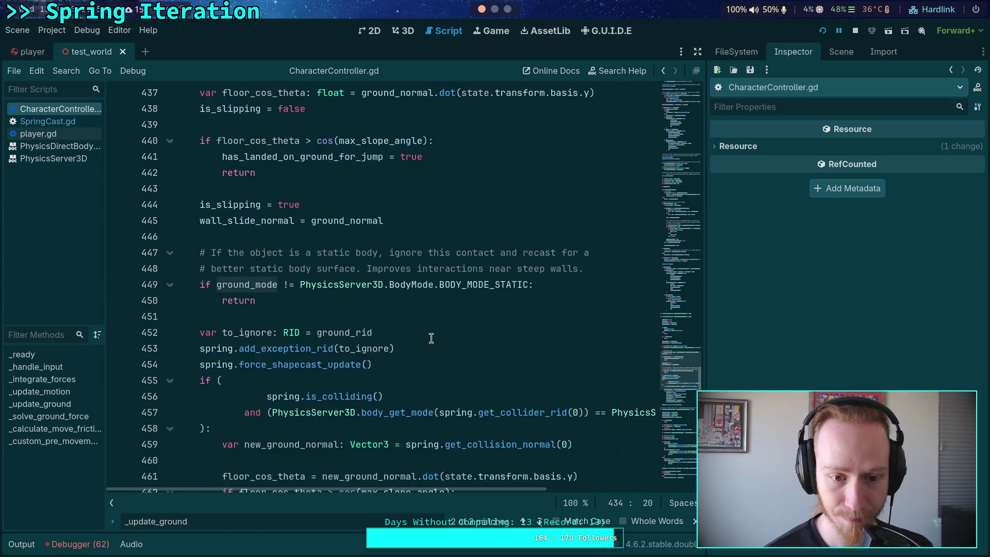
{"action": "left_click", "coordinate": [431, 338]}
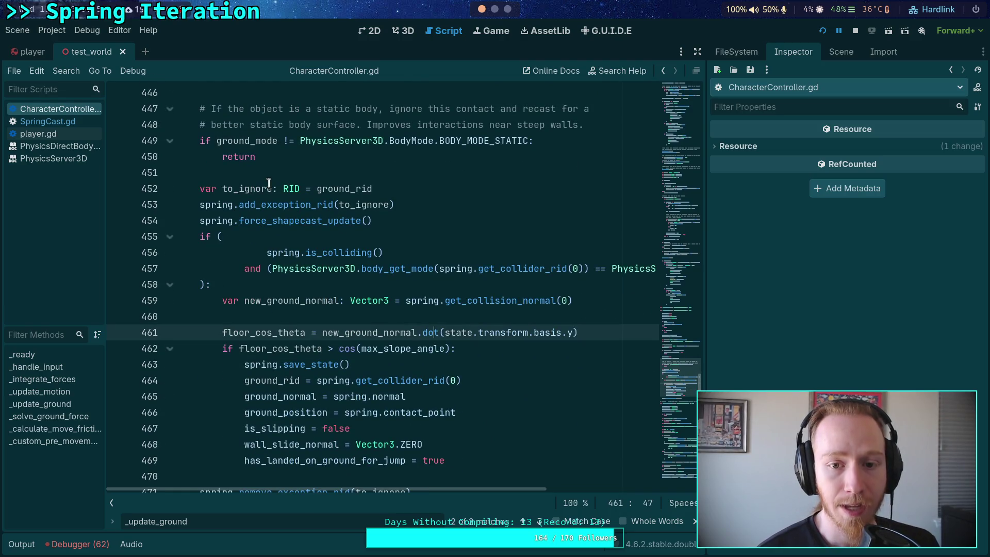
{"action": "left_click", "coordinate": [276, 220]}
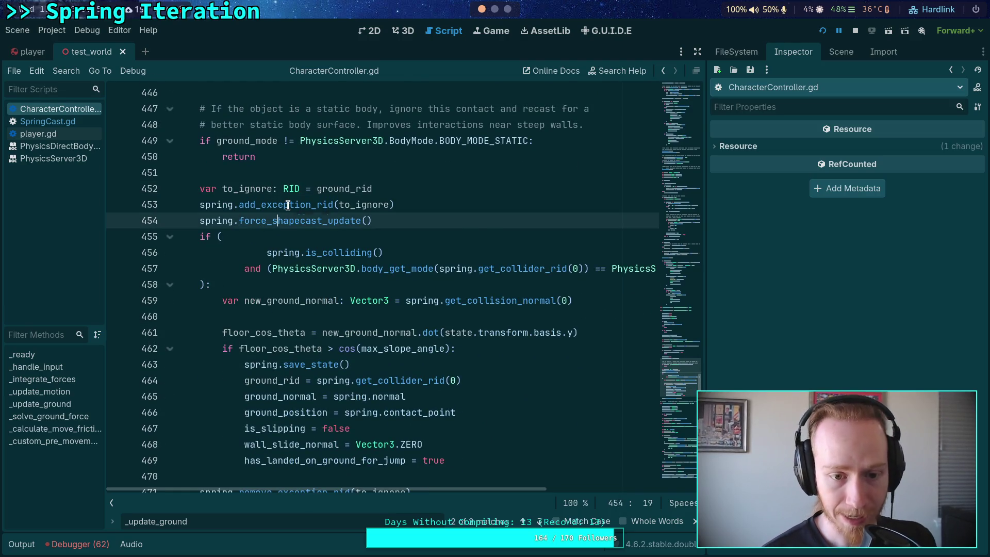
{"action": "scroll", "coordinate": [288, 204], "scroll_direction": "down", "scroll_amount": 1}
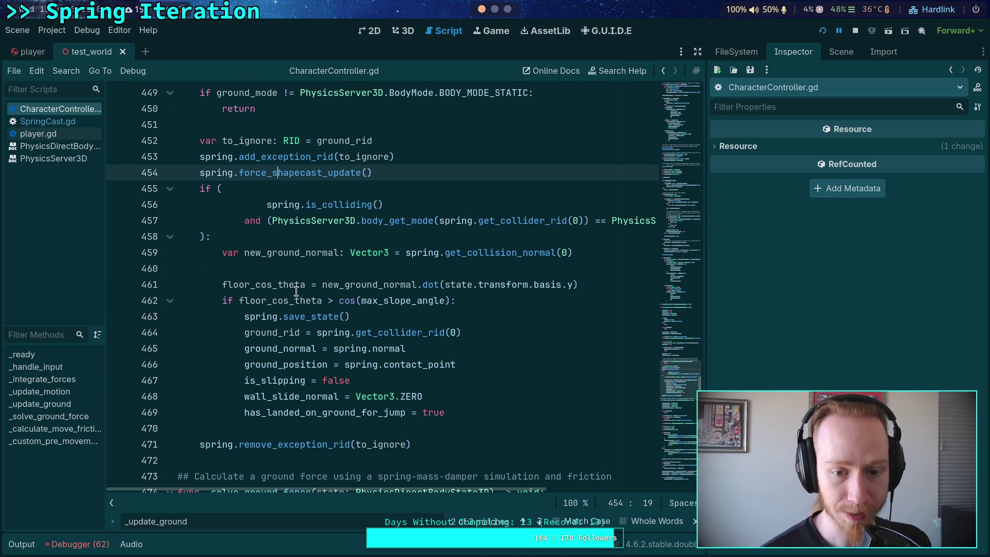
{"action": "type", "text": ")"}
{"action": "left_click", "coordinate": [274, 300]}
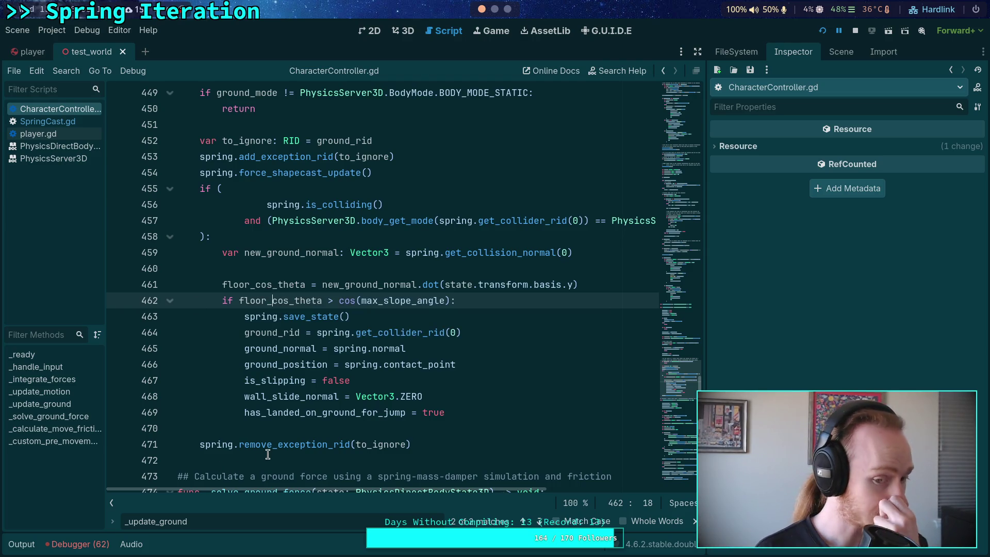
Widen the script editor over the Inspector dock and stop the running project
{"action": "left_click", "coordinate": [491, 418]}
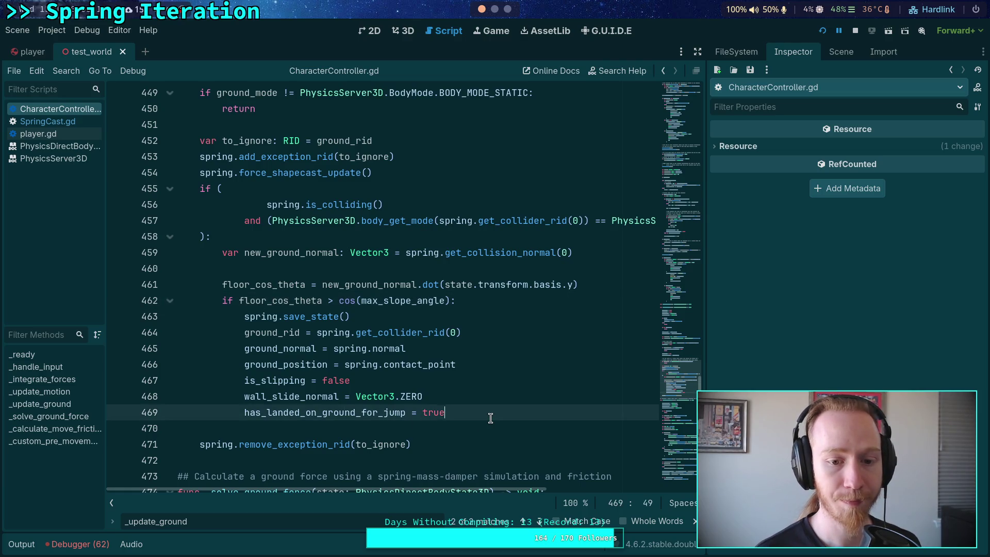
{"action": "left_click", "coordinate": [409, 321]}
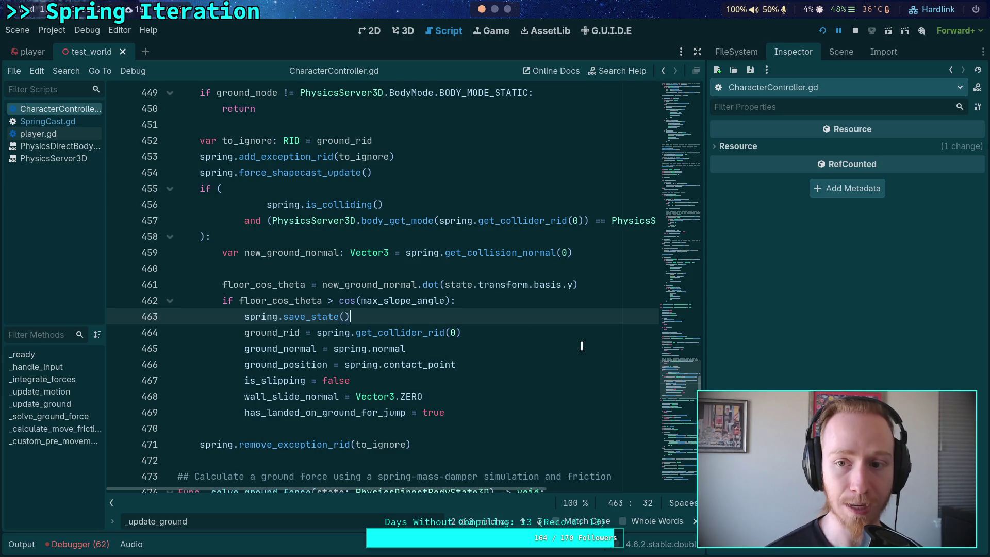
{"action": "left_click_drag", "start_coordinate": [709, 246], "coordinate": [807, 192]}
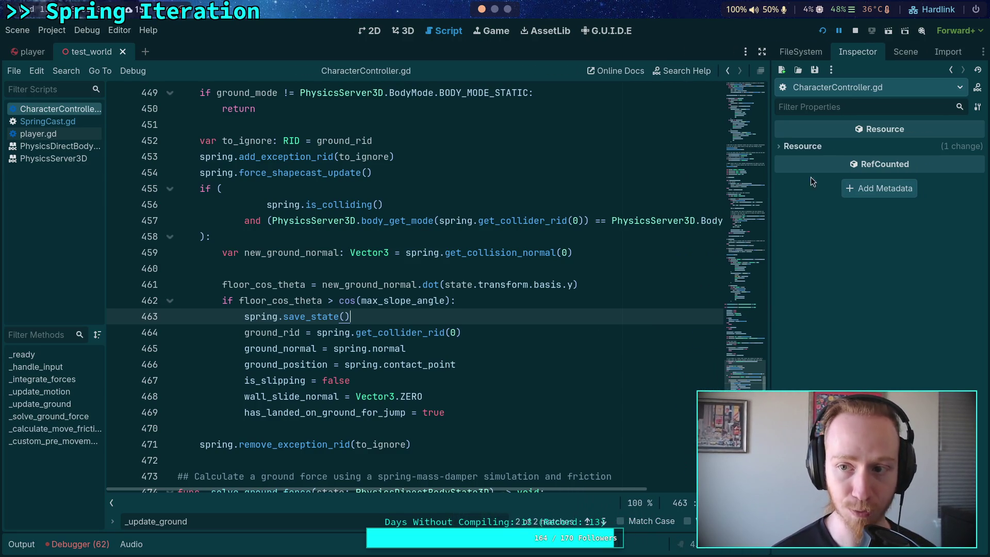
{"action": "left_click", "coordinate": [856, 31]}
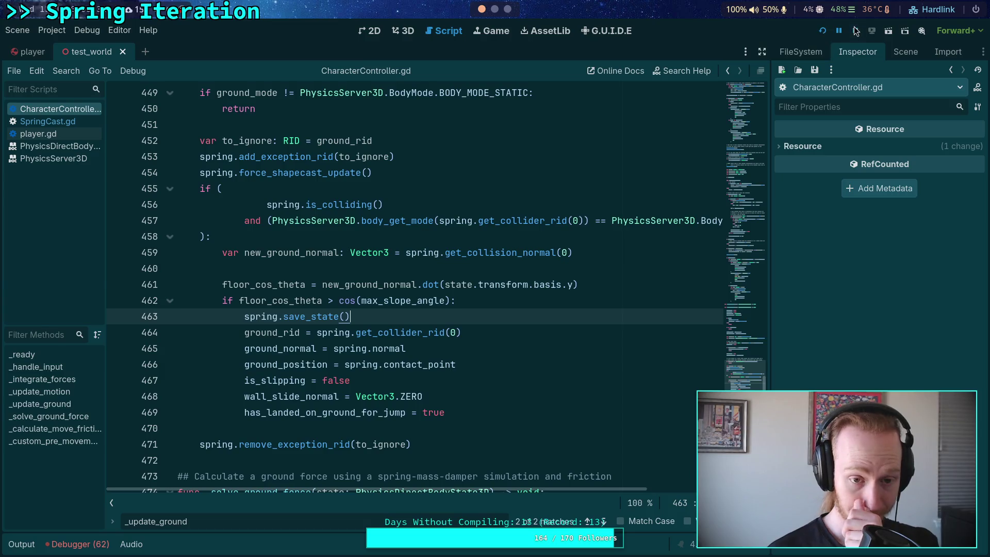
Open SpringCast.gd and add a new line after the normal declaration
{"action": "left_click", "coordinate": [101, 547]}
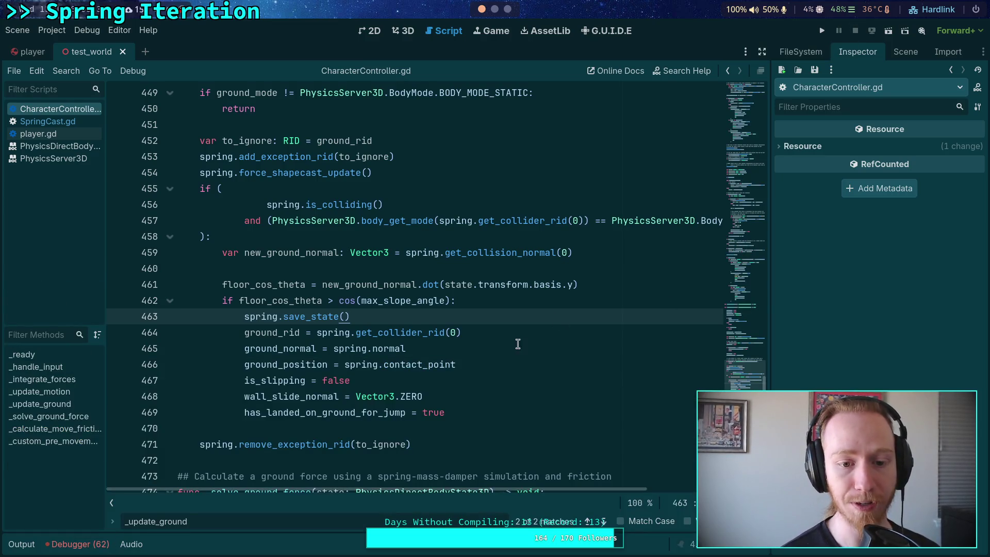
{"action": "left_click", "coordinate": [300, 317], "text": "ctrl"}
{"action": "scroll", "coordinate": [401, 313], "scroll_direction": "up", "scroll_amount": 2}
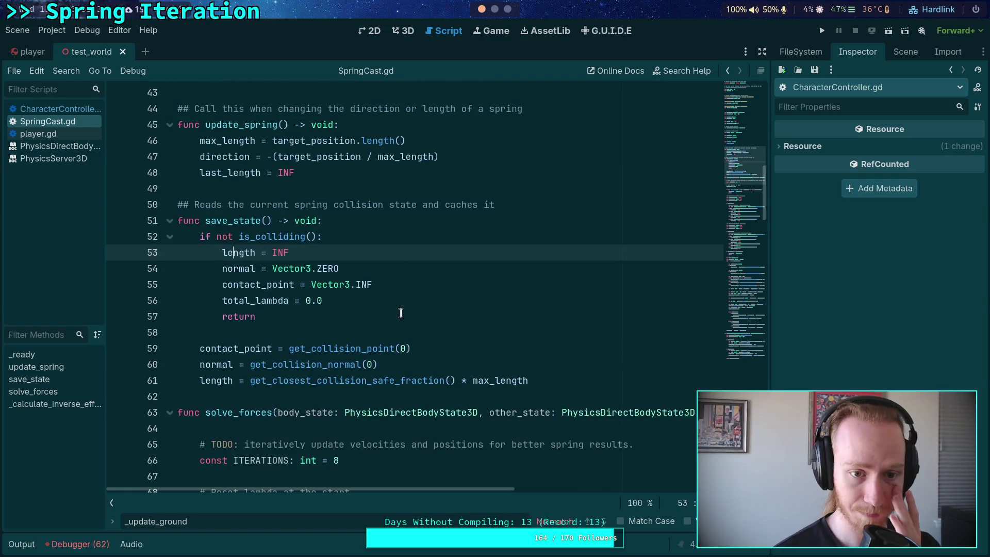
{"action": "scroll", "coordinate": [414, 345], "scroll_direction": "up", "scroll_amount": 6}
{"action": "scroll", "coordinate": [392, 333], "scroll_direction": "up", "scroll_amount": 2}
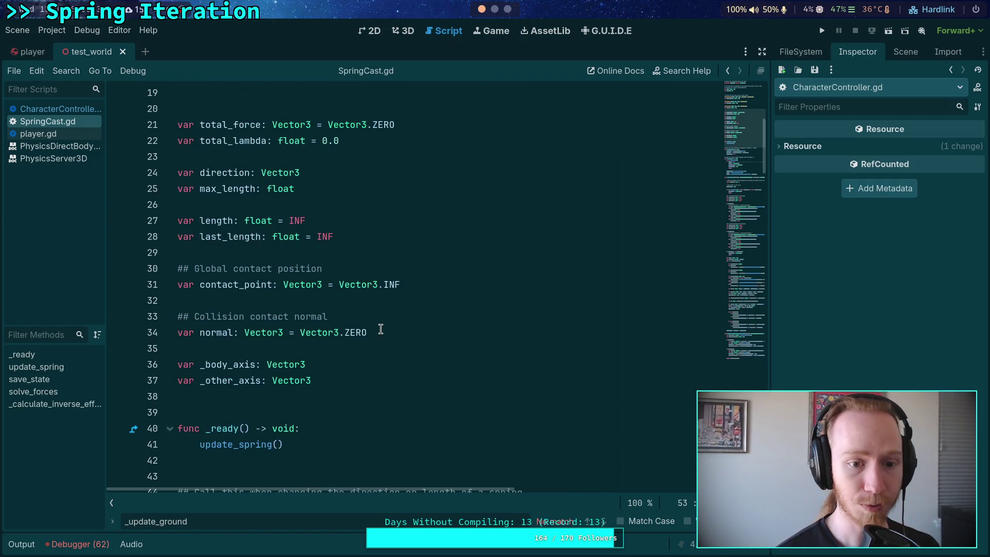
{"action": "left_click", "coordinate": [435, 333]}
{"action": "key", "text": "Return"}
{"action": "key", "text": "Return"}
Declare var body_mode with type PhysicsServer3D.BodyMode
{"action": "type", "text": "var "}
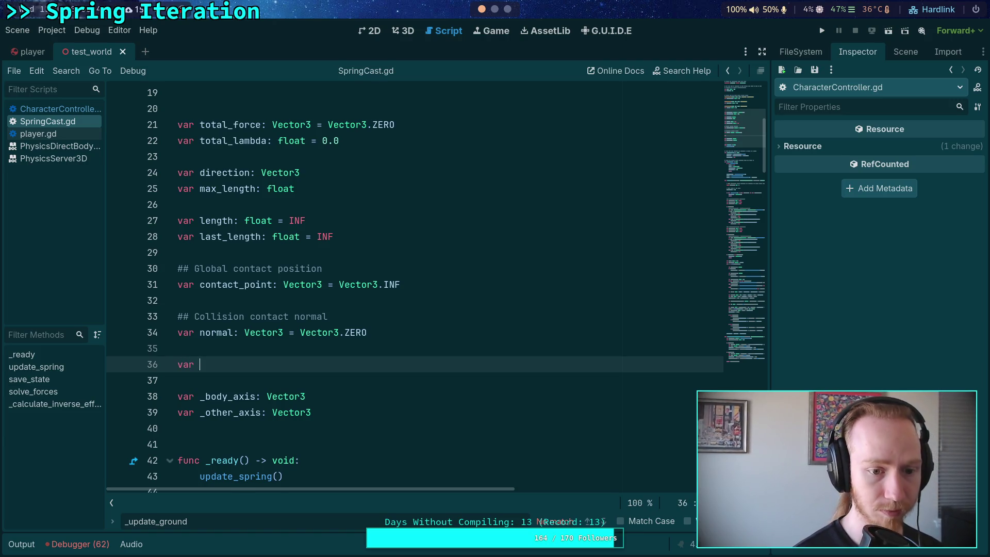
{"action": "type", "text": "modbody_mode"}
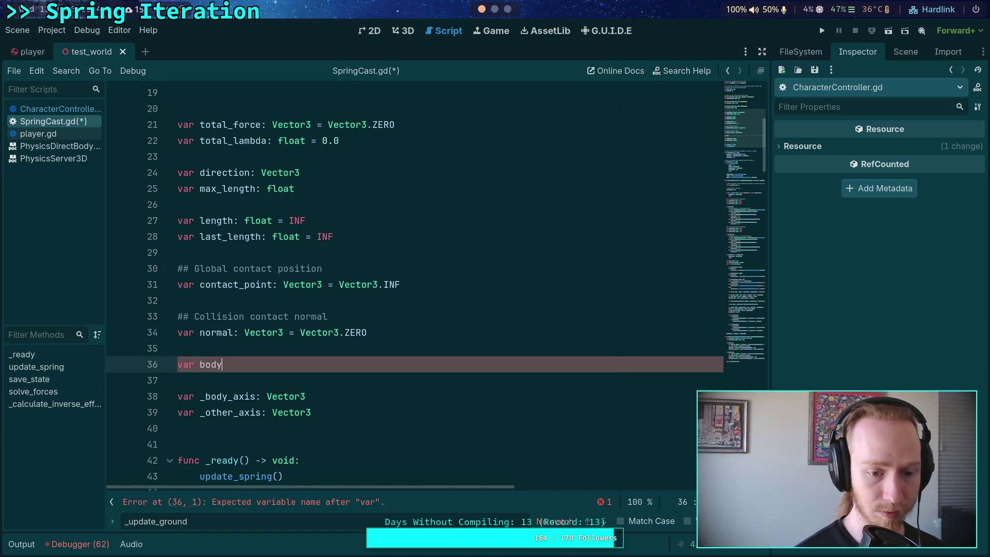
{"action": "type", "text": "Physics"}
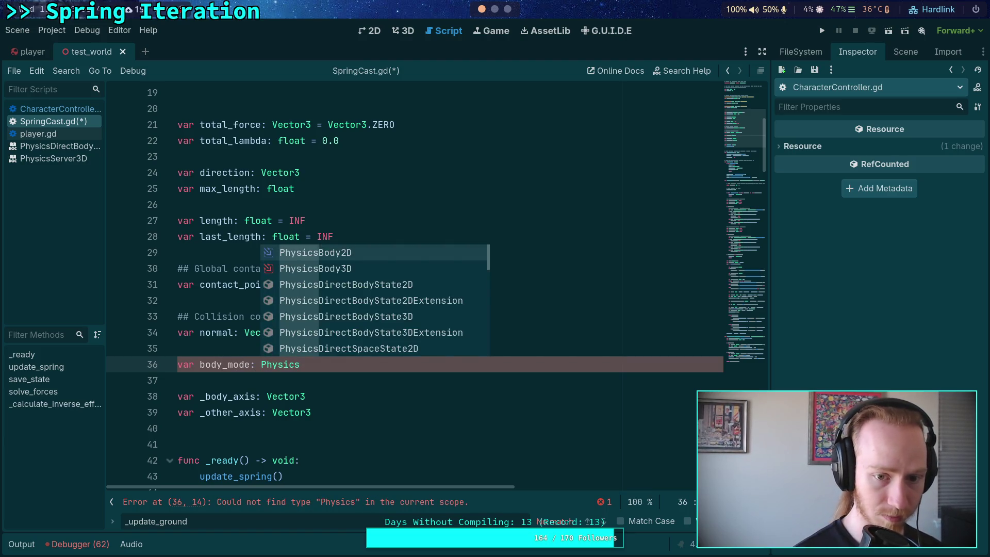
{"action": "type", "text": "Se3"}
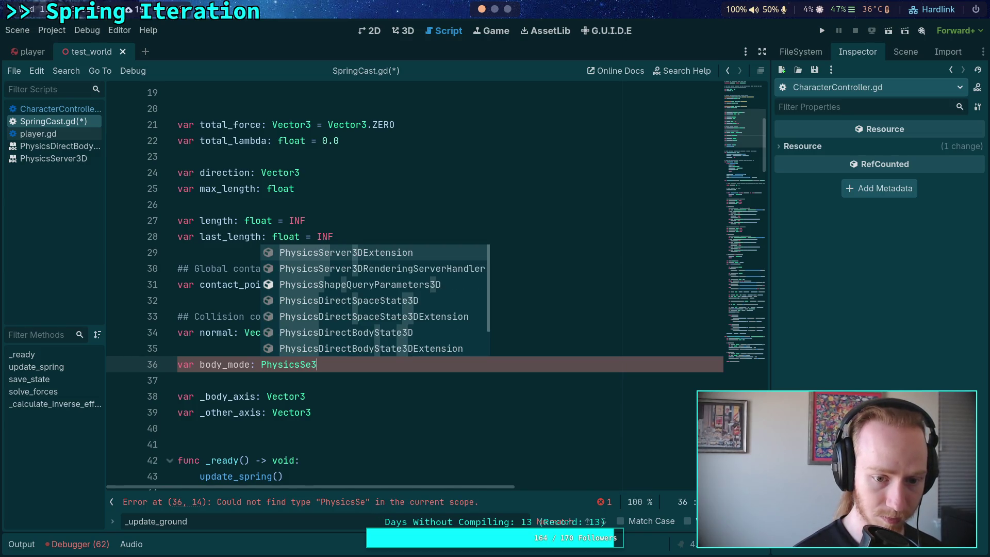
{"action": "key", "text": "BackSpace"}
{"action": "key", "text": "BackSpace"}
{"action": "key", "text": "BackSpace"}
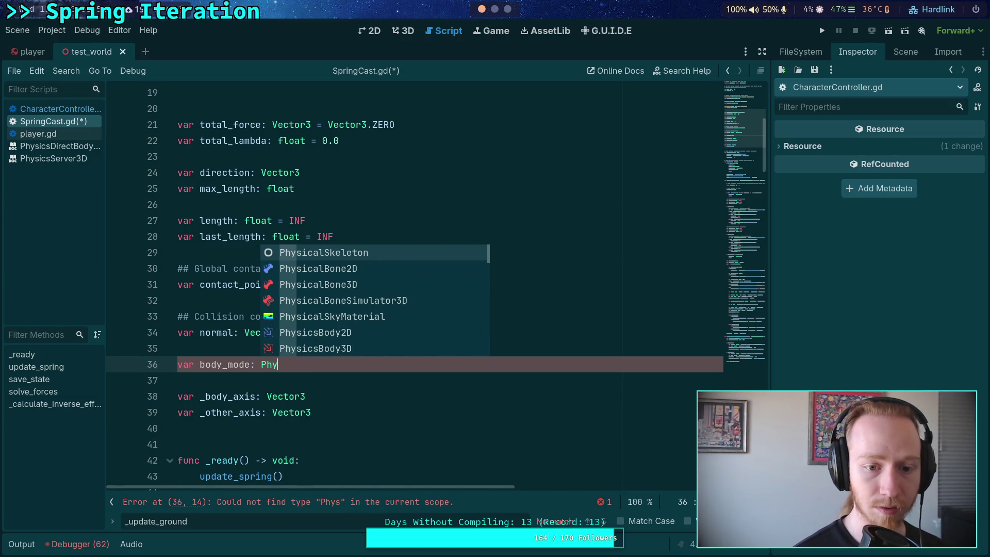
{"action": "type", "text": "Ser43"}
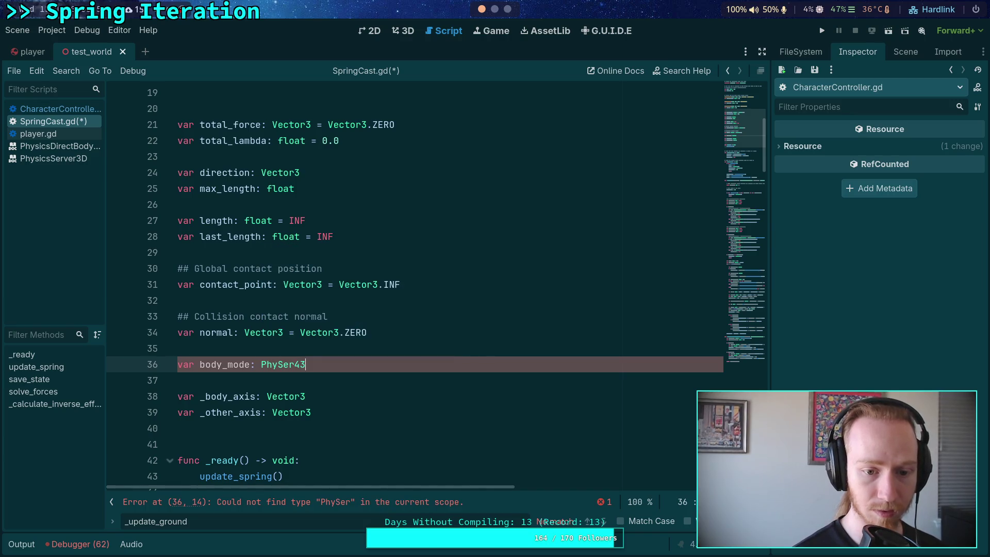
{"action": "key", "text": "BackSpace"}
{"action": "key", "text": "BackSpace"}
{"action": "type", "text": "3d"}
{"action": "key", "text": "Return"}
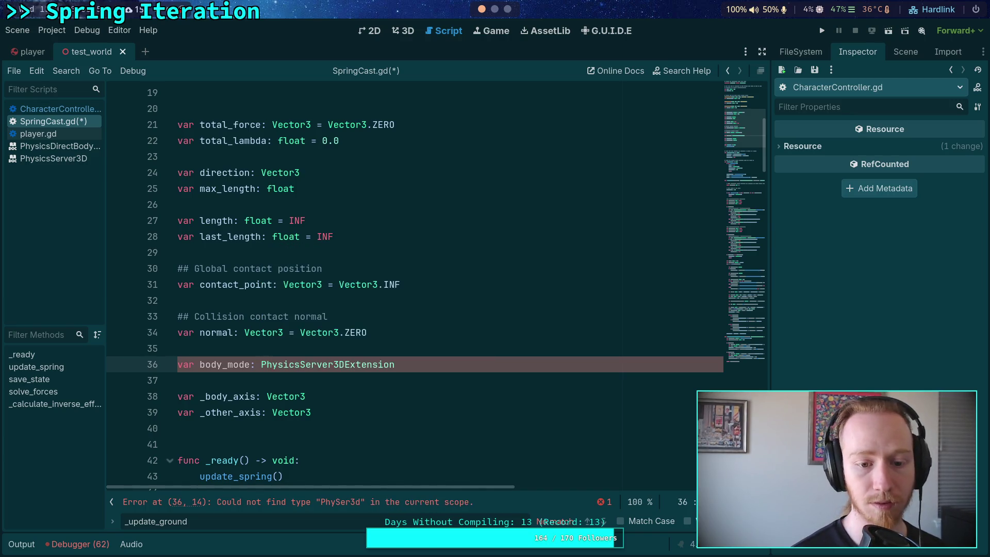
{"action": "key", "text": "BackSpace"}
{"action": "key", "text": "BackSpace"}
{"action": "key", "text": "BackSpace"}
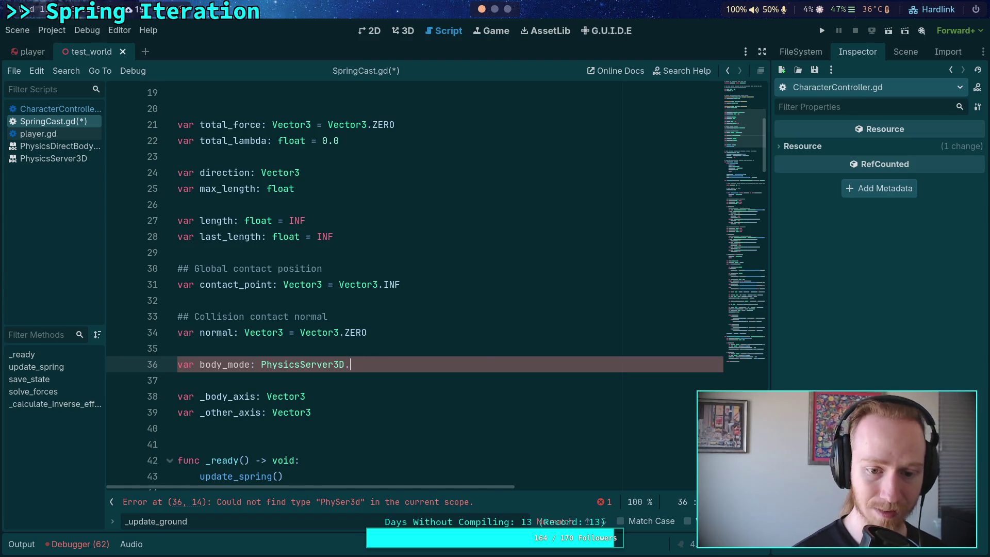
{"action": "type", "text": ".BodyM"}
{"action": "key", "text": "Return"}
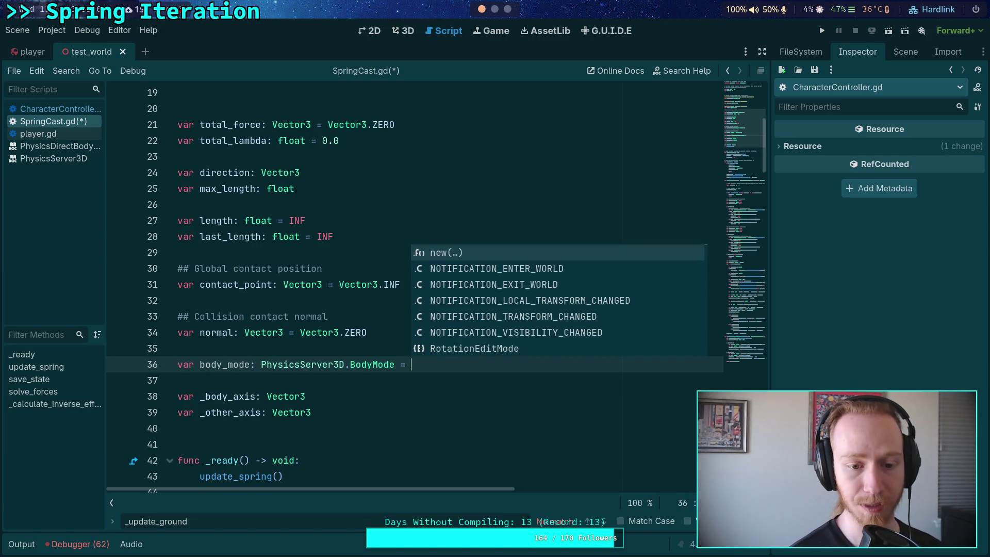
Try a BODY_MODE default value, then fall back to a placeholder 0
{"action": "type", "text": "PhysicsSer"}
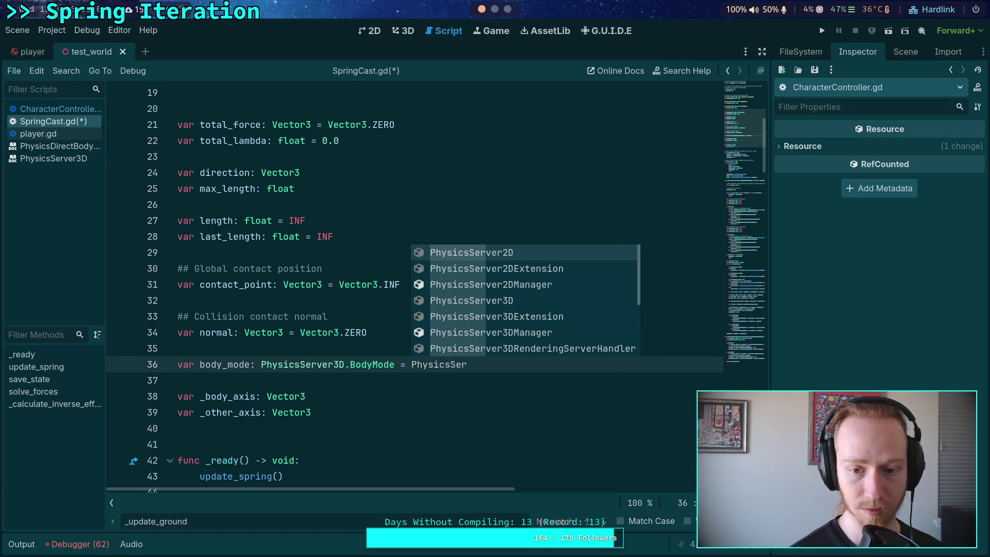
{"action": "key", "text": "Down"}
{"action": "key", "text": "Down"}
{"action": "key", "text": "Down"}
{"action": "key", "text": "Return"}
{"action": "type", "text": "BOD"}
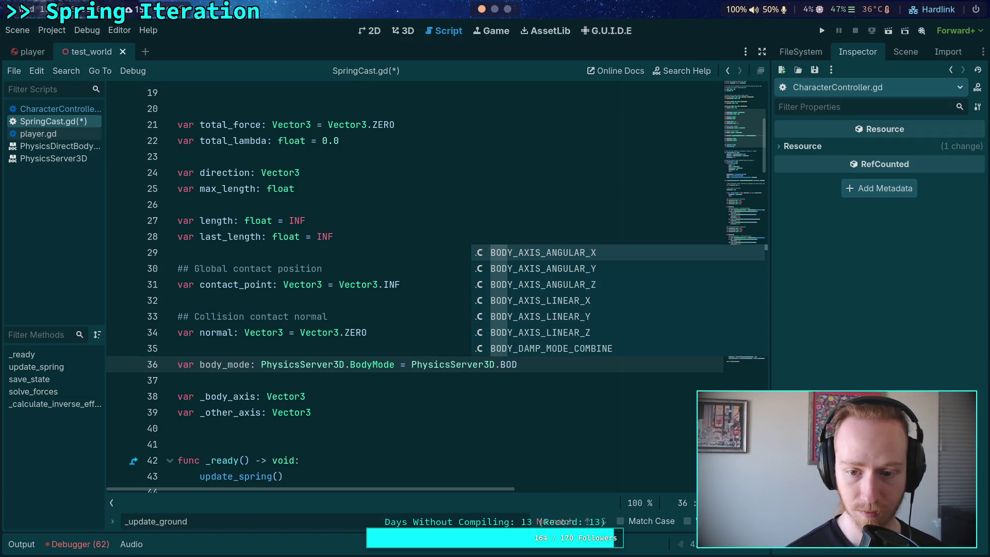
{"action": "type", "text": "Y_MODE"}
{"action": "key", "text": "BackSpace"}
{"action": "key", "text": "BackSpace"}
{"action": "key", "text": "BackSpace"}
{"action": "type", "text": "W"}
{"action": "key", "text": "BackSpace"}
{"action": "type", "text": "ODE"}
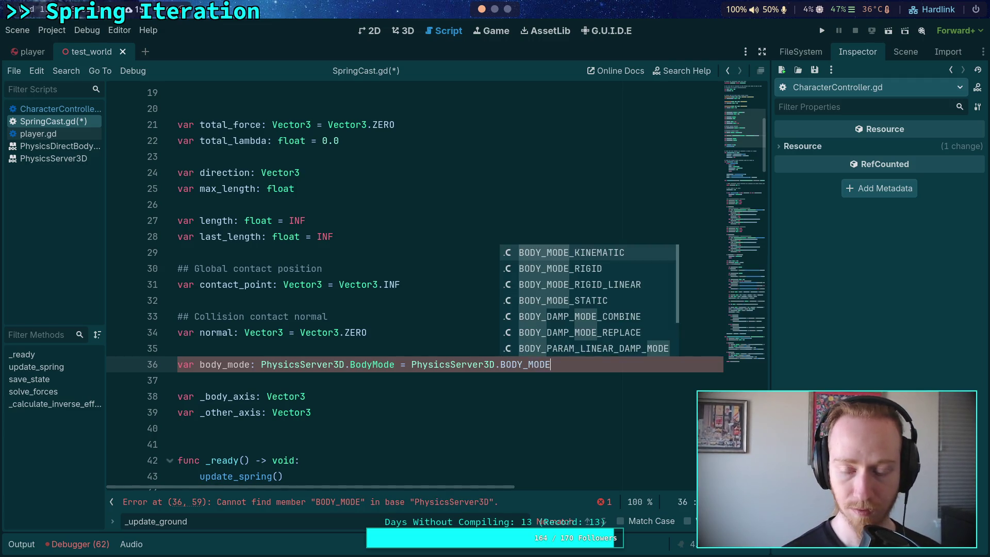
{"action": "key", "text": "Down"}
{"action": "key", "text": "Down"}
{"action": "key", "text": "Down"}
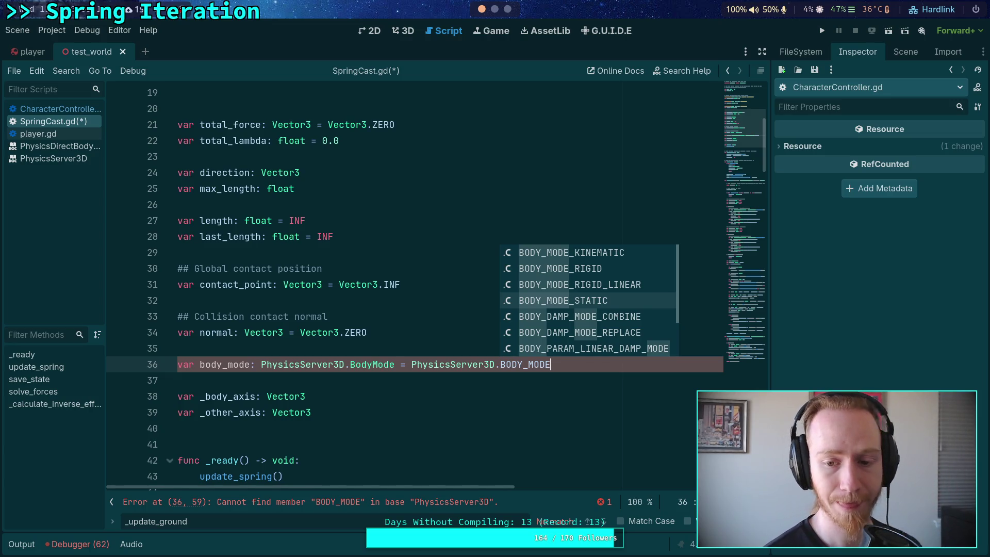
{"action": "key", "text": "BackSpace"}
{"action": "key", "text": "BackSpace"}
{"action": "key", "text": "BackSpace"}
{"action": "key", "text": "BackSpace"}
{"action": "key", "text": "BackSpace"}
{"action": "key", "text": "BackSpace"}
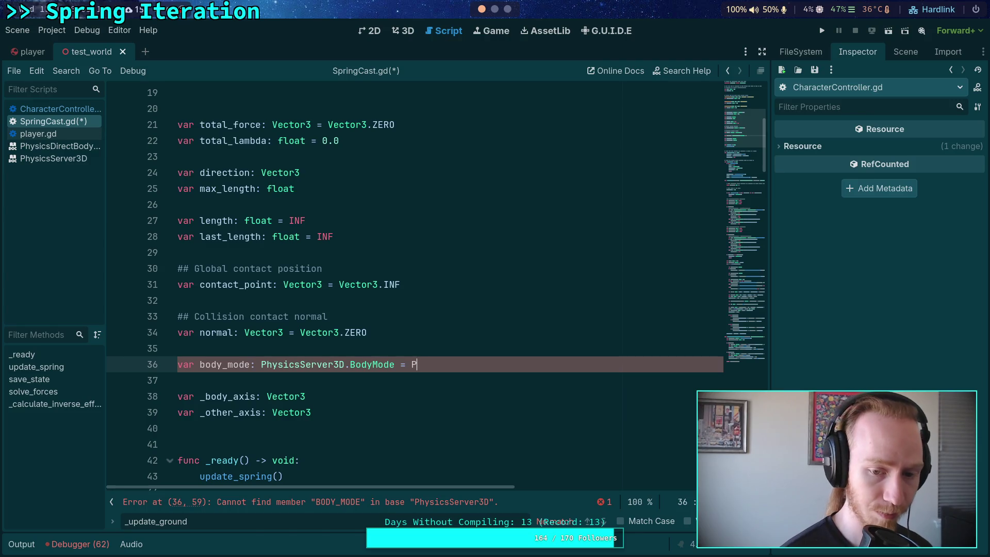
{"action": "type", "text": "0"}
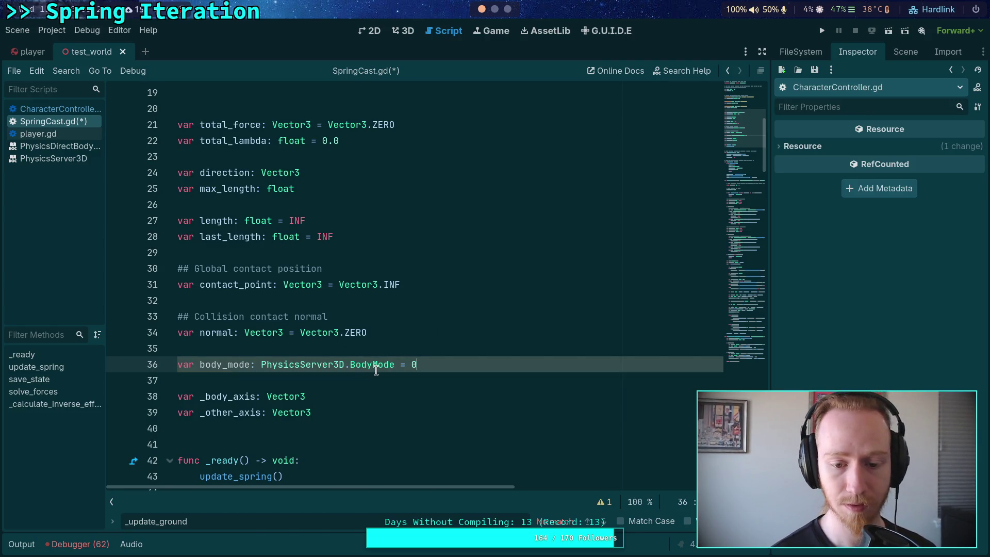
Look up the BodyMode enum documentation and return to SpringCast.gd
{"action": "right_click", "coordinate": [376, 370]}
{"action": "left_click", "coordinate": [410, 374]}
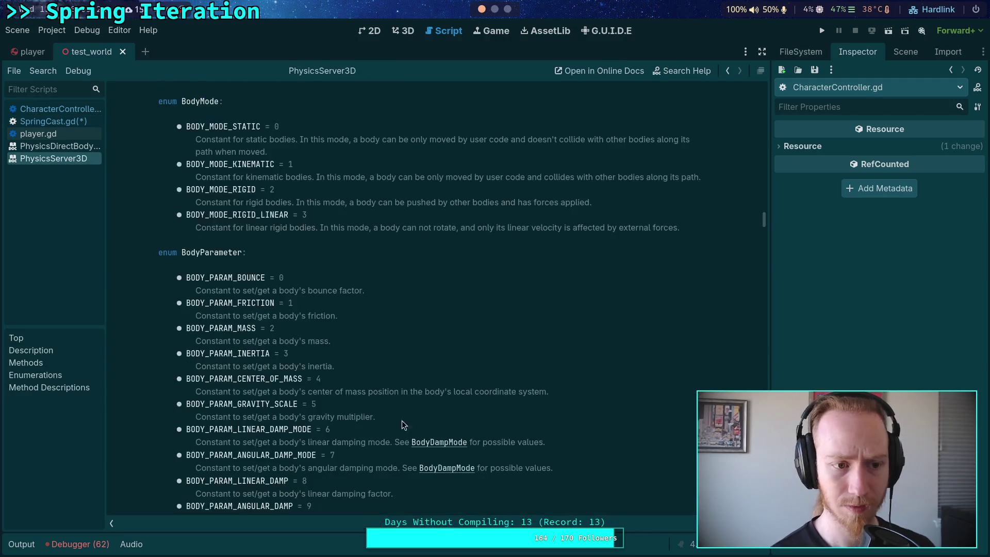
{"action": "left_click", "coordinate": [53, 121]}
Set the body_mode default to PhysicsServer3D.BodyMode.BODY_MODE_STATIC
{"action": "key", "text": "BackSpace"}
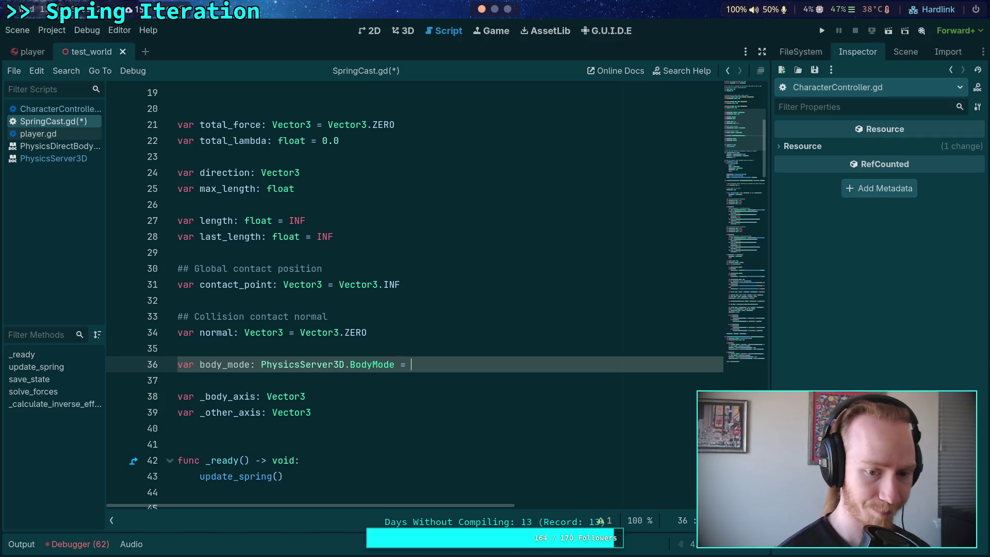
{"action": "type", "text": "Phy"}
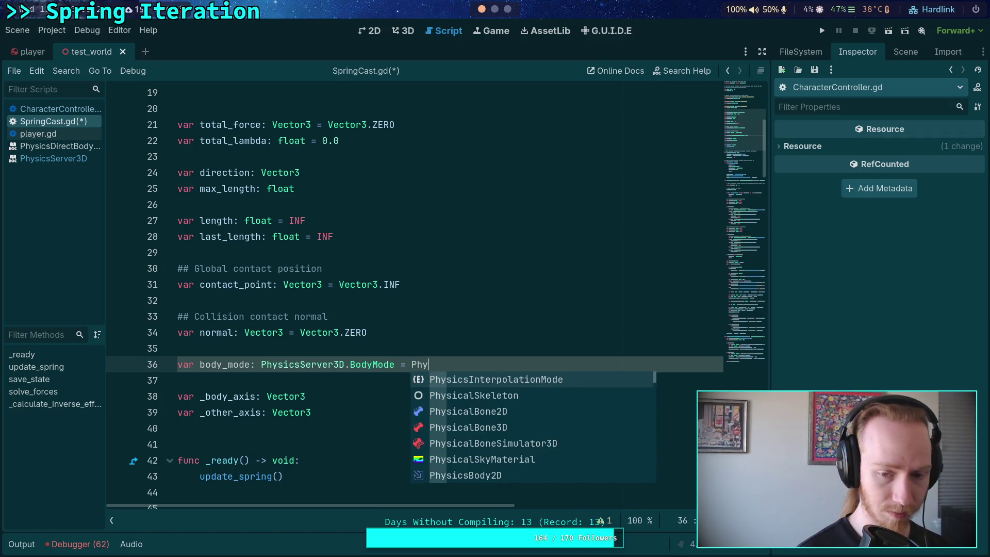
{"action": "type", "text": "3D"}
{"action": "key", "text": "Down"}
{"action": "key", "text": "Down"}
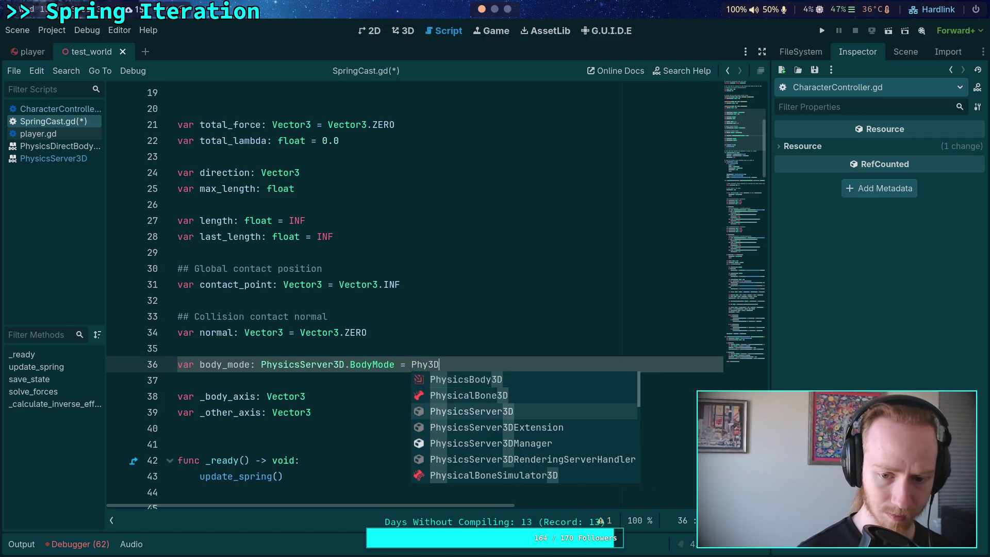
{"action": "key", "text": "Return"}
{"action": "type", "text": "."}
{"action": "type", "text": "B"}
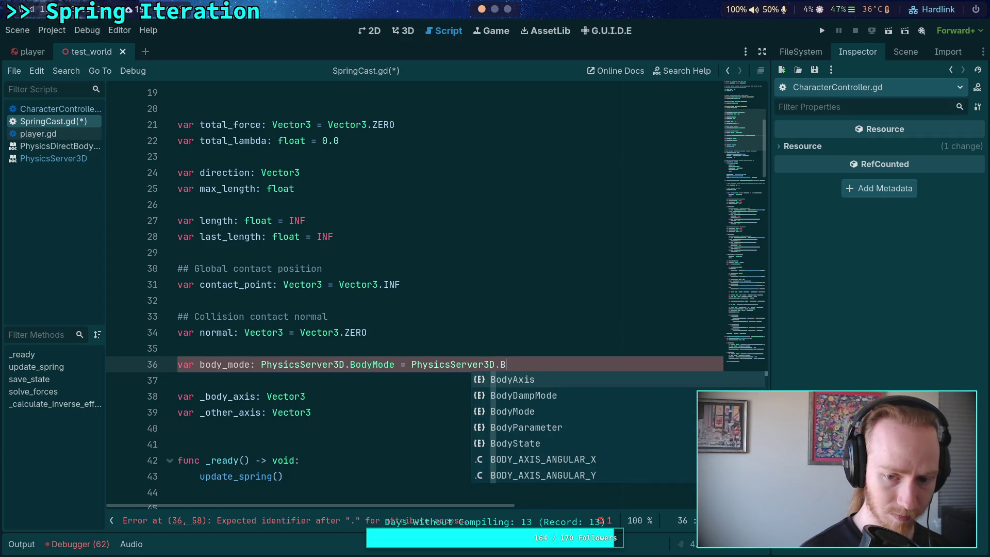
{"action": "type", "text": "odyMode.BODY_MODE_ST"}
{"action": "key", "text": "Return"}
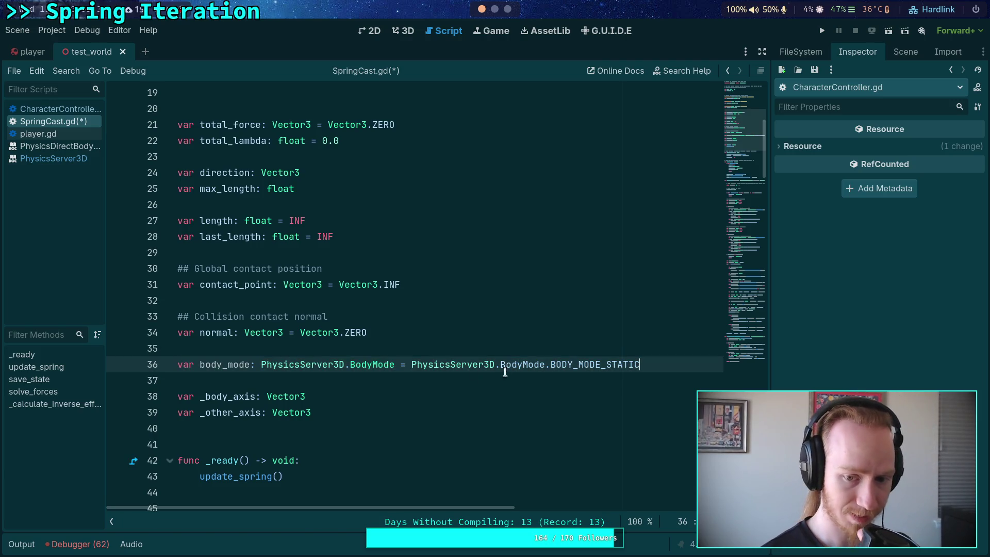
Add a '## Collision body's mode' doc comment above body_mode, with spacing after it
{"action": "left_click", "coordinate": [503, 384]}
{"action": "scroll", "coordinate": [503, 387], "scroll_direction": "down", "scroll_amount": 3}
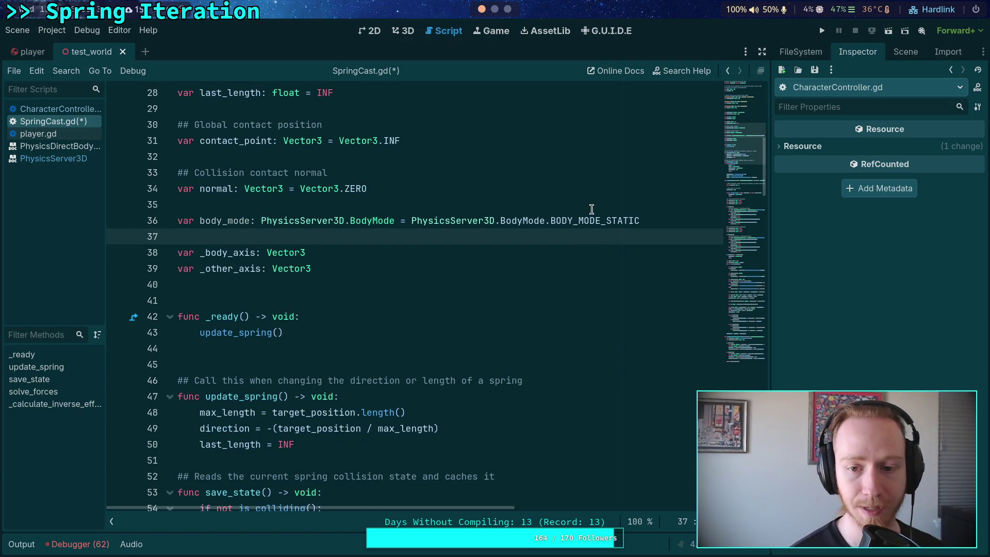
{"action": "key", "text": "Up"}
{"action": "key", "text": "ctrl+shift+Return"}
{"action": "type", "text": "## "}
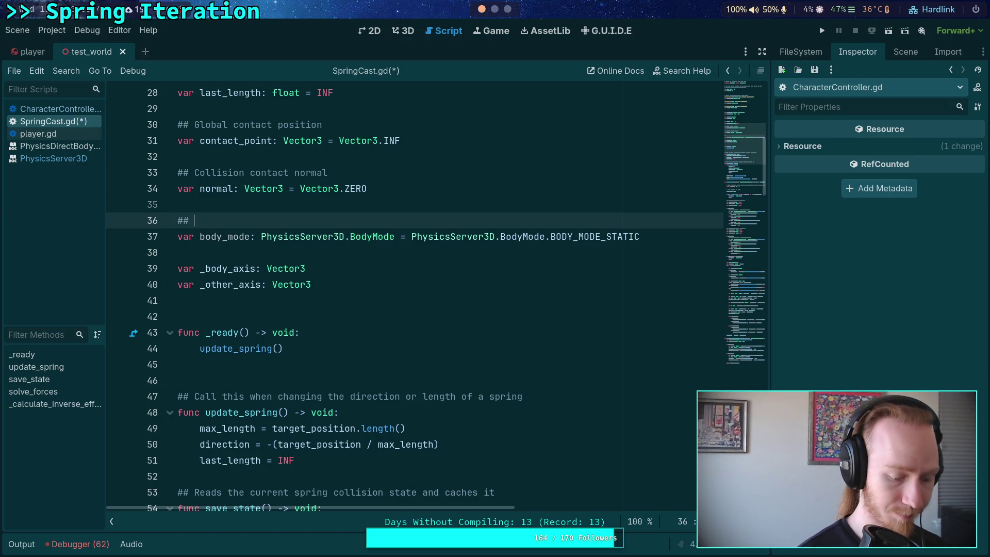
{"action": "type", "text": "Other mody mode"}
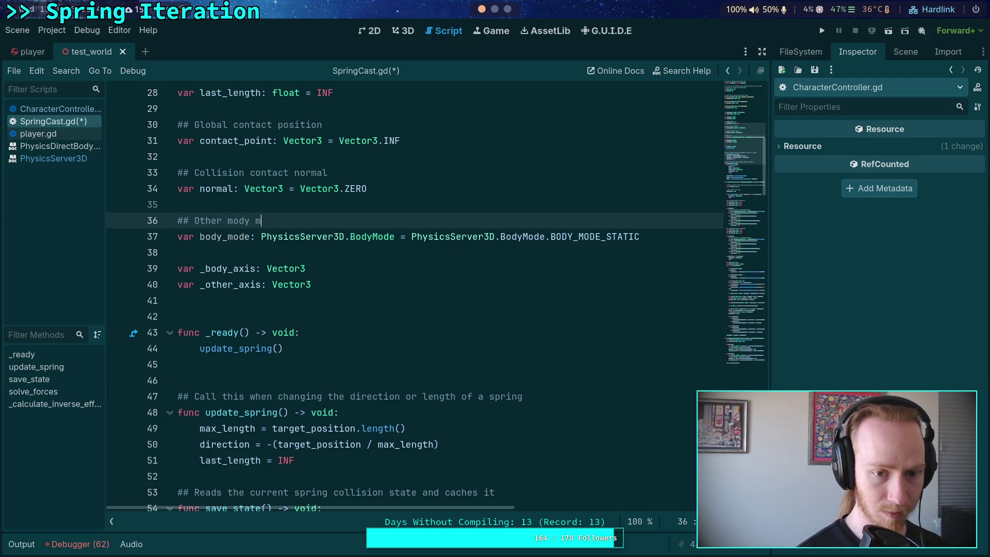
{"action": "key", "text": "Left"}
{"action": "key", "text": "Left"}
{"action": "key", "text": "Left"}
{"action": "key", "text": "BackSpace"}
{"action": "key", "text": "BackSpace"}
{"action": "key", "text": "BackSpace"}
{"action": "type", "text": "C"}
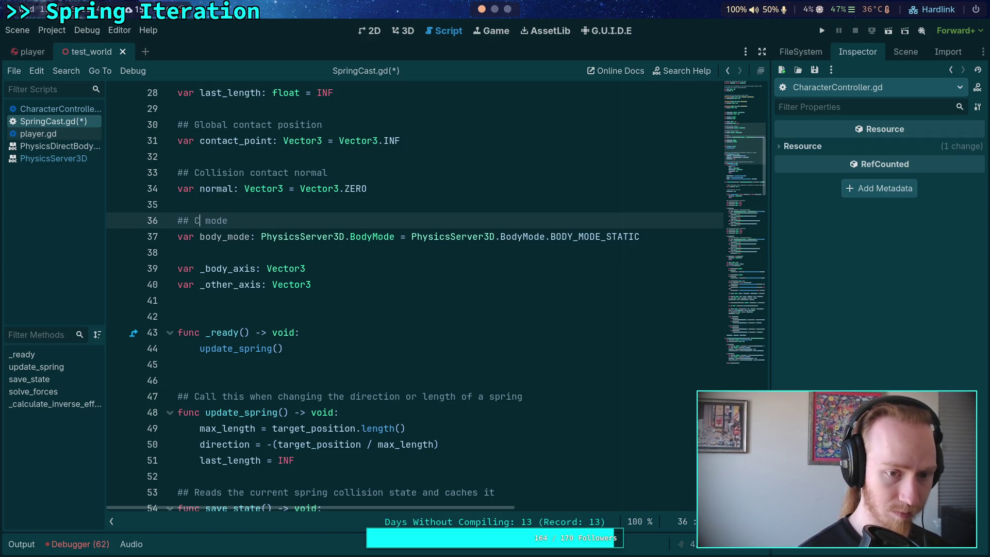
{"action": "type", "text": "ollision body's"}
{"action": "key", "text": "Down"}
{"action": "key", "text": "Down"}
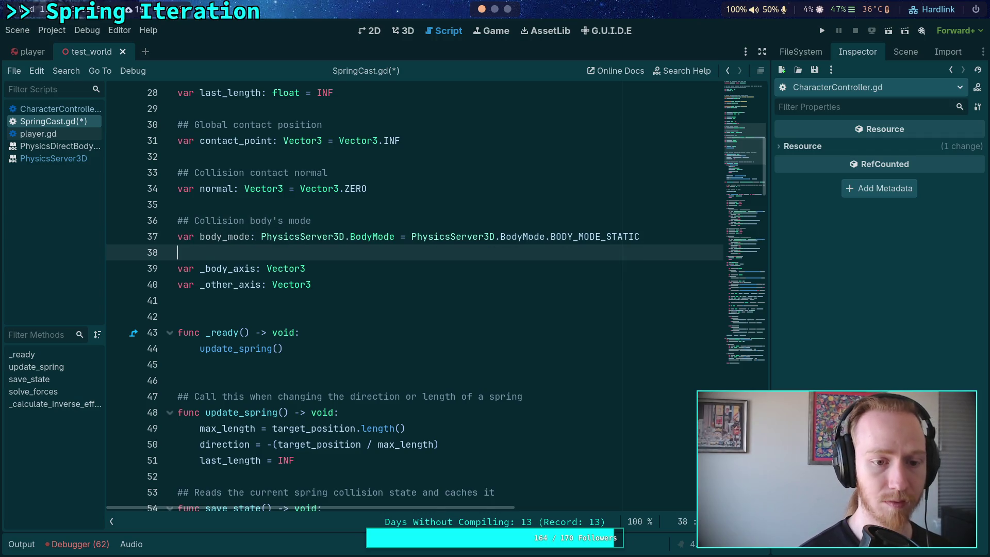
{"action": "key", "text": "Return"}
{"action": "key", "text": "Return"}
{"action": "key", "text": "Up"}
{"action": "scroll", "coordinate": [589, 290], "scroll_direction": "down", "scroll_amount": 8}
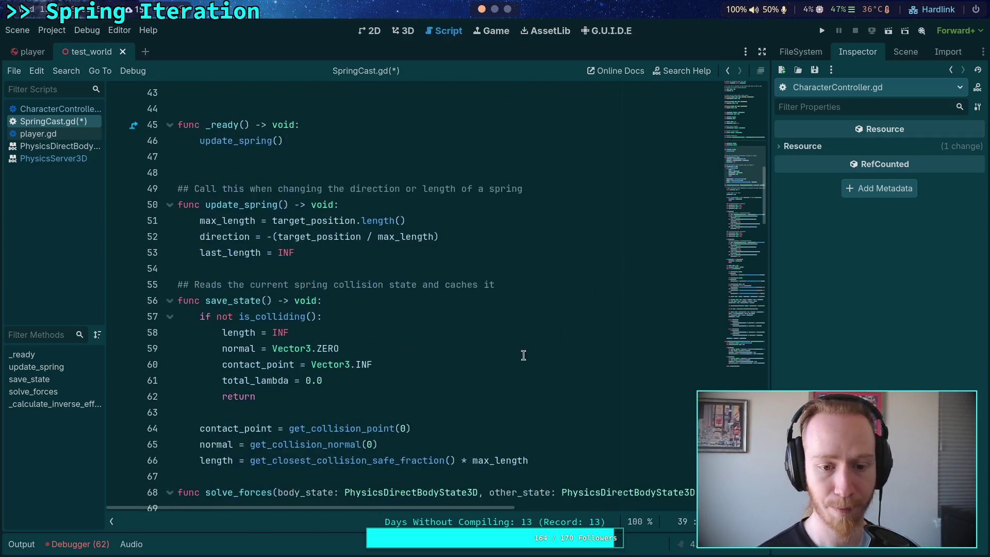
Add body_mode = PhysicsServer3D.BodyMode.BODY_MODE_STATIC after total_lambda = 0.0 in save_state
{"action": "left_click", "coordinate": [402, 236]}
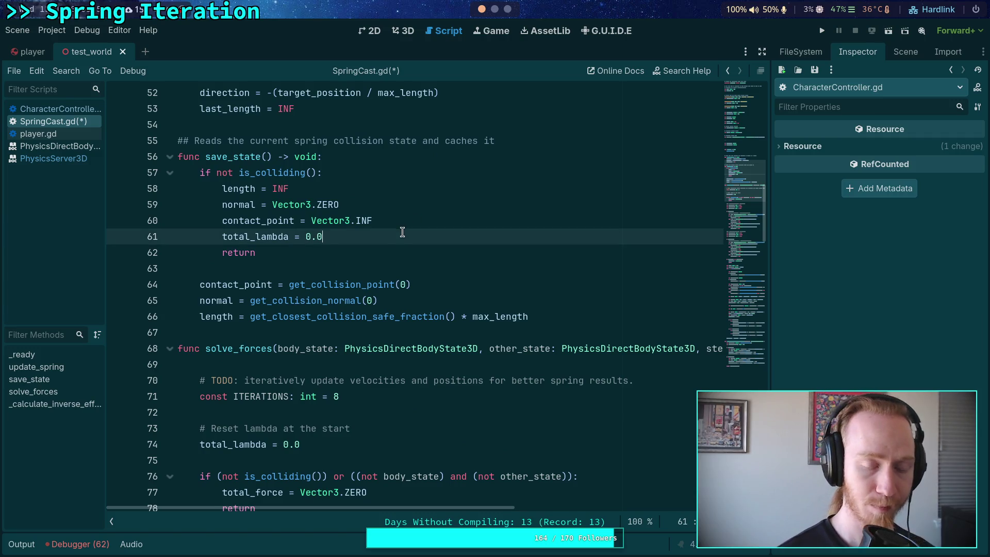
{"action": "key", "text": "Return"}
{"action": "type", "text": "body_"}
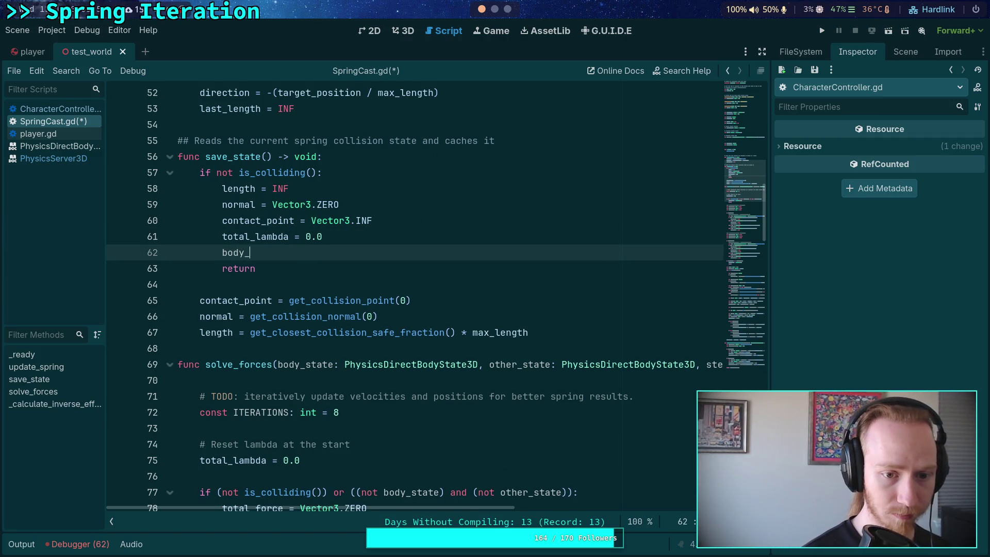
{"action": "type", "text": "mode = "}
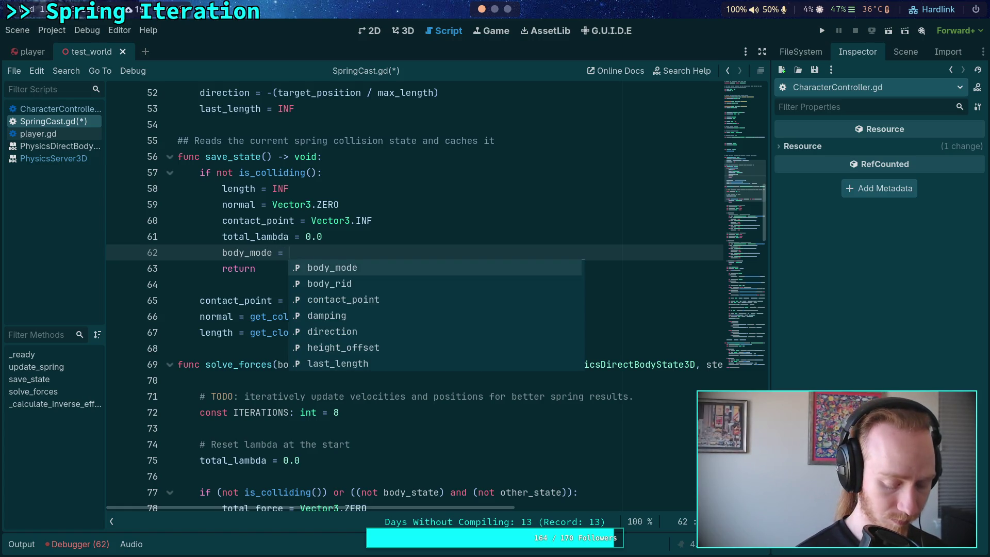
{"action": "type", "text": "PhySer3"}
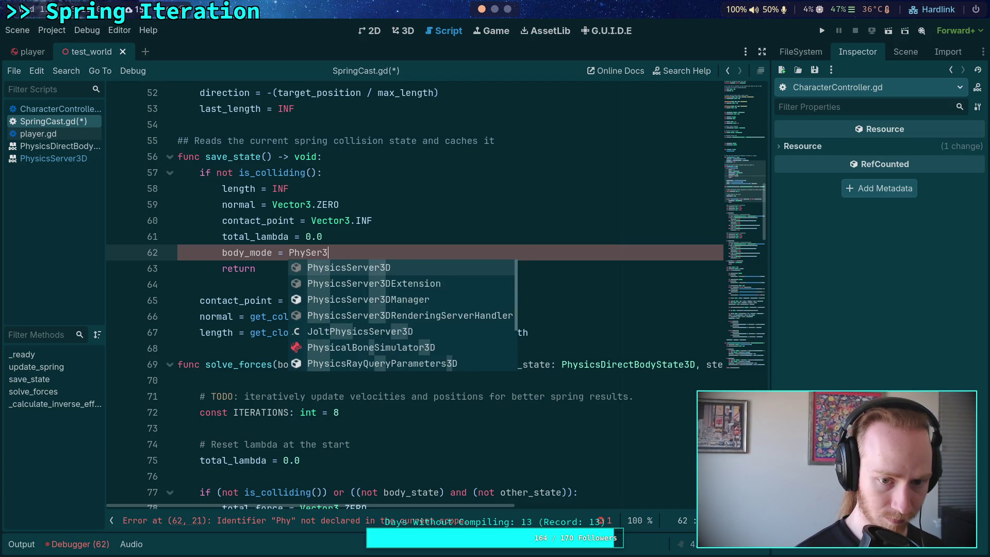
{"action": "key", "text": "Return"}
{"action": "type", "text": ".B"}
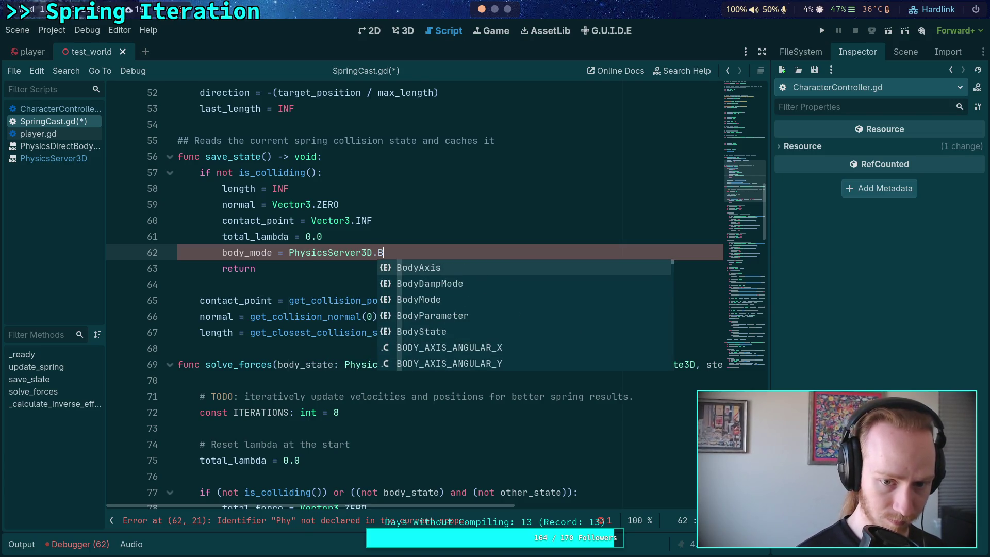
{"action": "type", "text": "odyM"}
{"action": "key", "text": "Return"}
{"action": "key", "text": "Down"}
{"action": "key", "text": "Down"}
{"action": "key", "text": "Down"}
{"action": "key", "text": "Return"}
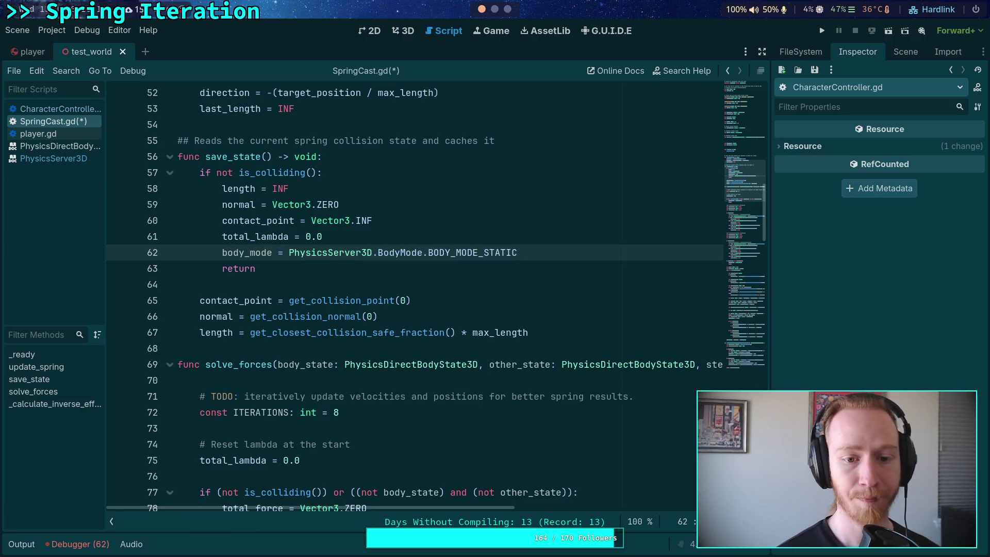
{"action": "left_click", "coordinate": [567, 325]}
{"action": "scroll", "coordinate": [526, 279], "scroll_direction": "up", "scroll_amount": 12}
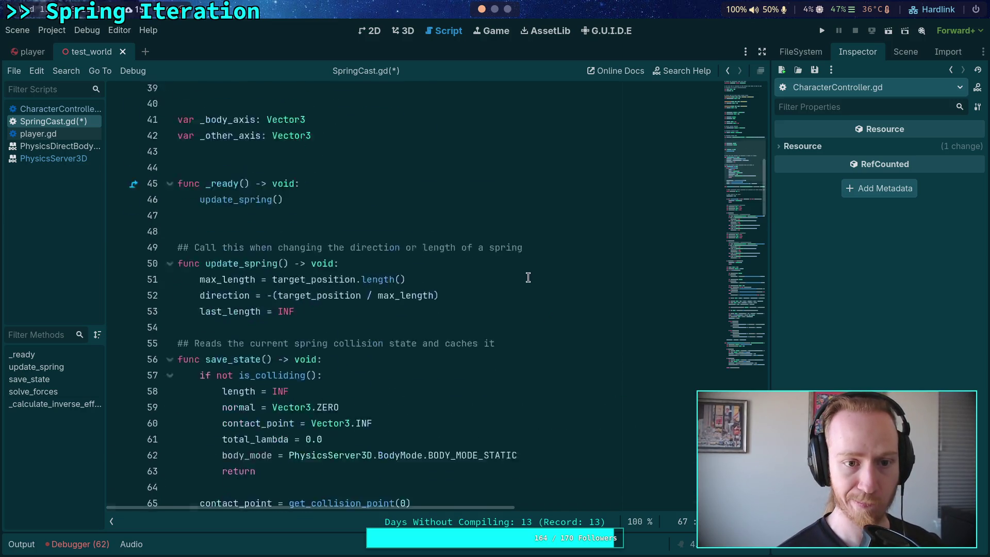
Start a new variable declaration line below body_mode
{"action": "left_click", "coordinate": [595, 439]}
{"action": "key", "text": "Return"}
{"action": "type", "text": "v"}
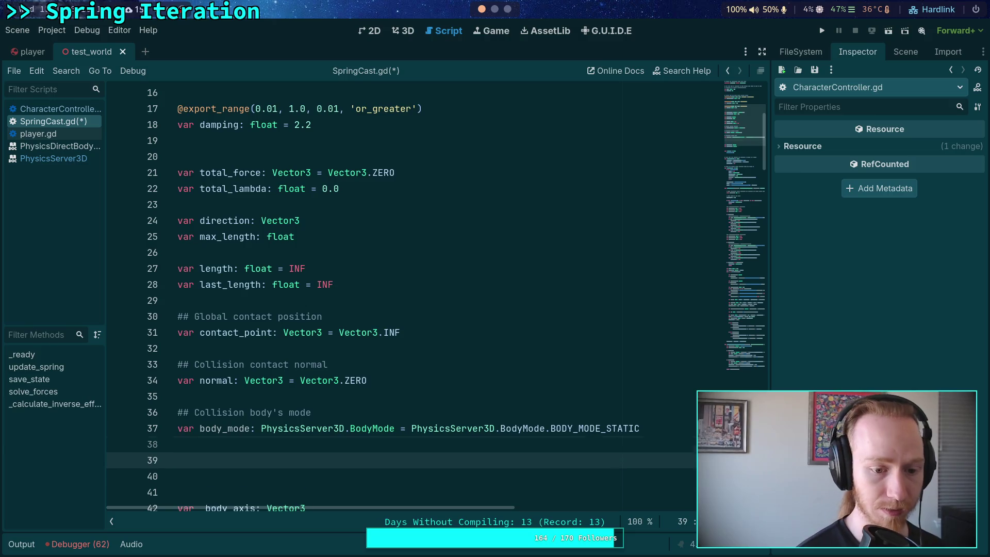
{"action": "type", "text": "dy_rid"}
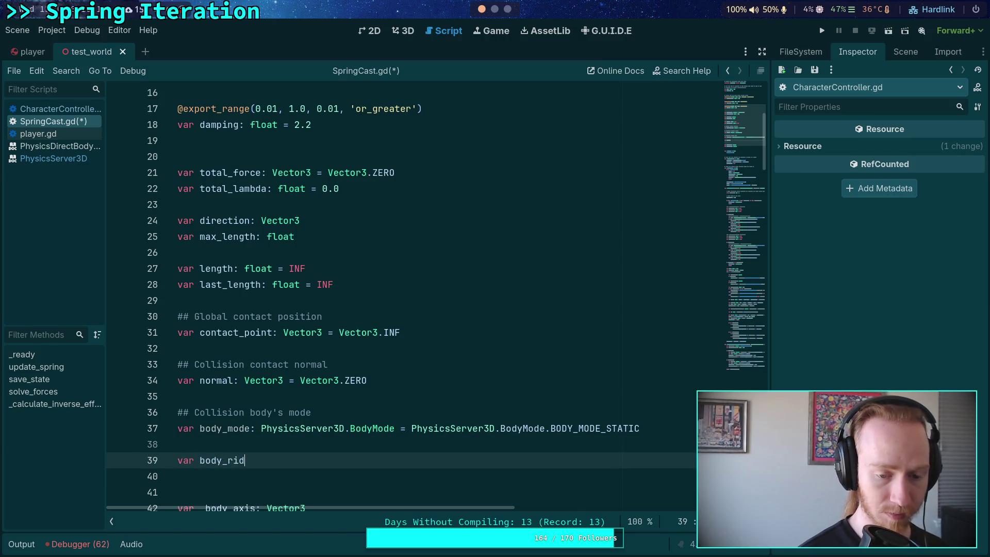
{"action": "key", "text": "BackSpace"}
{"action": "key", "text": "BackSpace"}
{"action": "key", "text": "BackSpace"}
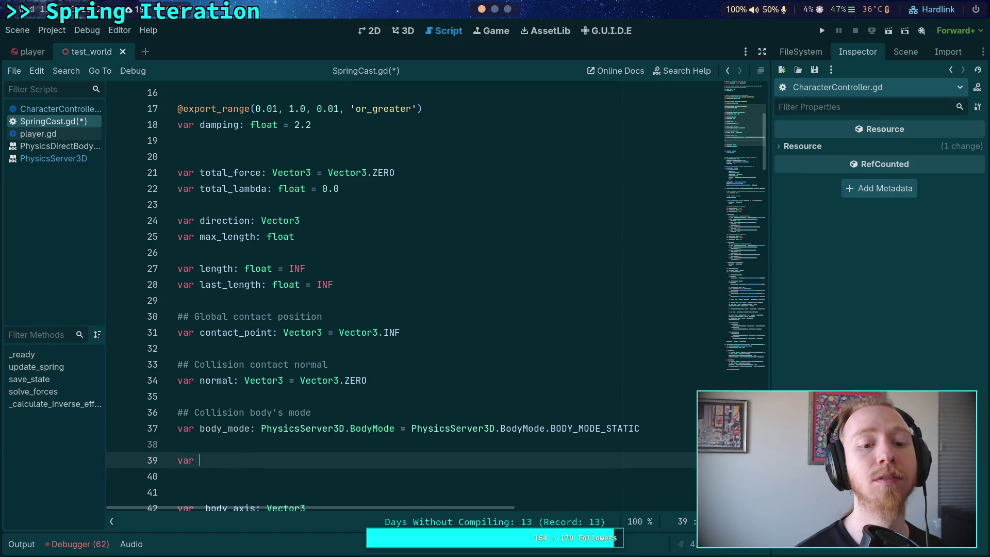
{"action": "scroll", "coordinate": [557, 411], "scroll_direction": "up", "scroll_amount": 5}
{"action": "scroll", "coordinate": [444, 347], "scroll_direction": "down", "scroll_amount": 8}
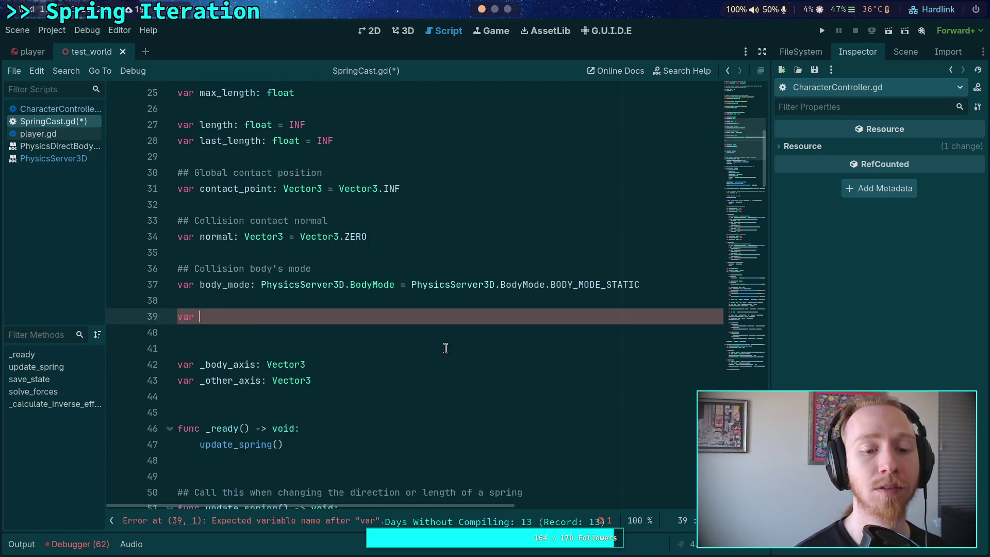
Rename body_mode to other_mode and declare var other_rid: RID below it
{"action": "double_click", "coordinate": [209, 284]}
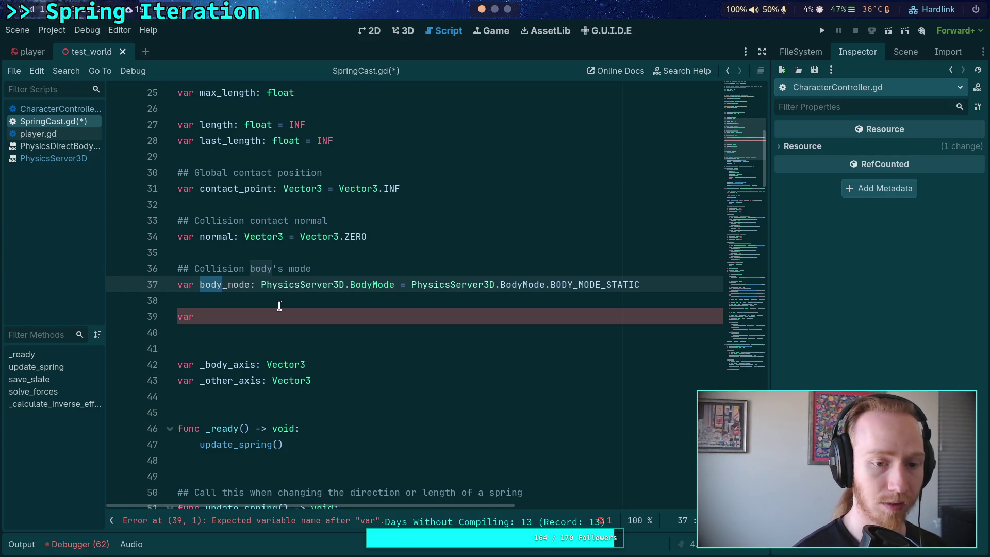
{"action": "type", "text": "other"}
{"action": "left_click", "coordinate": [200, 316]}
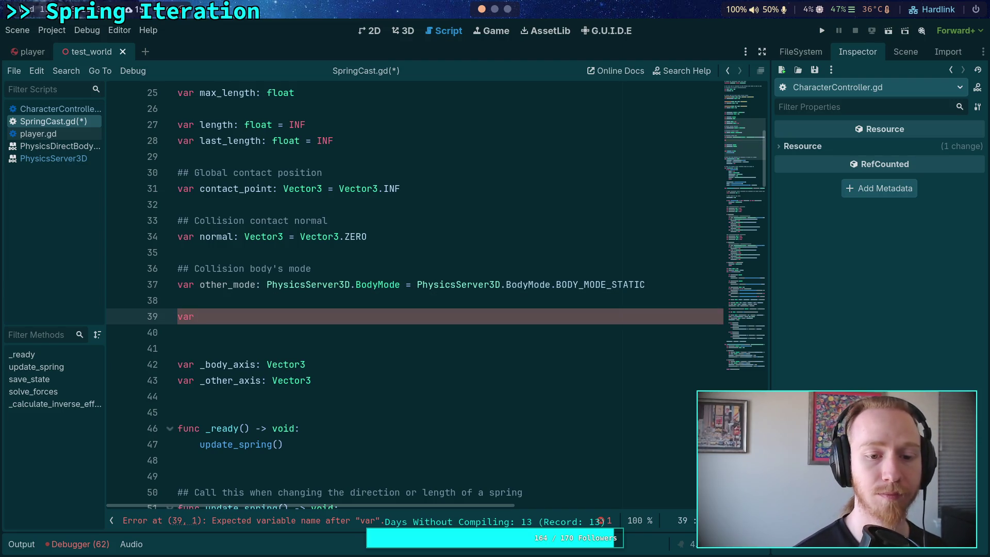
{"action": "type", "text": "other_rid: RID"}
Add a '## Collision body's RID' doc comment above other_rid
{"action": "left_click", "coordinate": [178, 301]}
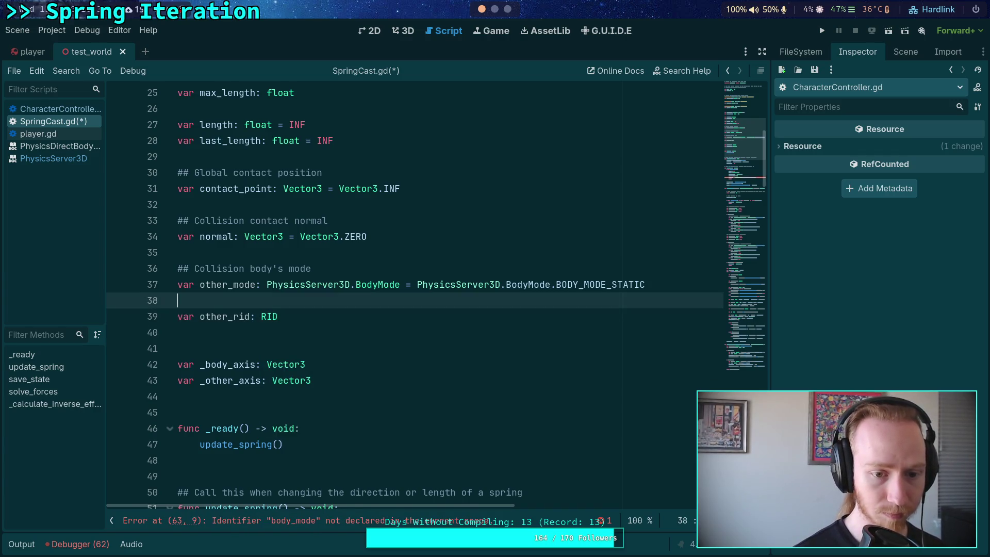
{"action": "key", "text": "Return"}
{"action": "type", "text": "Colli"}
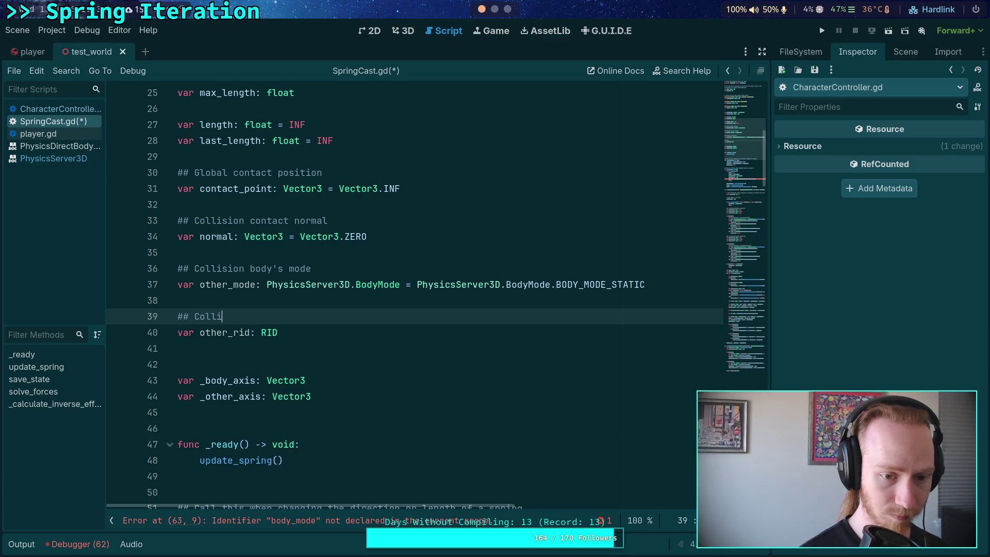
{"action": "type", "text": "sio body"}
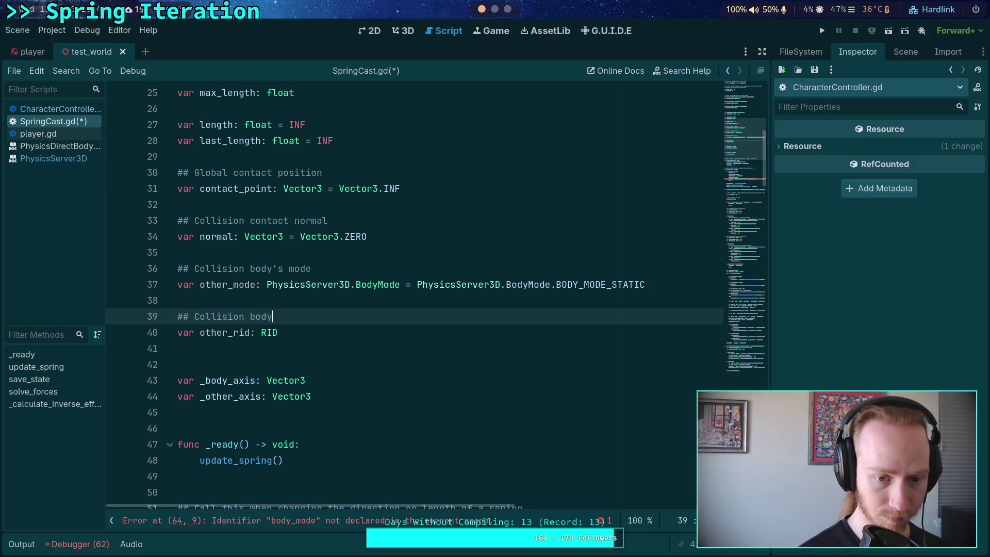
{"action": "type", "text": "RID"}
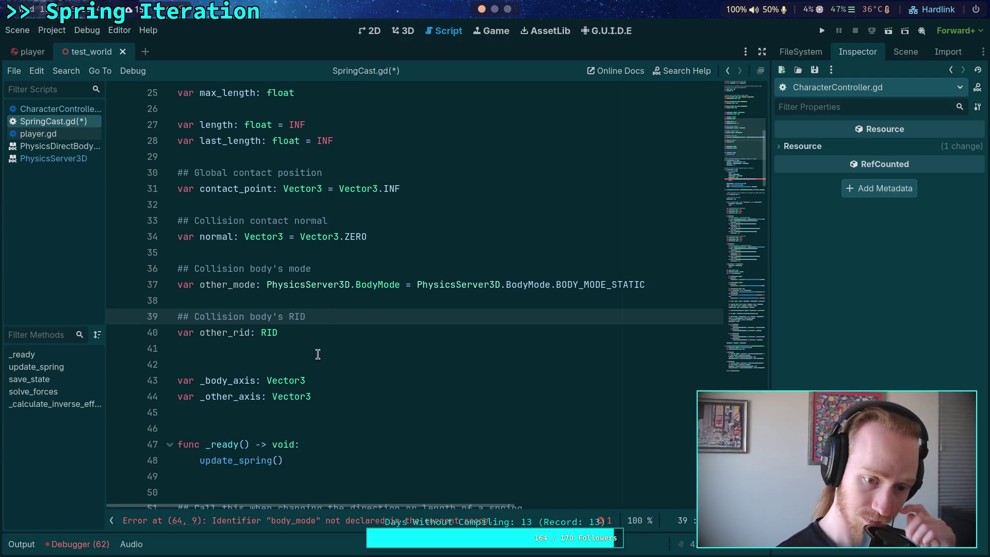
{"action": "scroll", "coordinate": [334, 338], "scroll_direction": "down", "scroll_amount": 6}
{"action": "scroll", "coordinate": [334, 338], "scroll_direction": "up", "scroll_amount": 4}
{"action": "left_click", "coordinate": [352, 348]}
{"action": "scroll", "coordinate": [352, 350], "scroll_direction": "down", "scroll_amount": 2}
{"action": "scroll", "coordinate": [352, 348], "scroll_direction": "down", "scroll_amount": 6}
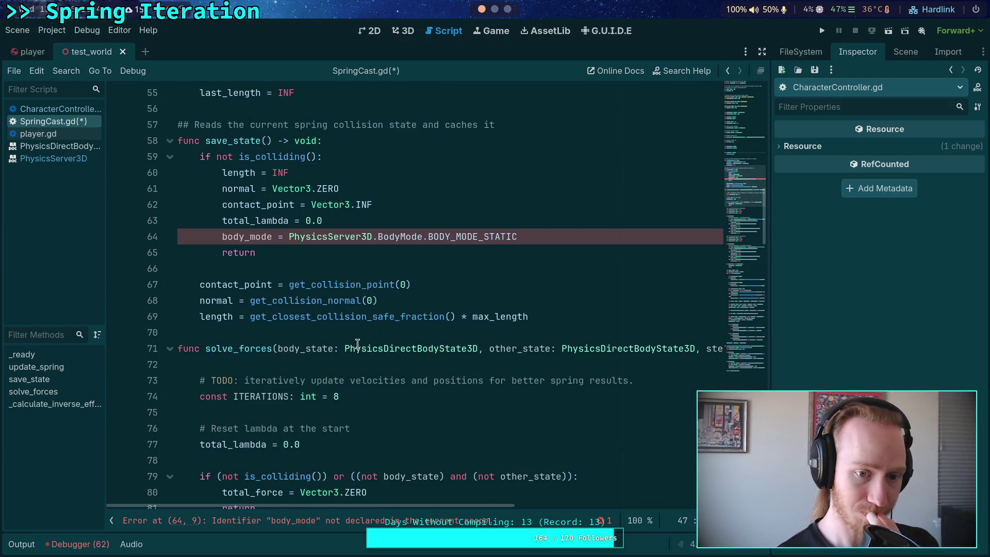
Change the save_state reset to other_mode and add other_rid = RID()
{"action": "left_click", "coordinate": [223, 236]}
{"action": "type", "text": "other"}
{"action": "key", "text": "Escape"}
{"action": "key", "text": "Up"}
{"action": "left_click", "coordinate": [550, 237]}
{"action": "key", "text": "Return"}
{"action": "type", "text": "other_"}
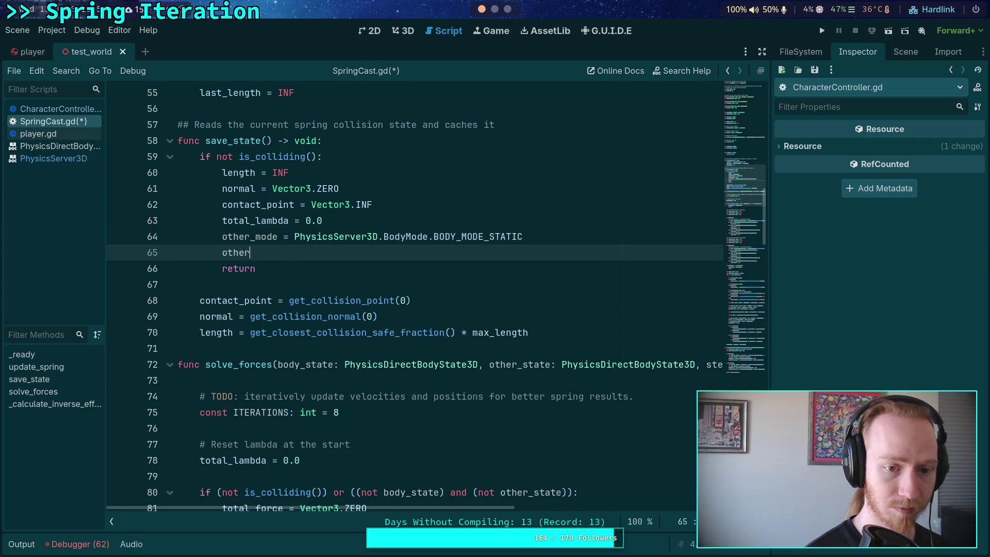
{"action": "type", "text": "rid ="}
{"action": "key", "text": "ctrl+space"}
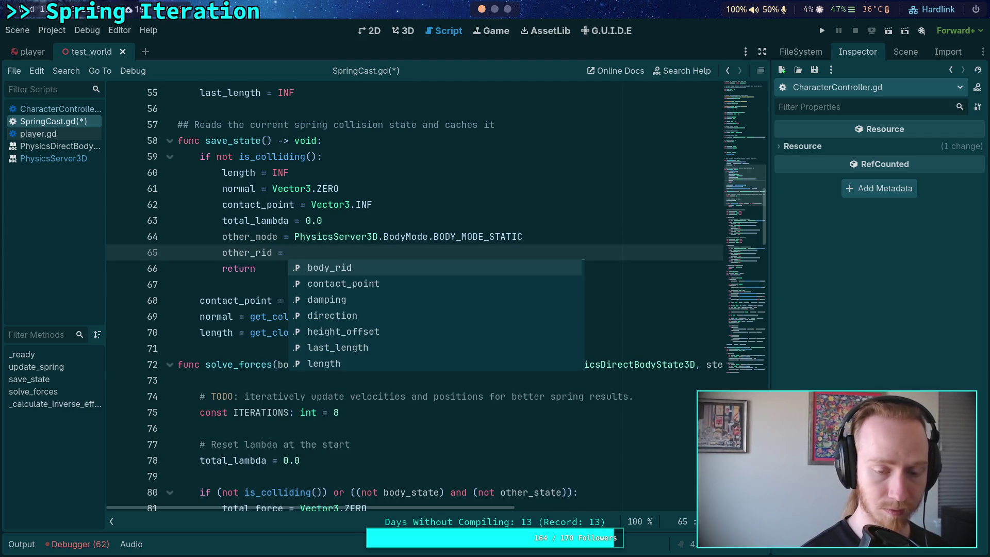
{"action": "type", "text": "RID()"}
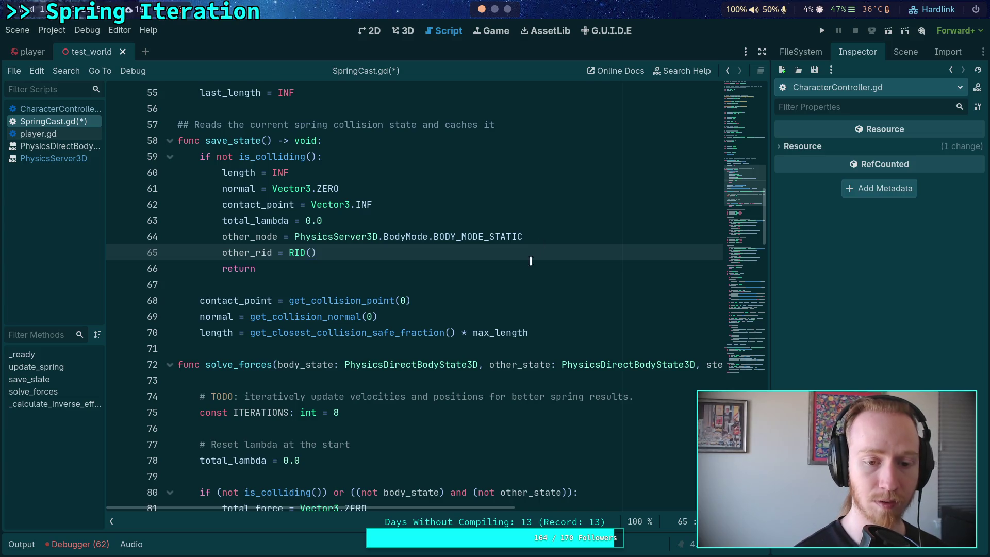
Add other_rid = get_collider_rid(0) after the early return
{"action": "left_click", "coordinate": [517, 284]}
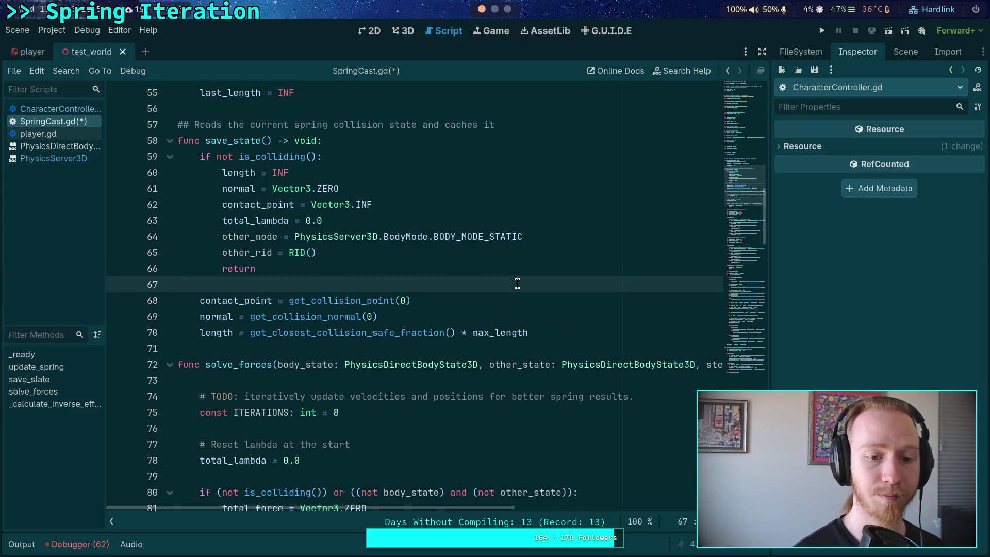
{"action": "key", "text": "Return"}
{"action": "type", "text": "other_rid = go"}
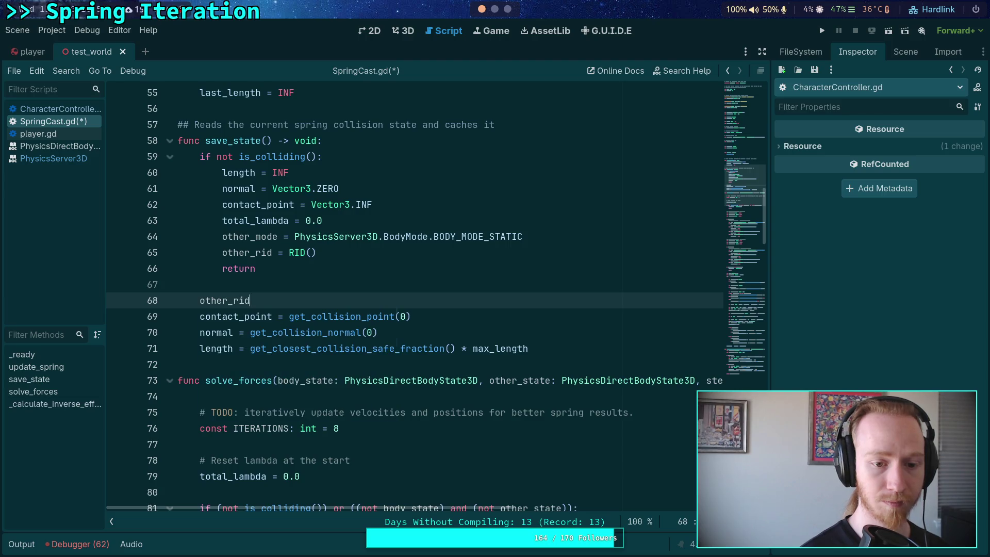
{"action": "key", "text": "BackSpace"}
{"action": "type", "text": "et_"}
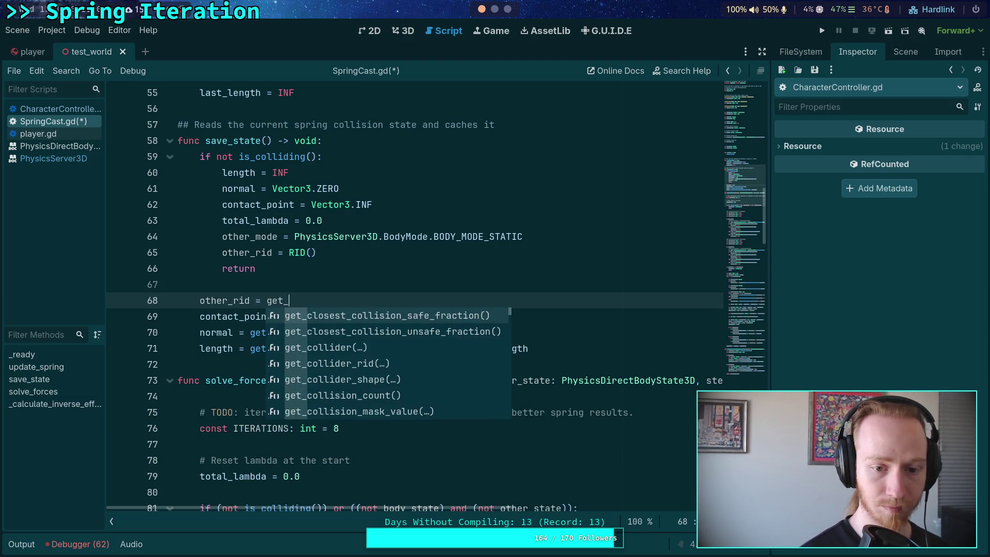
{"action": "key", "text": "Down"}
{"action": "key", "text": "Down"}
{"action": "key", "text": "Down"}
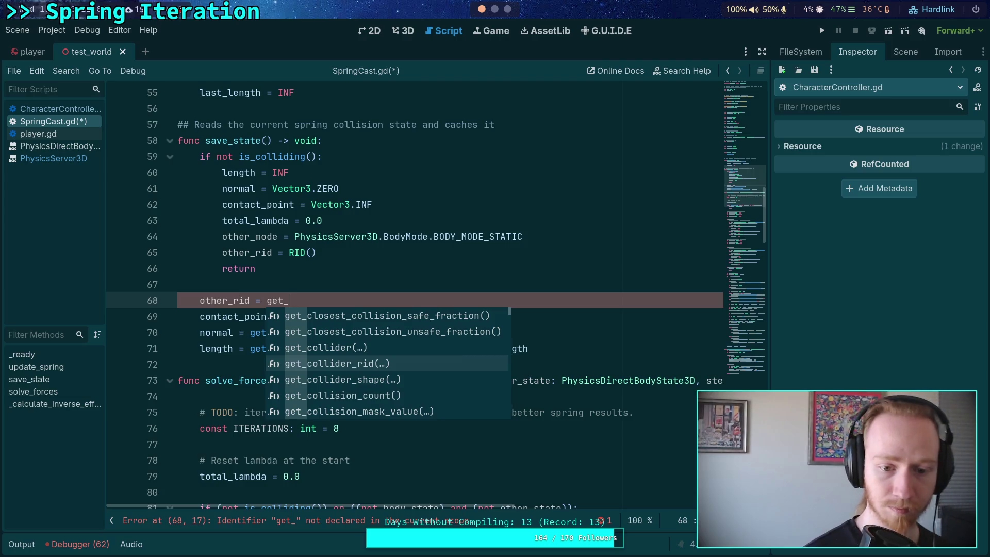
{"action": "key", "text": "Return"}
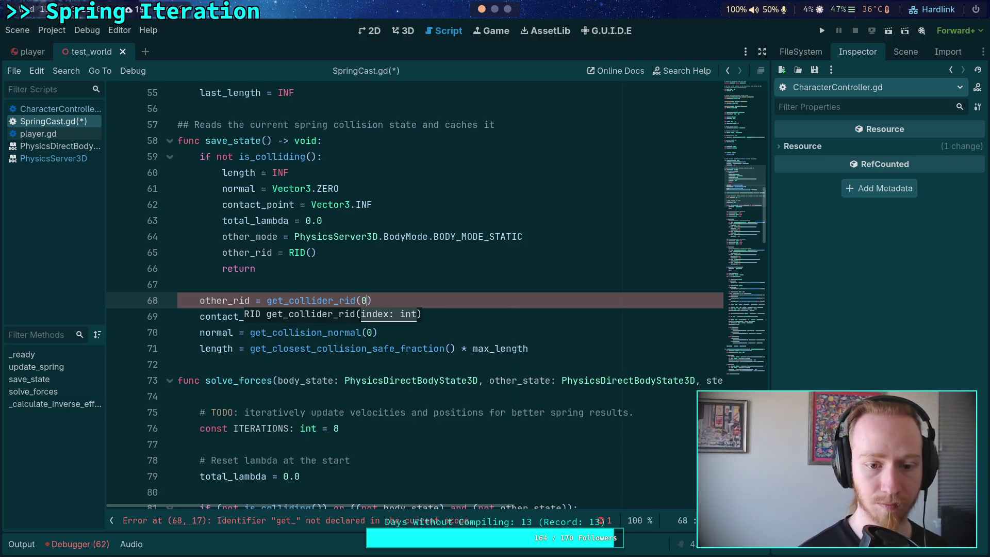
{"action": "key", "text": "End"}
Add other_mode = PhysicsServer3D.body_get_mode(other_rid) and save the script
{"action": "key", "text": "Return"}
{"action": "type", "text": "other"}
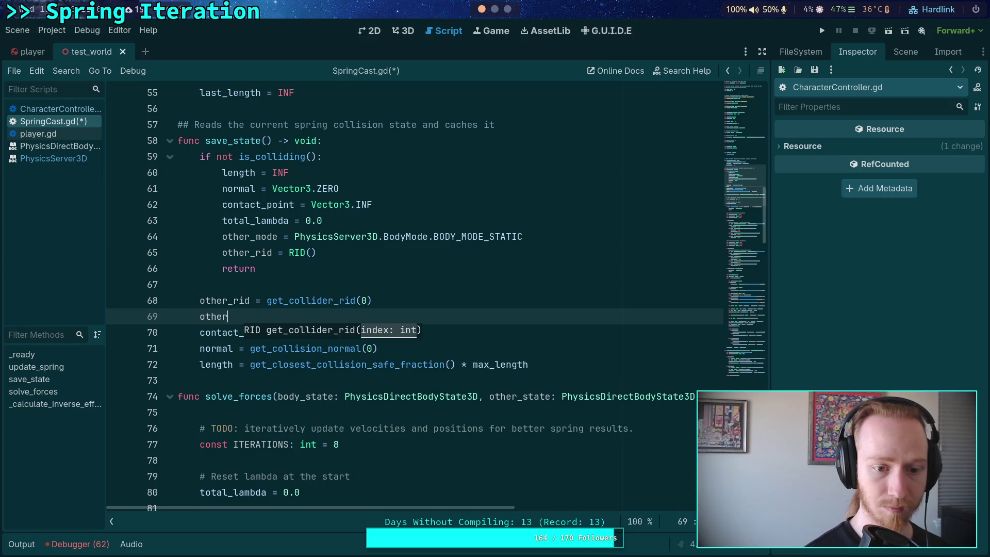
{"action": "type", "text": "_mode = PhysE"}
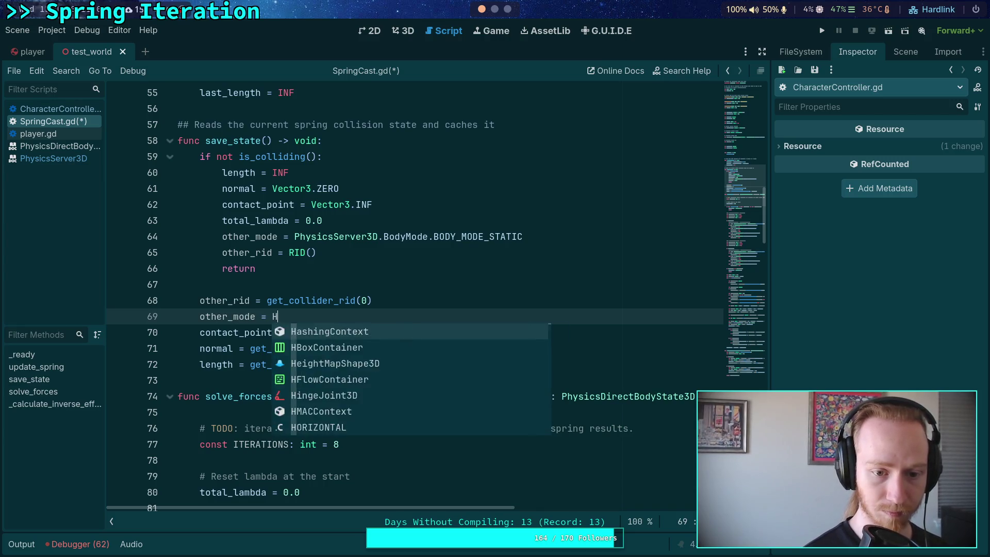
{"action": "key", "text": "BackSpace"}
{"action": "key", "text": "BackSpace"}
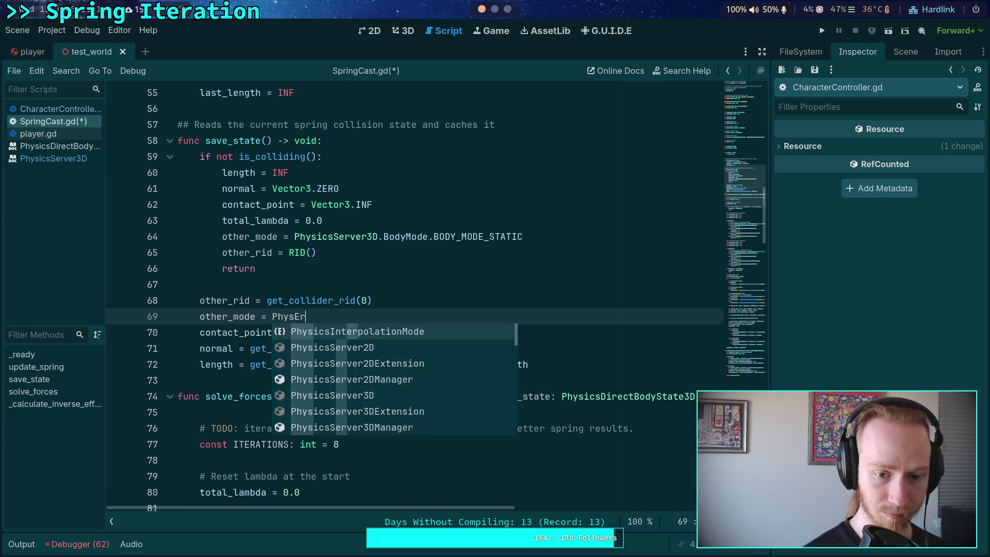
{"action": "type", "text": "Ser"}
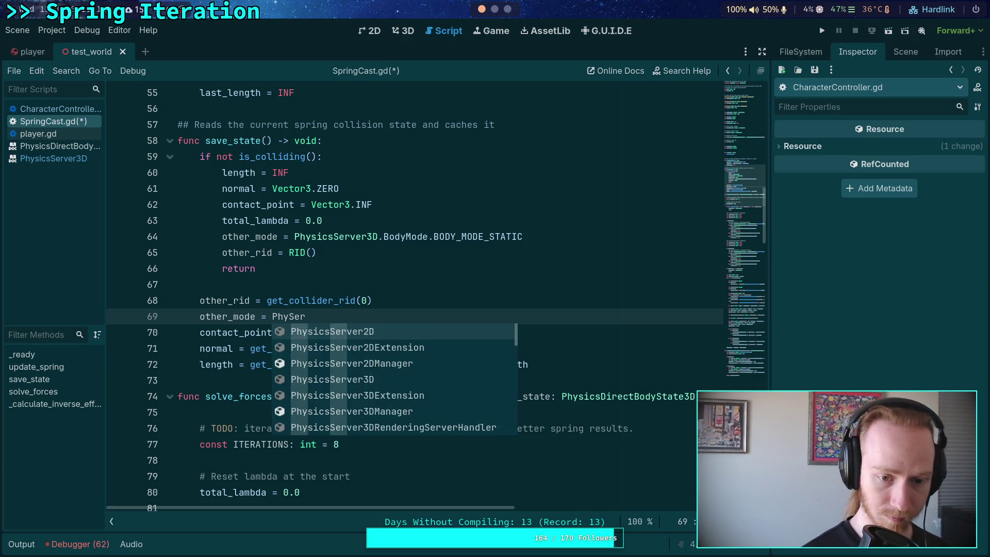
{"action": "type", "text": "ver3"}
{"action": "key", "text": "Return"}
{"action": "type", "text": ".bod"}
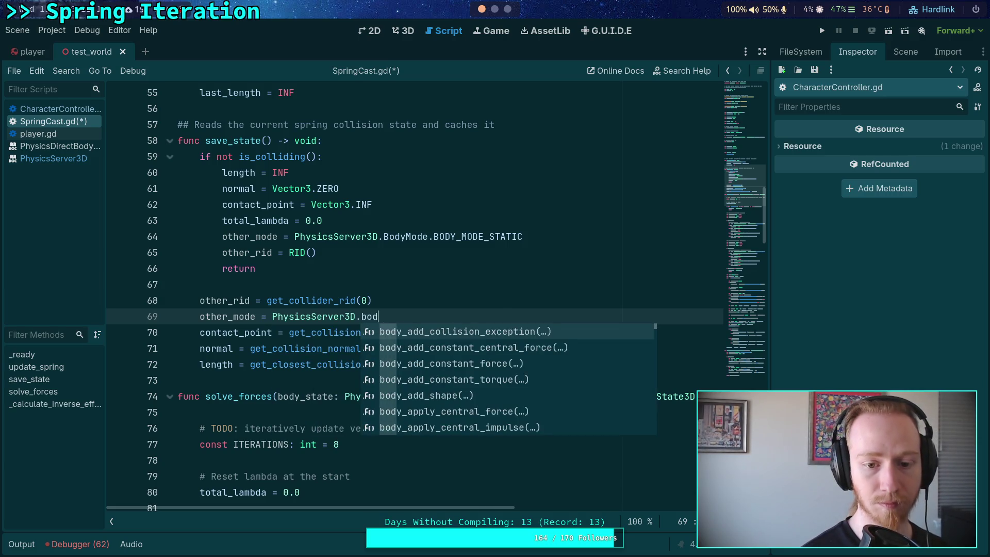
{"action": "type", "text": "y_get_mod"}
{"action": "key", "text": "Return"}
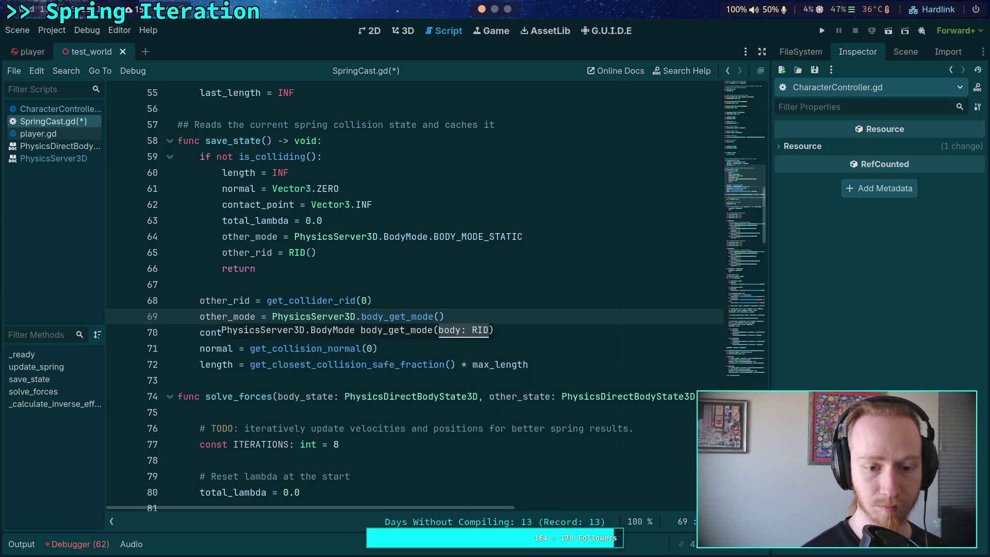
{"action": "type", "text": "other_rid)"}
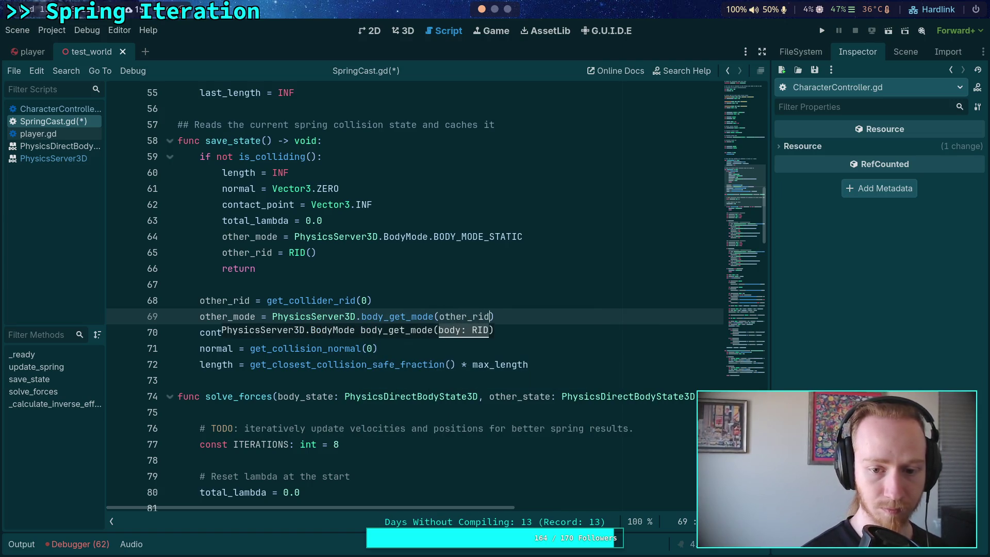
{"action": "key", "text": "ctrl+s"}
{"action": "scroll", "coordinate": [494, 285], "scroll_direction": "down", "scroll_amount": 8}
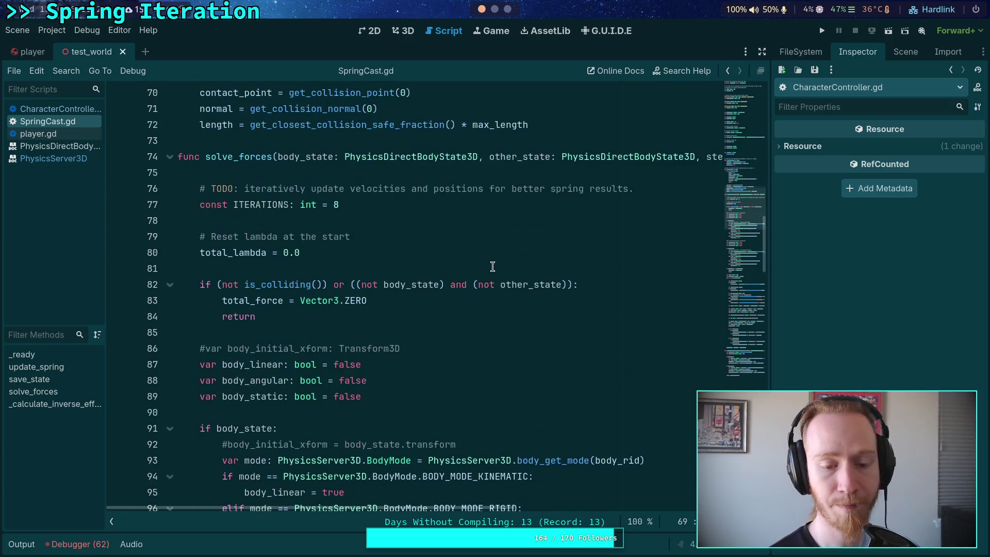
{"action": "scroll", "coordinate": [495, 281], "scroll_direction": "down", "scroll_amount": 1}
{"action": "scroll", "coordinate": [504, 344], "scroll_direction": "down", "scroll_amount": 1}
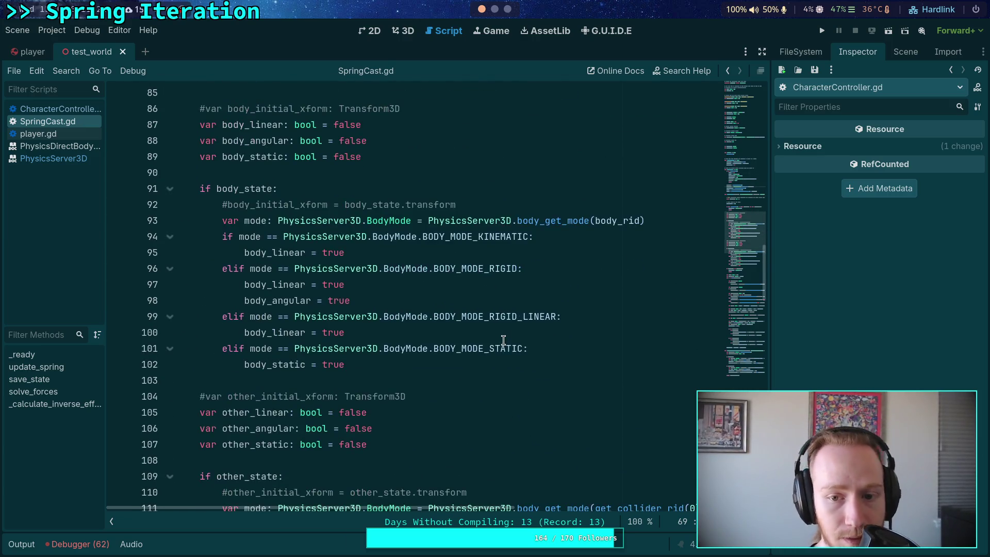
{"action": "scroll", "coordinate": [506, 334], "scroll_direction": "down", "scroll_amount": 2}
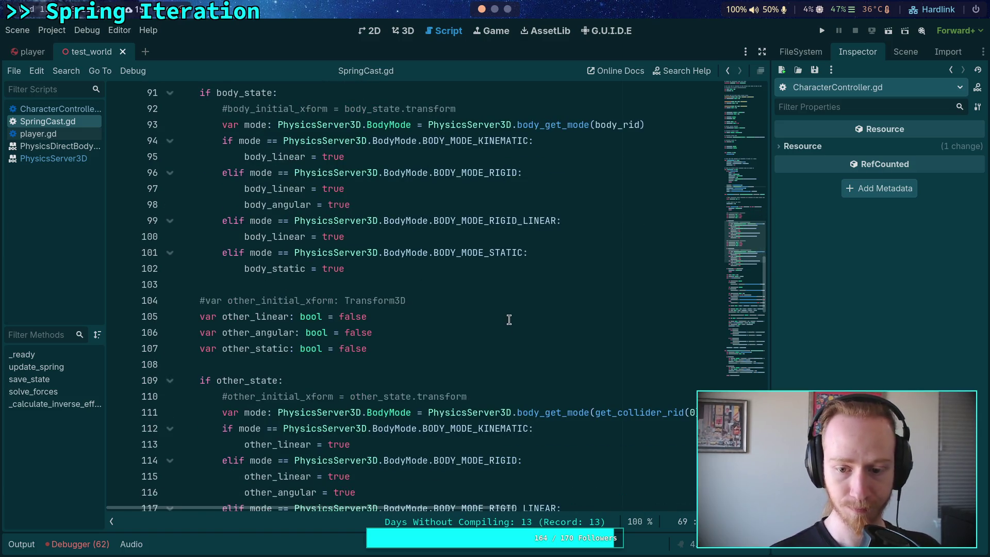
{"action": "scroll", "coordinate": [509, 319], "scroll_direction": "down", "scroll_amount": 2}
{"action": "scroll", "coordinate": [404, 304], "scroll_direction": "down", "scroll_amount": 4}
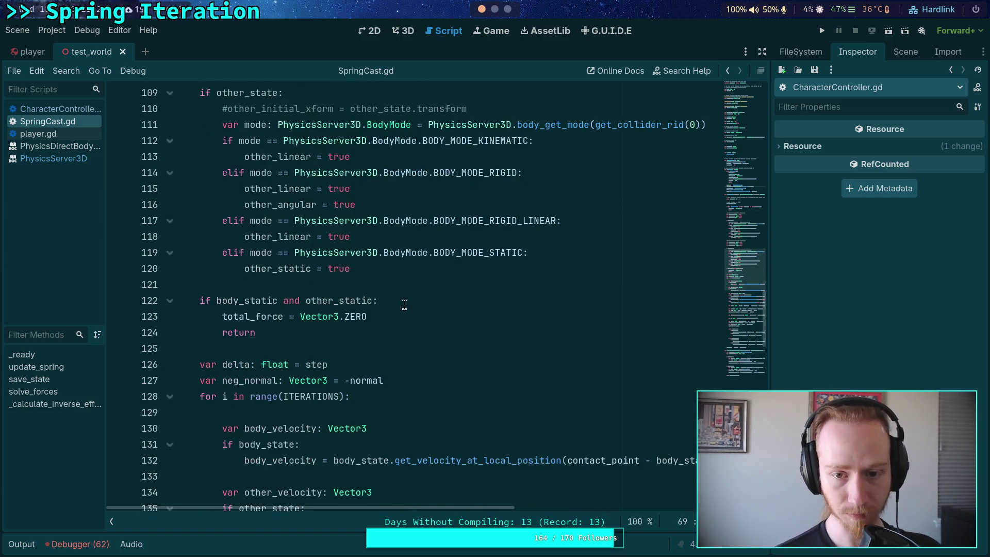
{"action": "scroll", "coordinate": [558, 319], "scroll_direction": "up", "scroll_amount": 12}
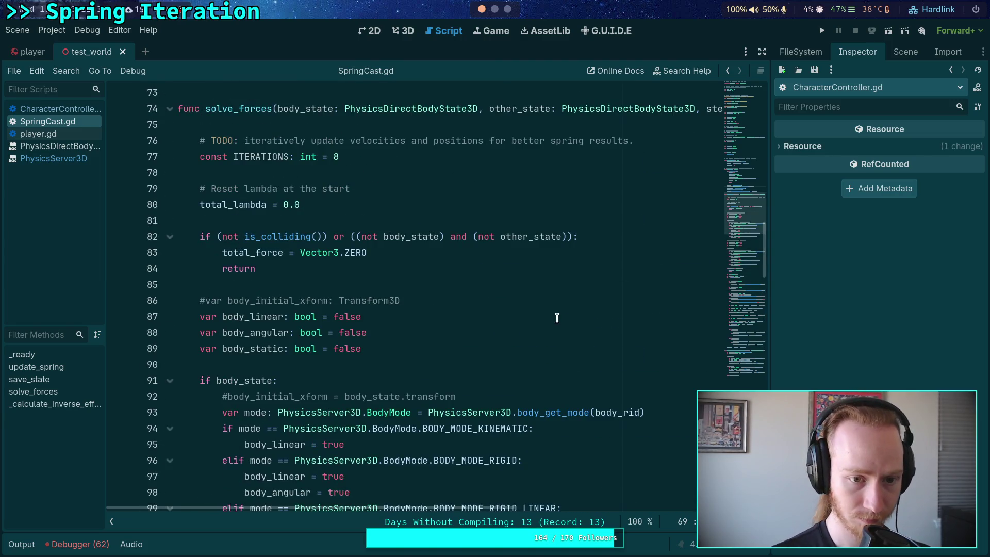
{"action": "scroll", "coordinate": [557, 318], "scroll_direction": "down", "scroll_amount": 8}
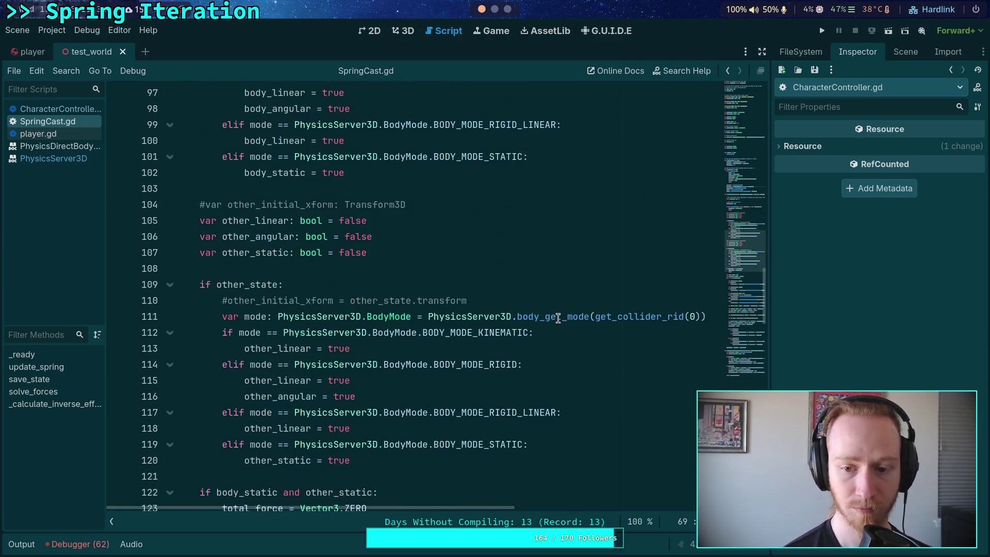
Replace get_collider_rid(0) in line 111's body_get_mode call with other_mode
{"action": "mouse_move", "coordinate": [558, 312]}
{"action": "scroll", "coordinate": [494, 332], "scroll_direction": "down", "scroll_amount": 1}
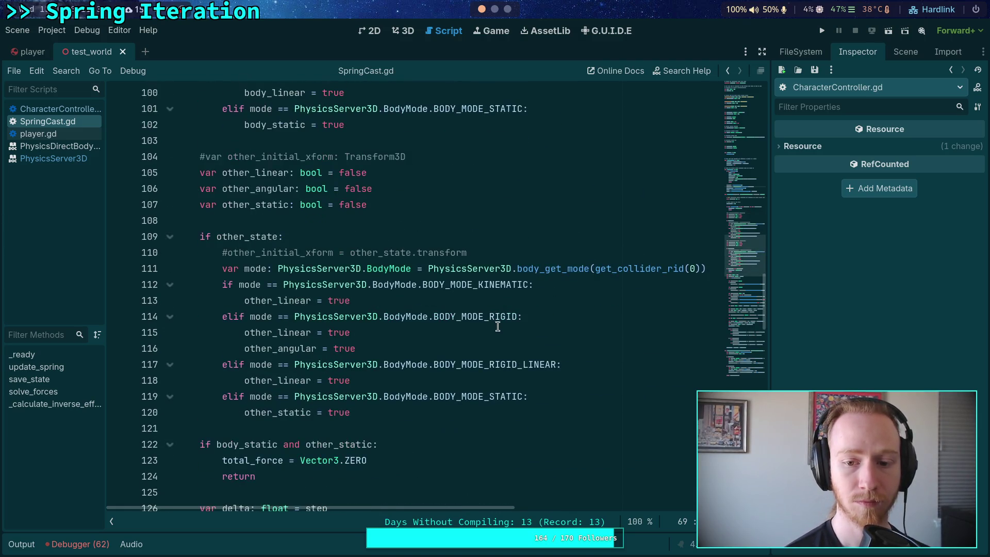
{"action": "left_click_drag", "start_coordinate": [596, 268], "coordinate": [699, 266]}
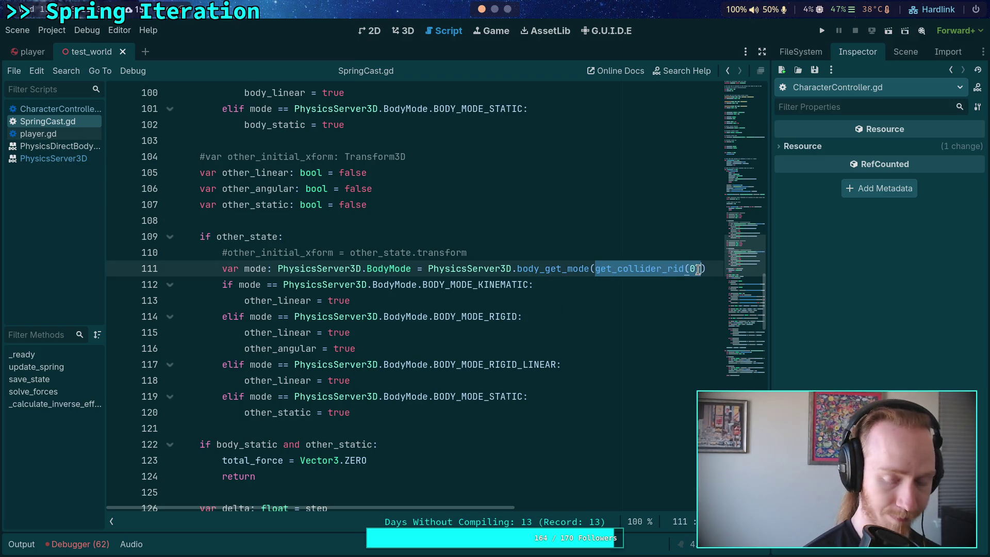
{"action": "type", "text": "other_mode"}
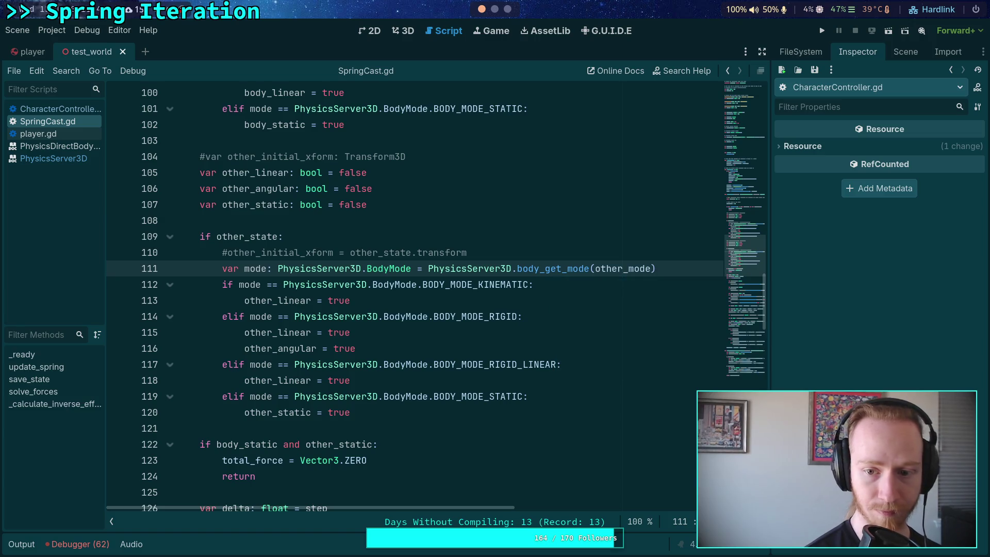
Delete the now-redundant mode lookup on line 111
{"action": "double_click", "coordinate": [550, 269]}
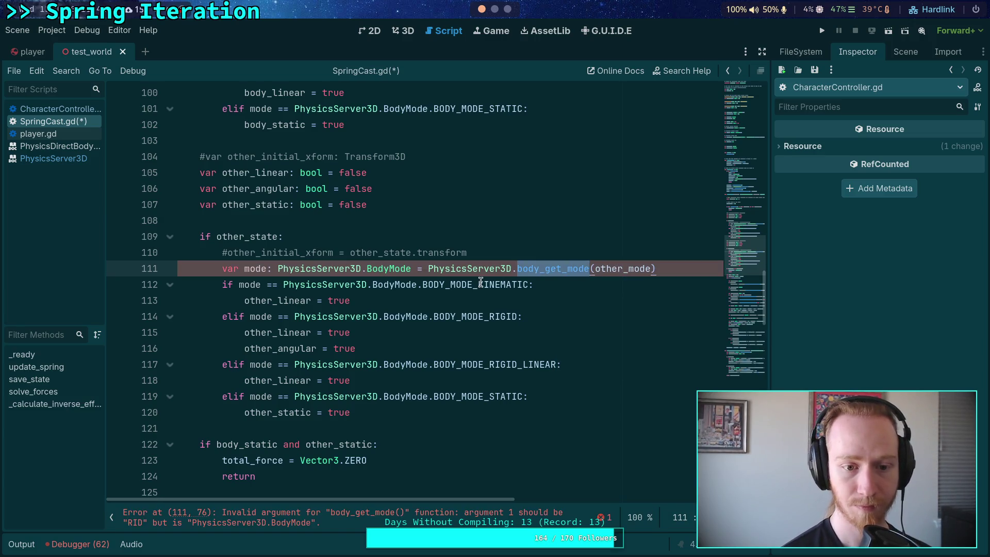
{"action": "scroll", "coordinate": [418, 300], "scroll_direction": "up", "scroll_amount": 1}
{"action": "scroll", "coordinate": [418, 300], "scroll_direction": "up", "scroll_amount": 2}
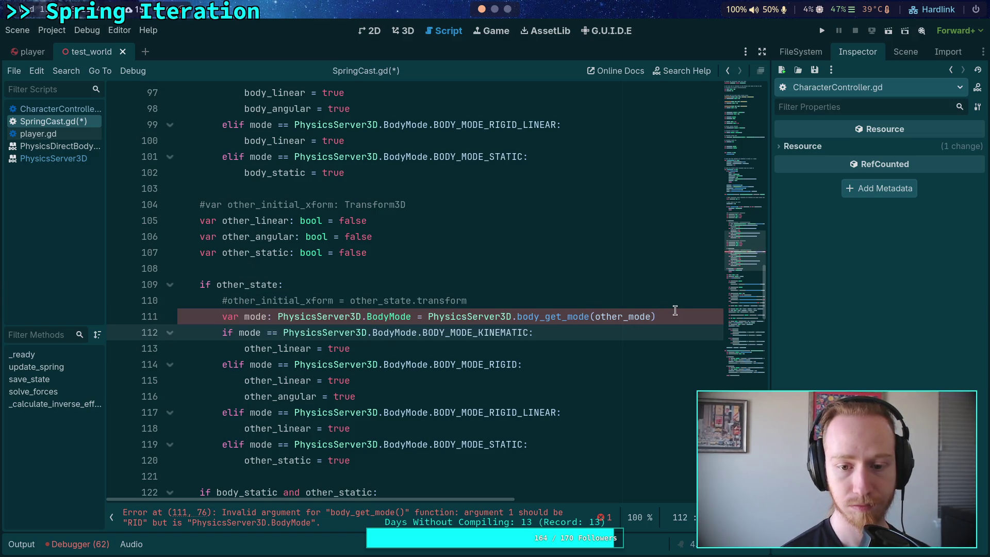
{"action": "left_click_drag", "start_coordinate": [676, 311], "coordinate": [676, 303]}
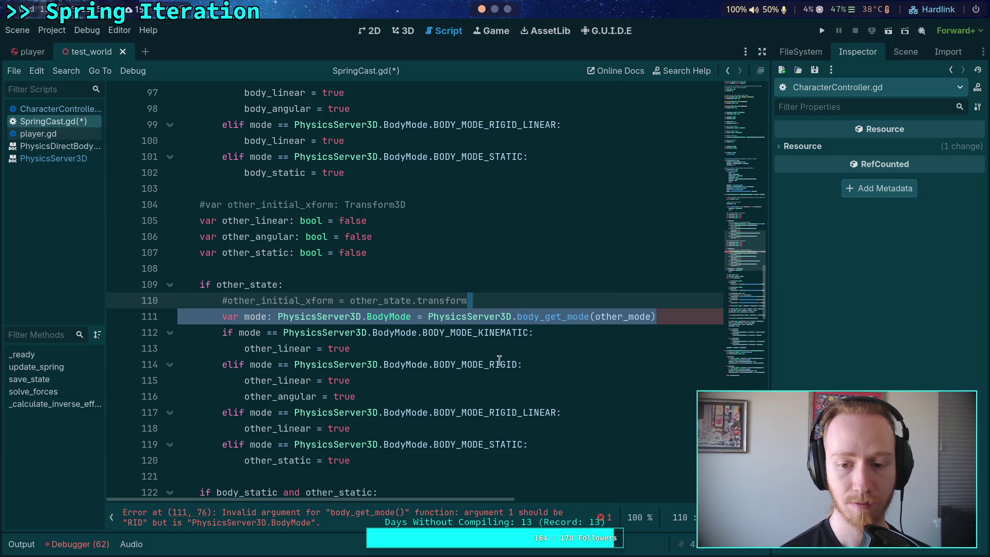
{"action": "mouse_move", "coordinate": [622, 320]}
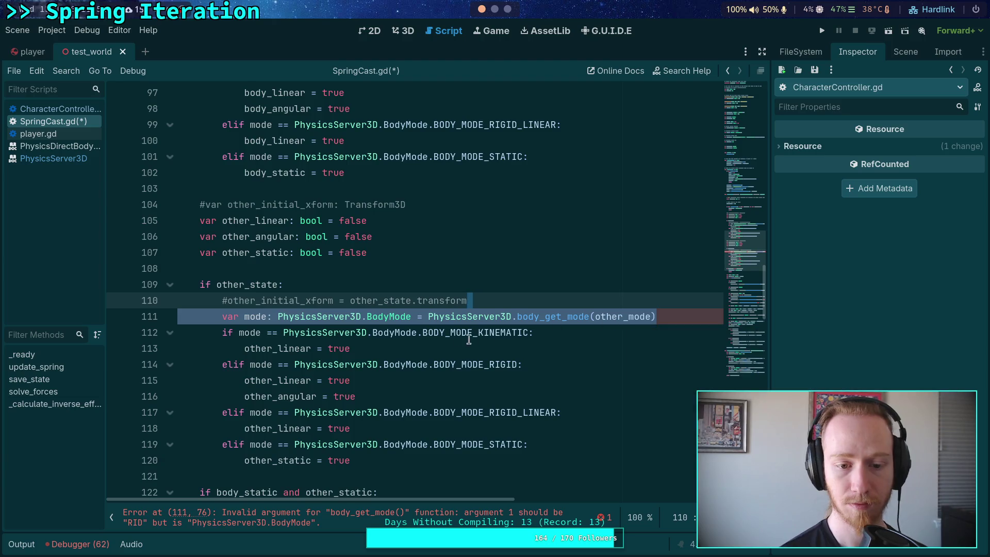
{"action": "key", "text": "BackSpace"}
Rename mode to other_mode on line 111 and in the rigid, rigid-linear and static conditions
{"action": "left_click", "coordinate": [239, 316]}
{"action": "type", "text": "other_"}
{"action": "double_click", "coordinate": [280, 317]}
{"action": "key", "text": "ctrl+c"}
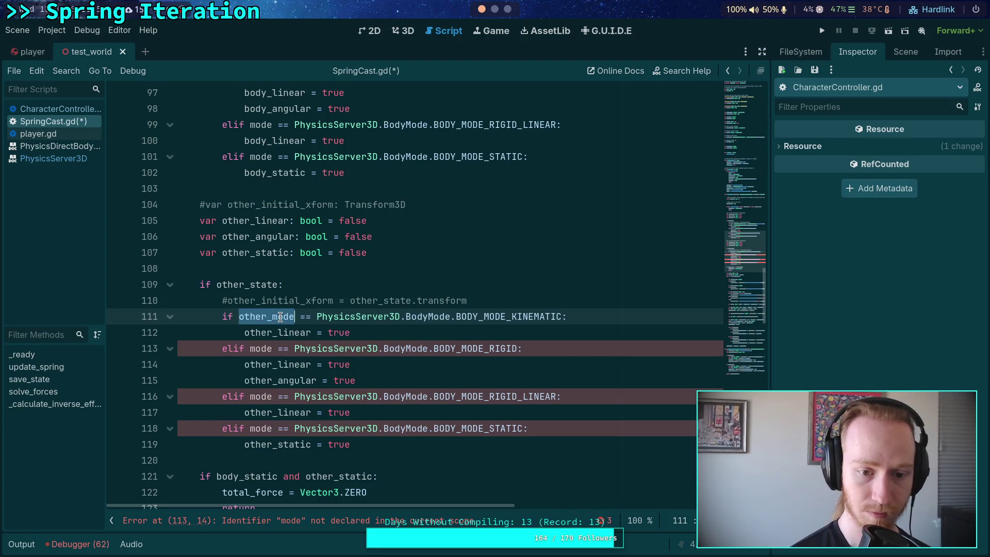
{"action": "mouse_move", "coordinate": [280, 317]}
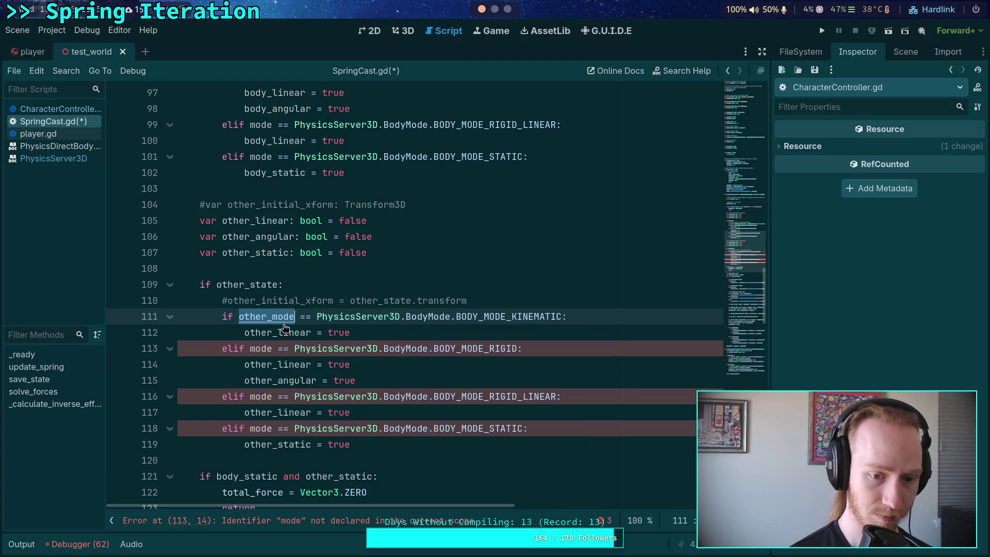
{"action": "double_click", "coordinate": [261, 349]}
{"action": "key", "text": "ctrl+v"}
{"action": "left_click", "coordinate": [264, 395]}
{"action": "double_click", "coordinate": [265, 396]}
{"action": "key", "text": "ctrl+v"}
{"action": "double_click", "coordinate": [261, 428]}
{"action": "key", "text": "ctrl+v"}
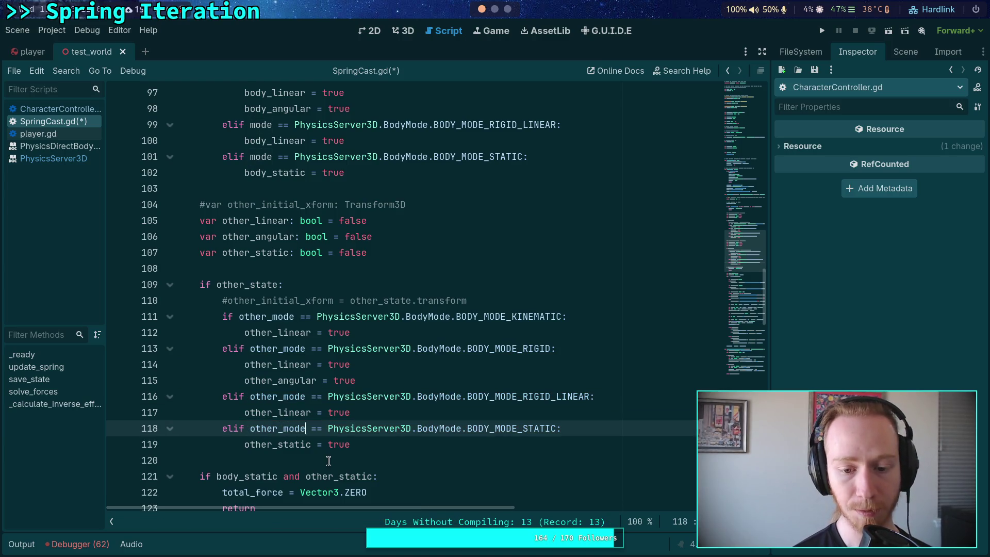
Undo the other_mode renames and the line deletion
{"action": "left_click", "coordinate": [329, 461]}
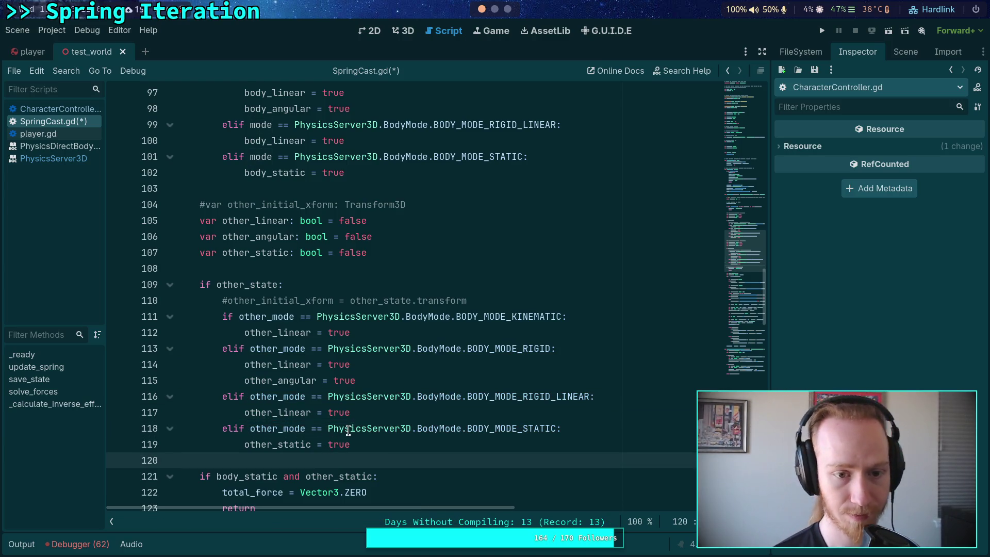
{"action": "scroll", "coordinate": [348, 431], "scroll_direction": "up", "scroll_amount": 4}
{"action": "scroll", "coordinate": [335, 402], "scroll_direction": "up", "scroll_amount": 14}
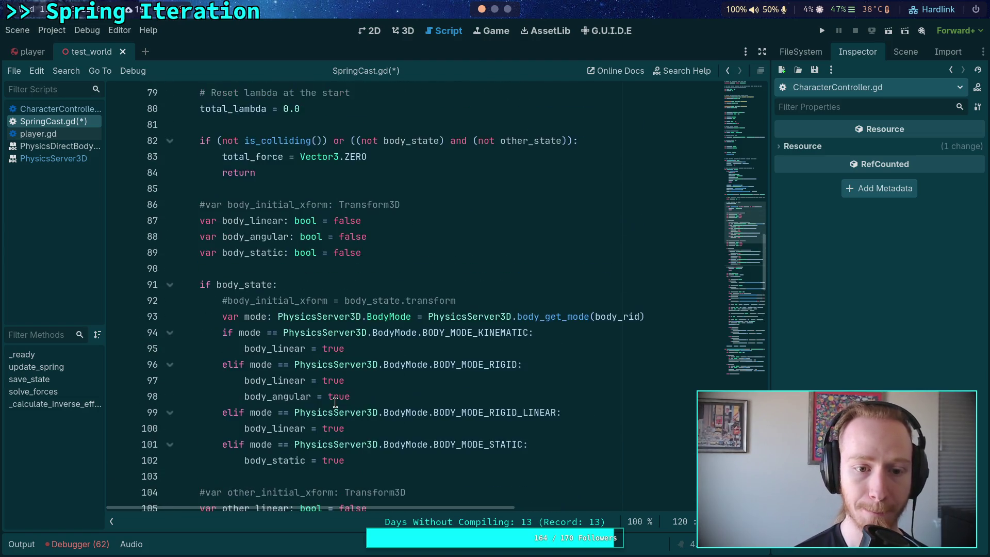
{"action": "scroll", "coordinate": [335, 402], "scroll_direction": "up", "scroll_amount": 11}
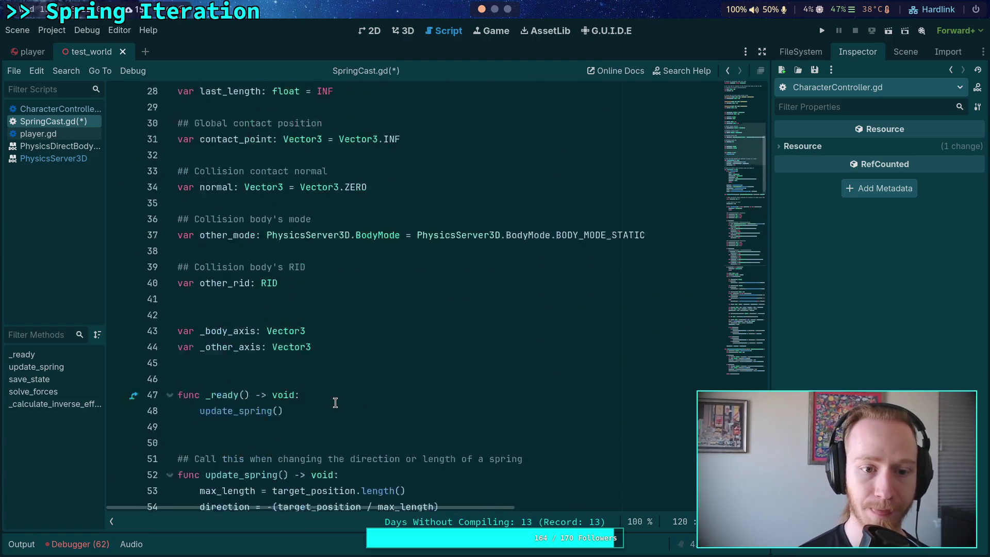
{"action": "scroll", "coordinate": [335, 402], "scroll_direction": "up", "scroll_amount": 3}
{"action": "scroll", "coordinate": [335, 402], "scroll_direction": "down", "scroll_amount": 16}
{"action": "scroll", "coordinate": [335, 403], "scroll_direction": "down", "scroll_amount": 11}
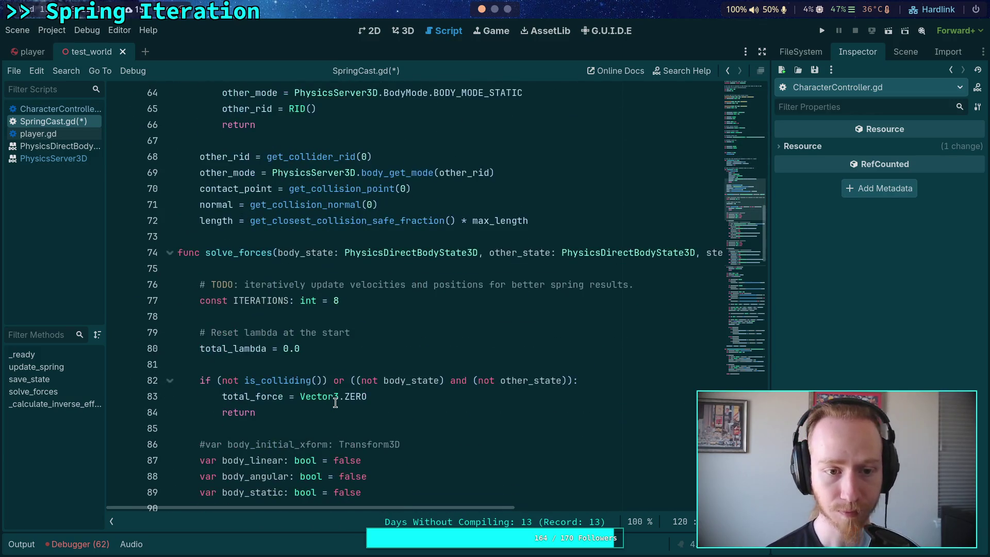
{"action": "scroll", "coordinate": [335, 403], "scroll_direction": "down", "scroll_amount": 5}
{"action": "left_click", "coordinate": [335, 410]}
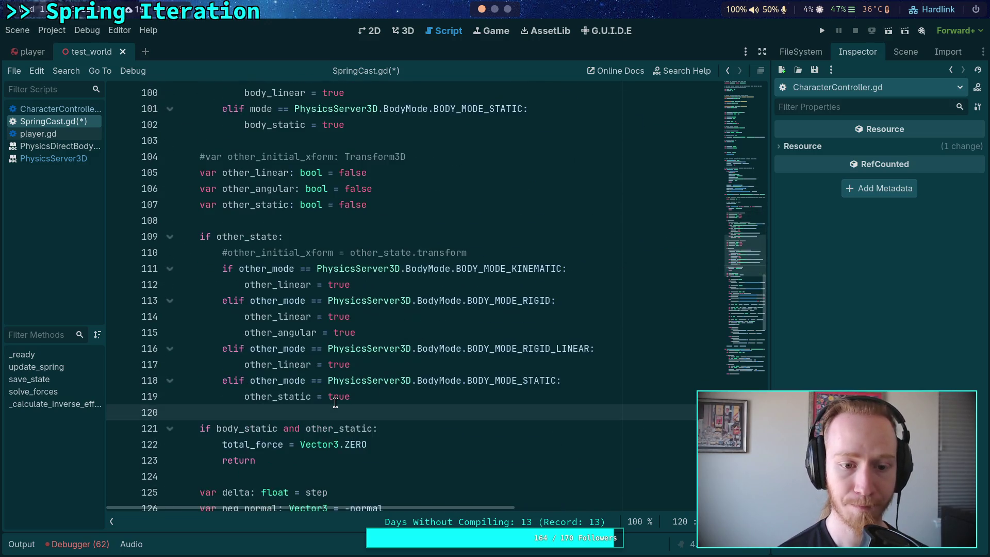
{"action": "key", "text": "ctrl+z"}
{"action": "key", "text": "ctrl+z"}
{"action": "key", "text": "ctrl+z"}
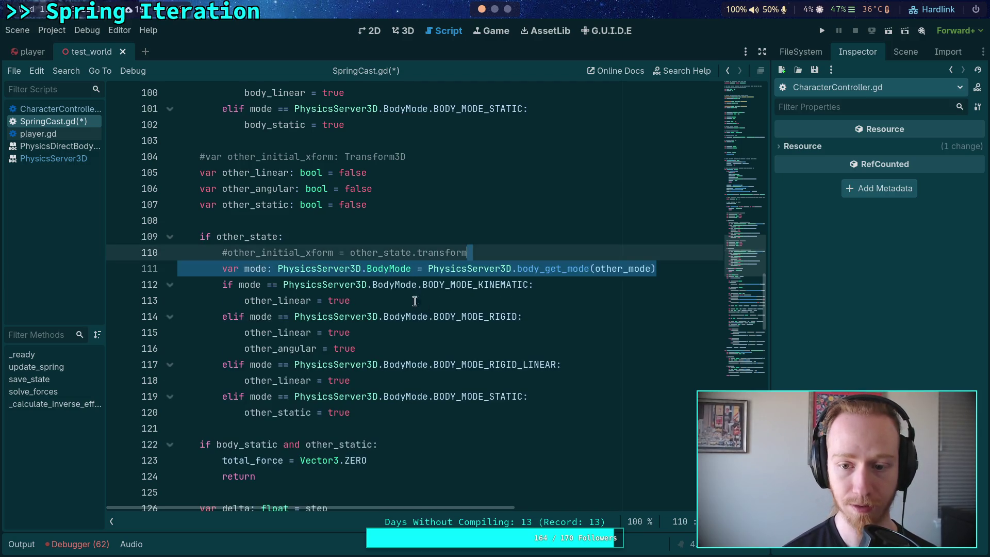
Change other_mode to other_rid in line 111's body_get_mode call and save SpringCast.gd
{"action": "left_click_drag", "start_coordinate": [626, 269], "coordinate": [648, 267]}
{"action": "type", "text": "lri"}
{"action": "key", "text": "BackSpace"}
{"action": "key", "text": "BackSpace"}
{"action": "key", "text": "BackSpace"}
{"action": "type", "text": "rid"}
{"action": "key", "text": "ctrl+s"}
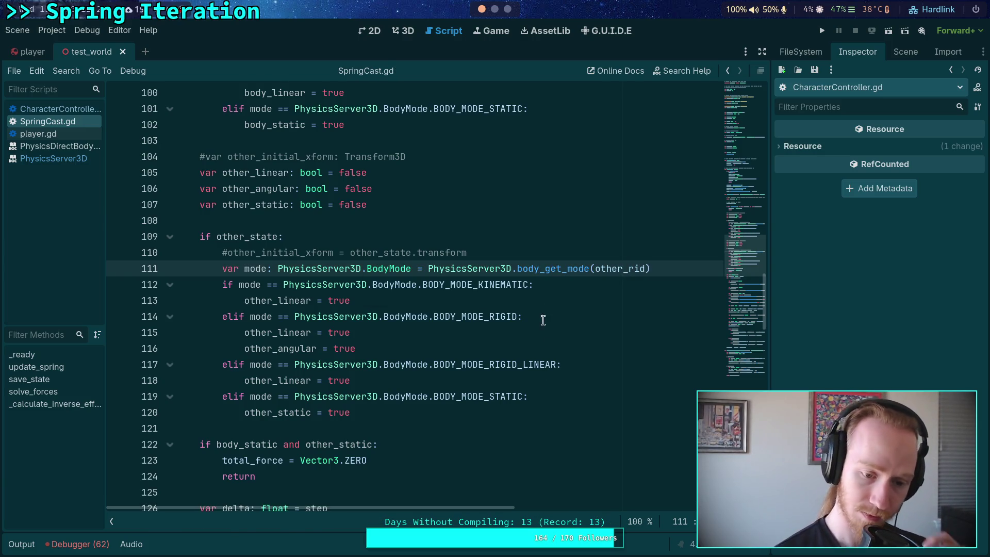
In CharacterController.gd, replace .get_collider_rid(0) on line 464 with .other_rid
{"action": "scroll", "coordinate": [525, 411], "scroll_direction": "up", "scroll_amount": 15}
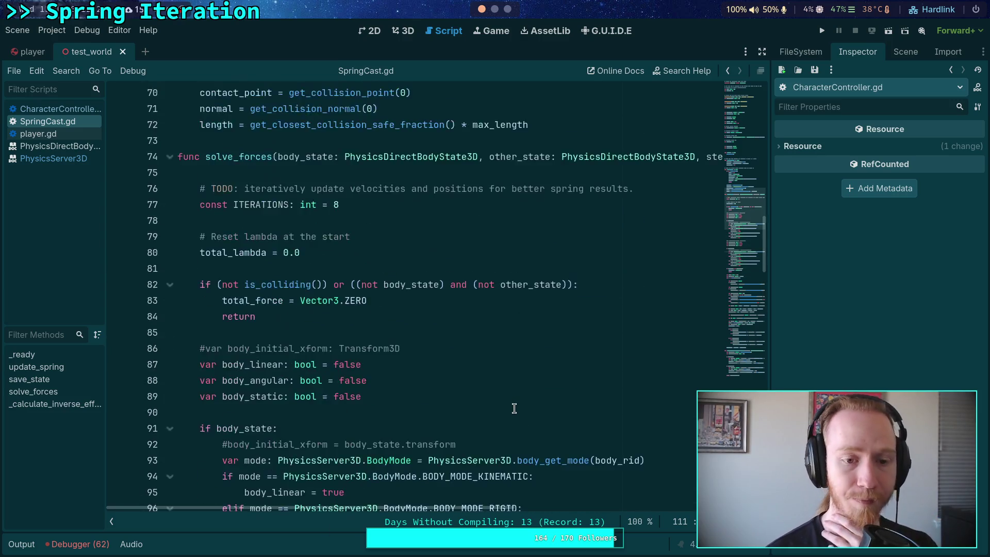
{"action": "left_click", "coordinate": [47, 108]}
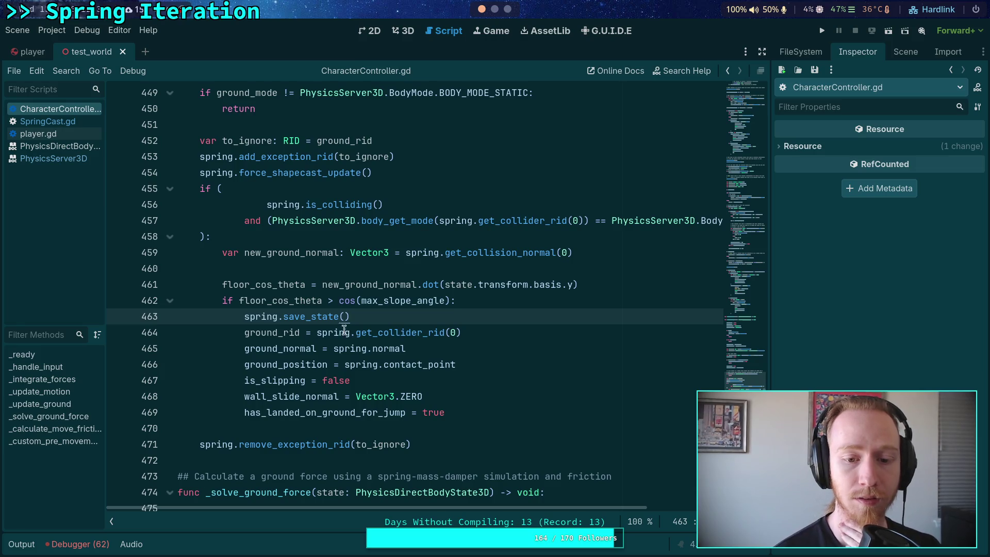
{"action": "left_click_drag", "start_coordinate": [351, 332], "coordinate": [463, 333]}
{"action": "type", "text": ".ot"}
{"action": "key", "text": "Down"}
{"action": "key", "text": "Return"}
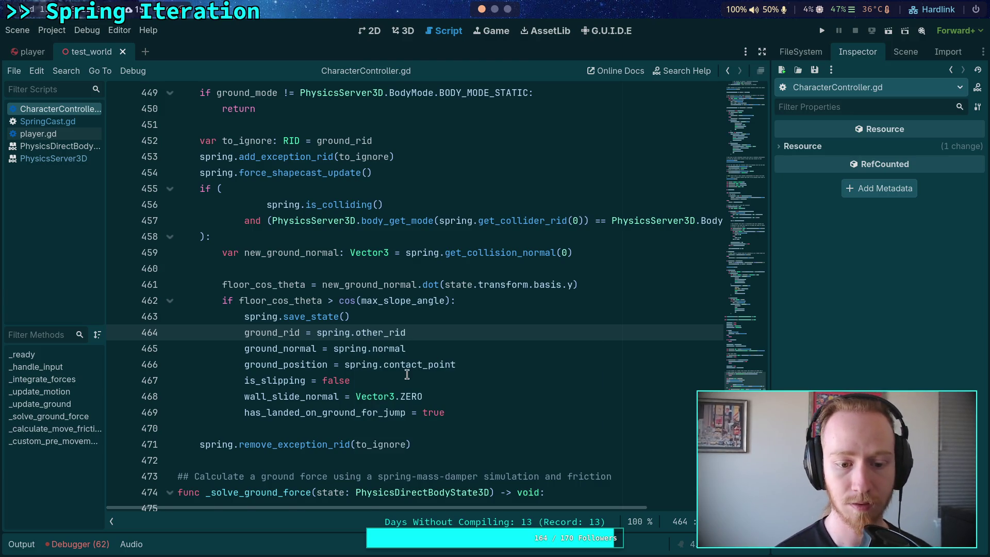
{"action": "scroll", "coordinate": [384, 389], "scroll_direction": "down", "scroll_amount": 1}
{"action": "key", "text": "ctrl+f"}
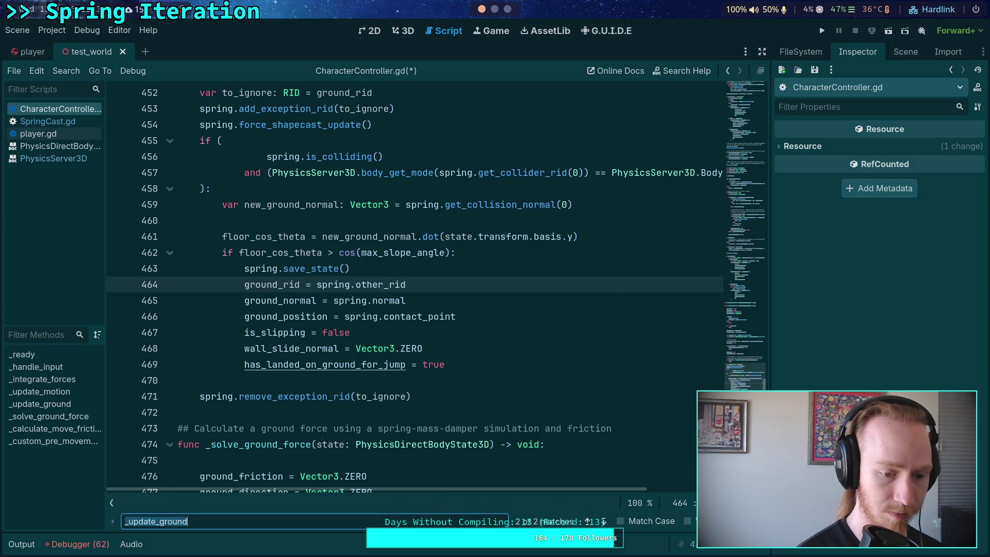
Search the script for 'spring.' and step through its occurrences
{"action": "type", "text": "spring."}
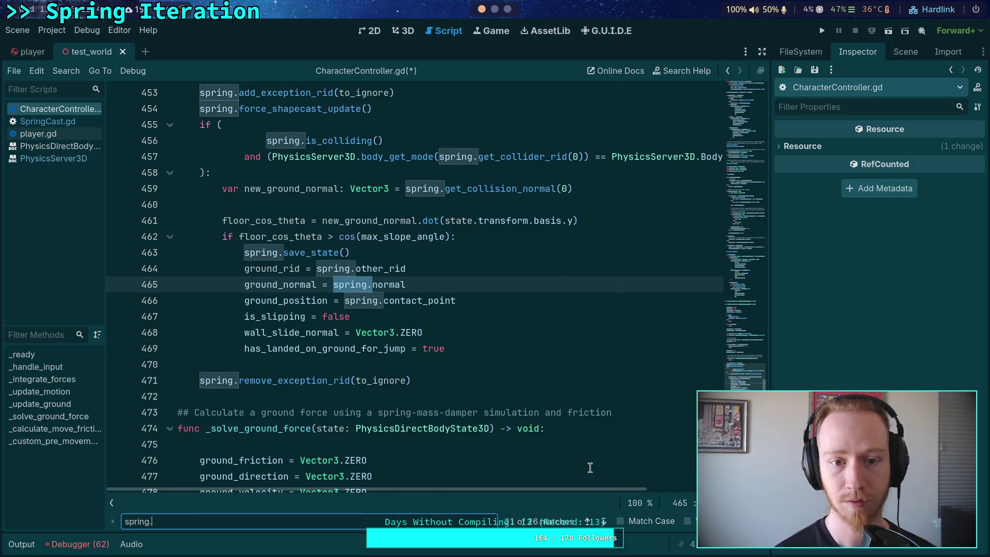
{"action": "scroll", "coordinate": [548, 416], "scroll_direction": "up", "scroll_amount": 1}
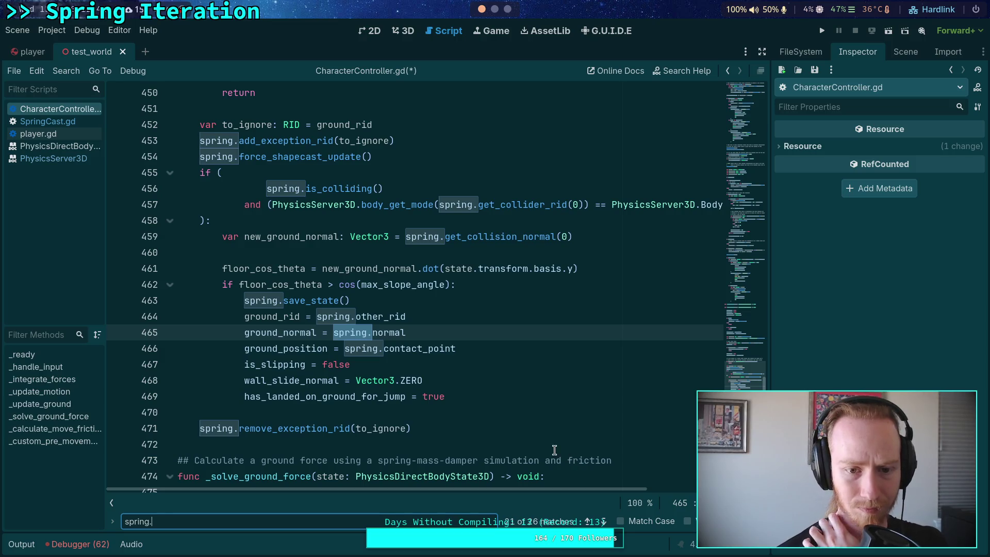
{"action": "left_click", "coordinate": [487, 204]}
{"action": "scroll", "coordinate": [476, 205], "scroll_direction": "up", "scroll_amount": 2}
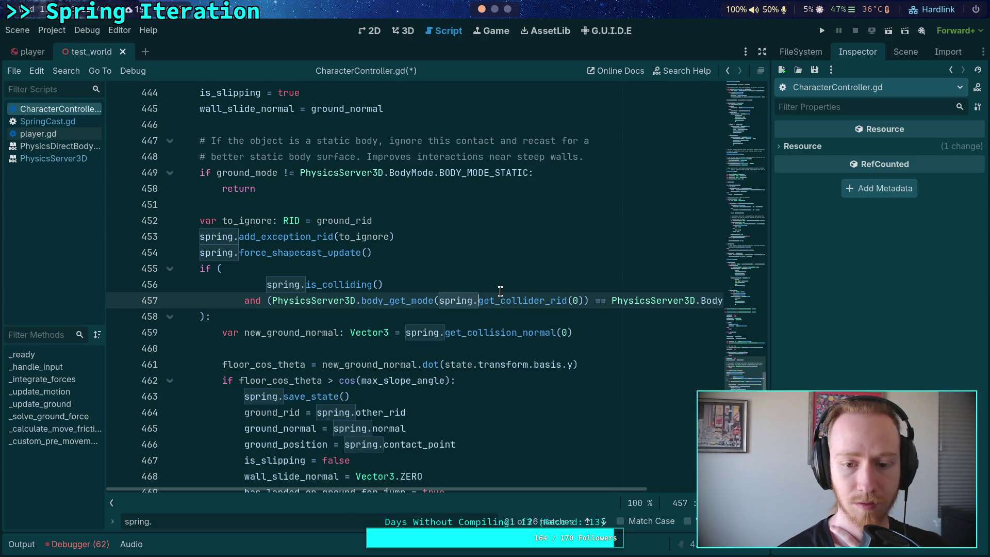
{"action": "scroll", "coordinate": [543, 451], "scroll_direction": "down", "scroll_amount": 1}
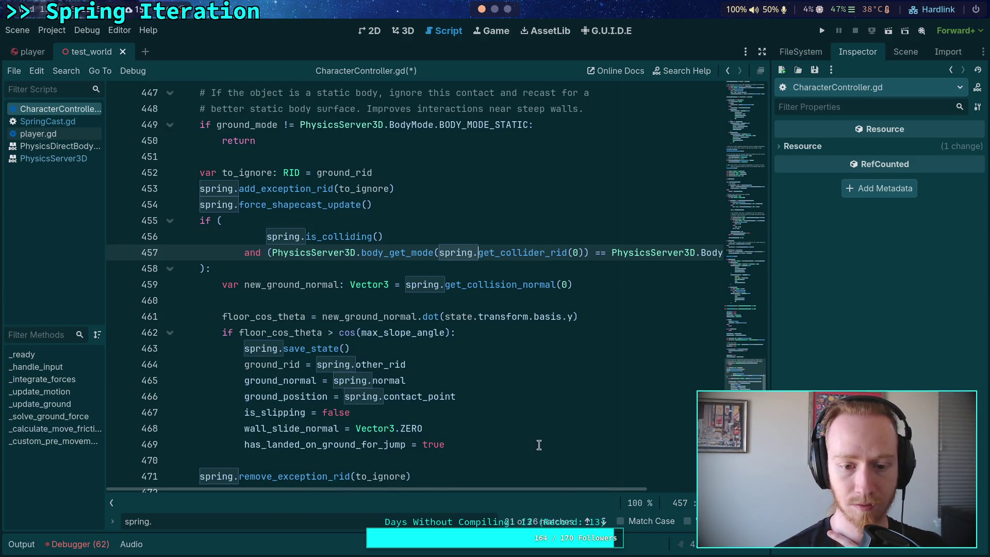
{"action": "left_click", "coordinate": [601, 522]}
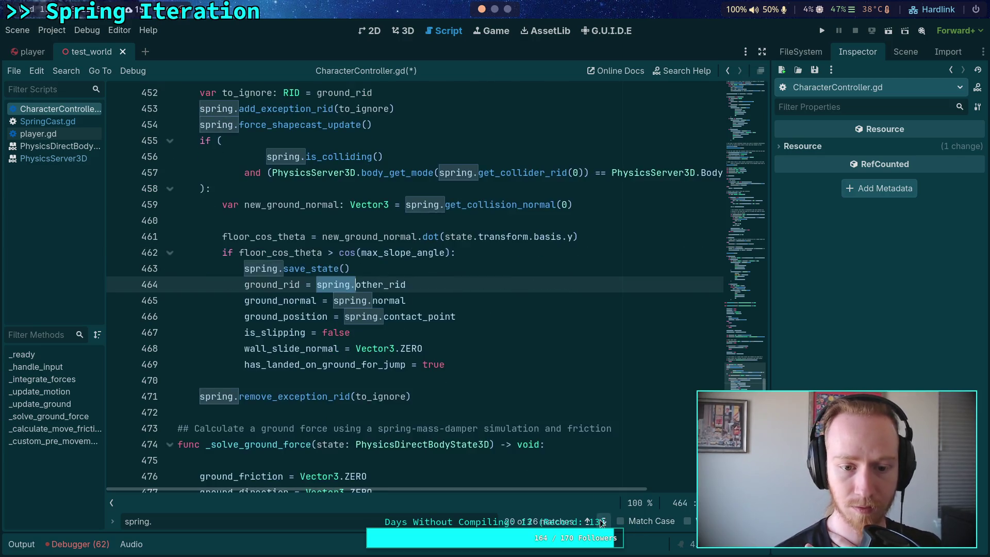
{"action": "left_click", "coordinate": [602, 521]}
{"action": "left_click", "coordinate": [601, 521]}
{"action": "left_click", "coordinate": [601, 522]}
{"action": "left_click", "coordinate": [602, 521]}
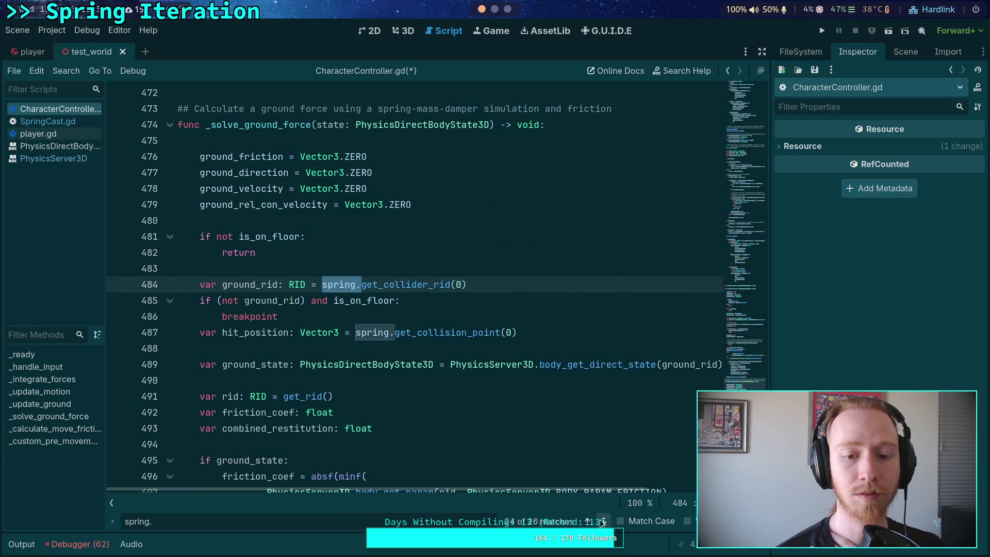
Replace get_collider_rid(0) on line 484 with other_rid
{"action": "left_click", "coordinate": [385, 286]}
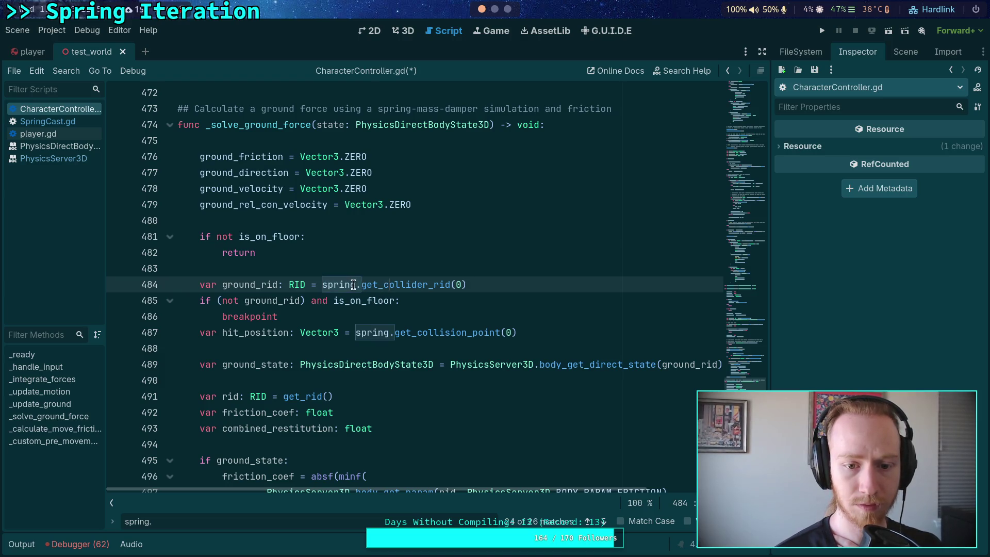
{"action": "left_click_drag", "start_coordinate": [362, 284], "coordinate": [467, 285]}
{"action": "double_click", "coordinate": [262, 286]}
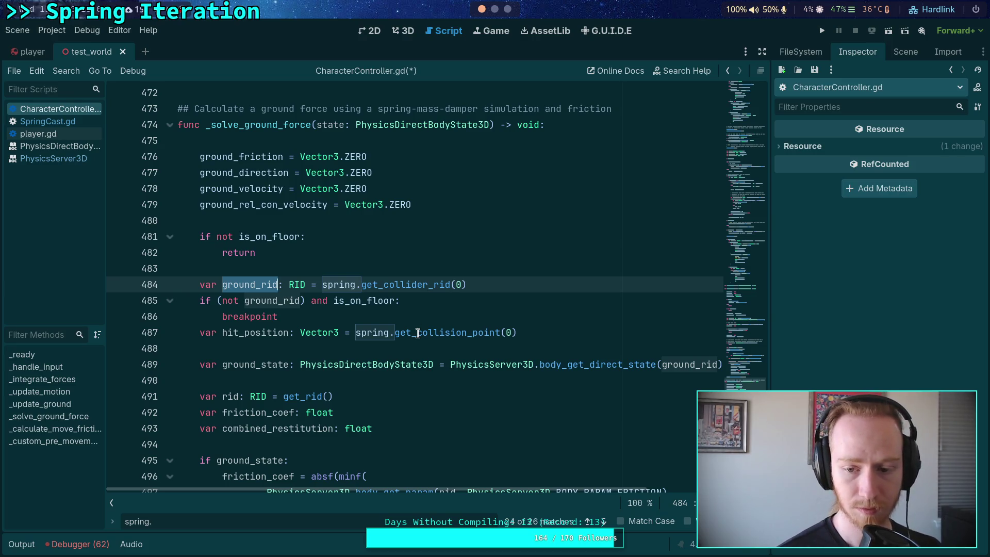
{"action": "scroll", "coordinate": [418, 333], "scroll_direction": "down", "scroll_amount": 1}
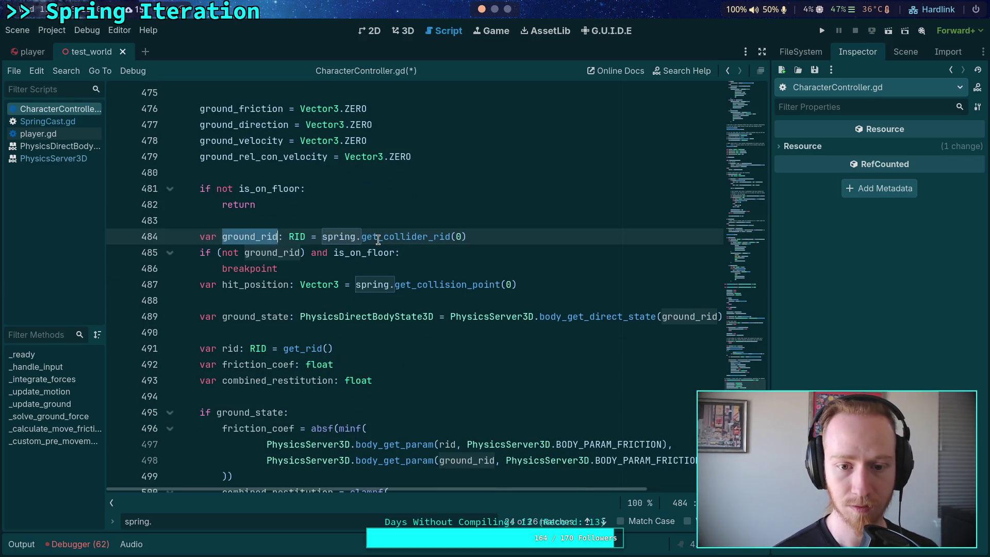
{"action": "mouse_move", "coordinate": [362, 237]}
{"action": "left_mouse_down"}
{"action": "mouse_move", "coordinate": [471, 239]}
{"action": "mouse_move", "coordinate": [420, 238]}
{"action": "left_mouse_up"}
{"action": "type", "text": "other"}
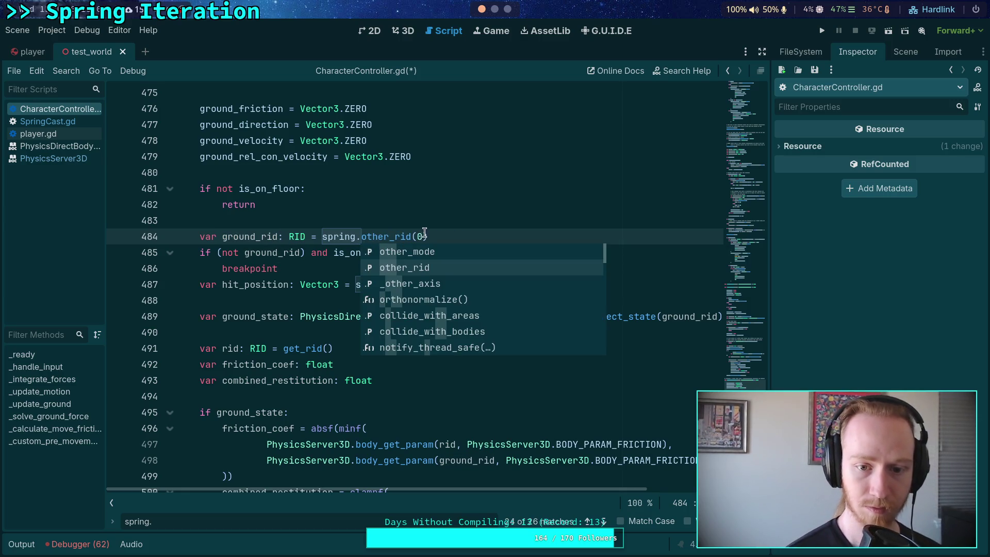
{"action": "key", "text": "Return"}
{"action": "key", "text": "Delete"}
{"action": "key", "text": "Delete"}
{"action": "key", "text": "Delete"}
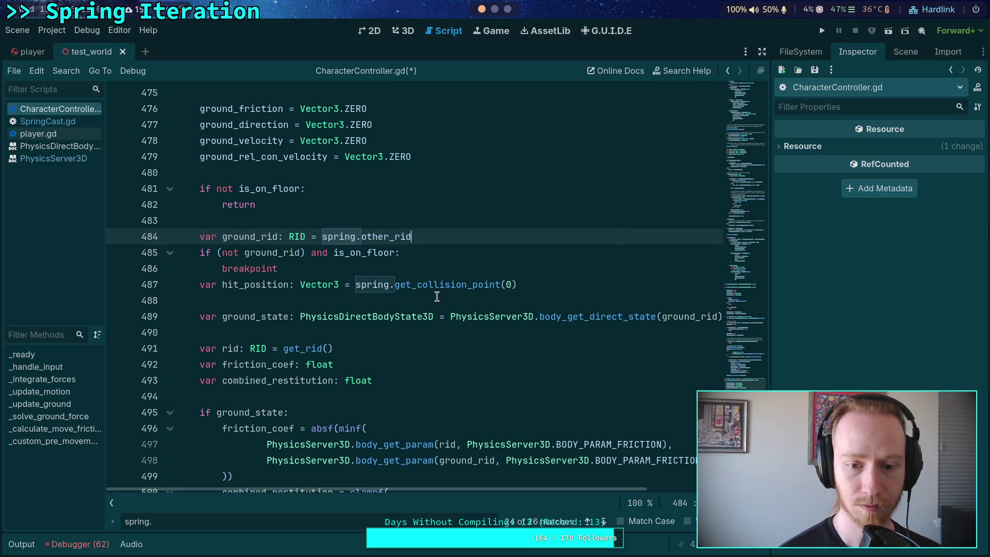
Replace get_collision_point(0) on line 487 with contact_point
{"action": "left_click_drag", "start_coordinate": [394, 284], "coordinate": [546, 283]}
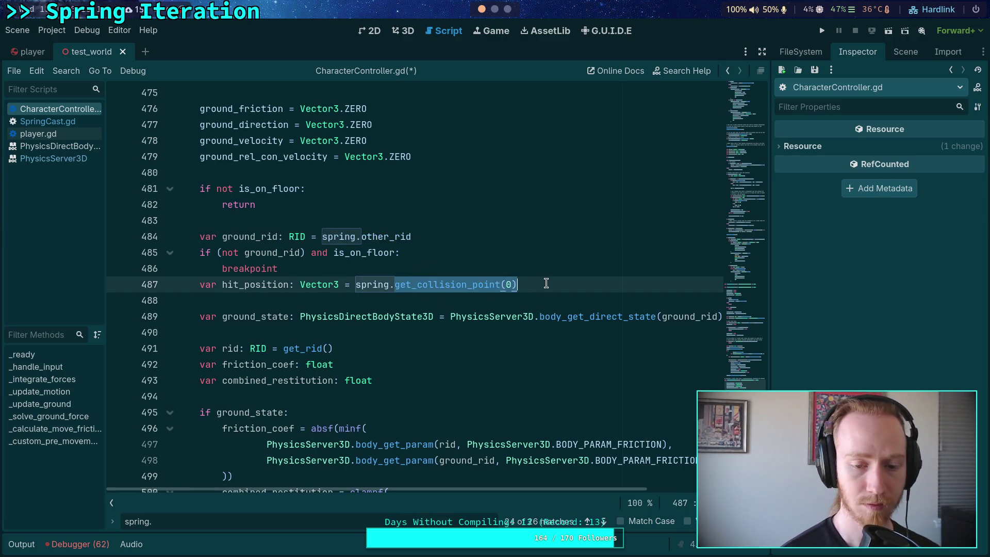
{"action": "type", "text": "con"}
{"action": "key", "text": "Return"}
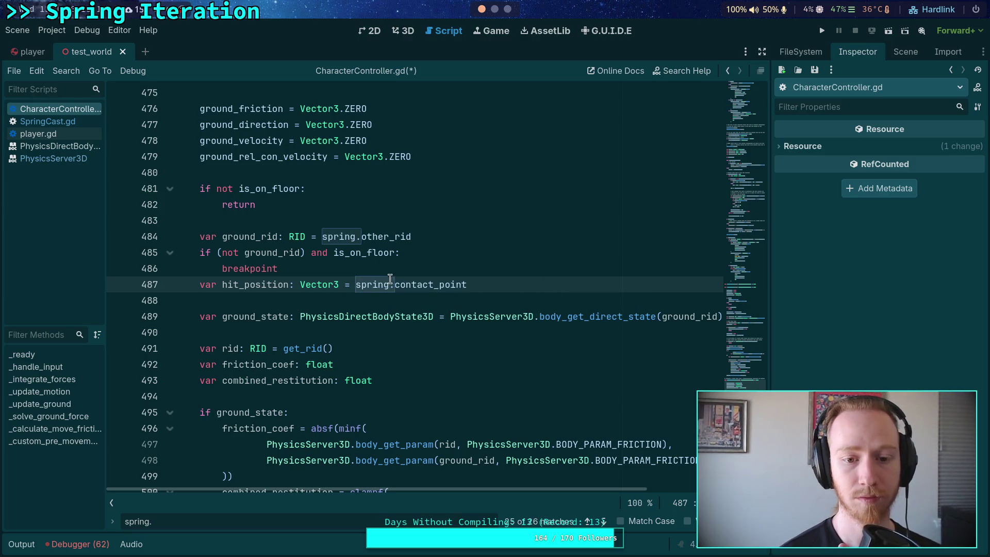
{"action": "left_click", "coordinate": [607, 522]}
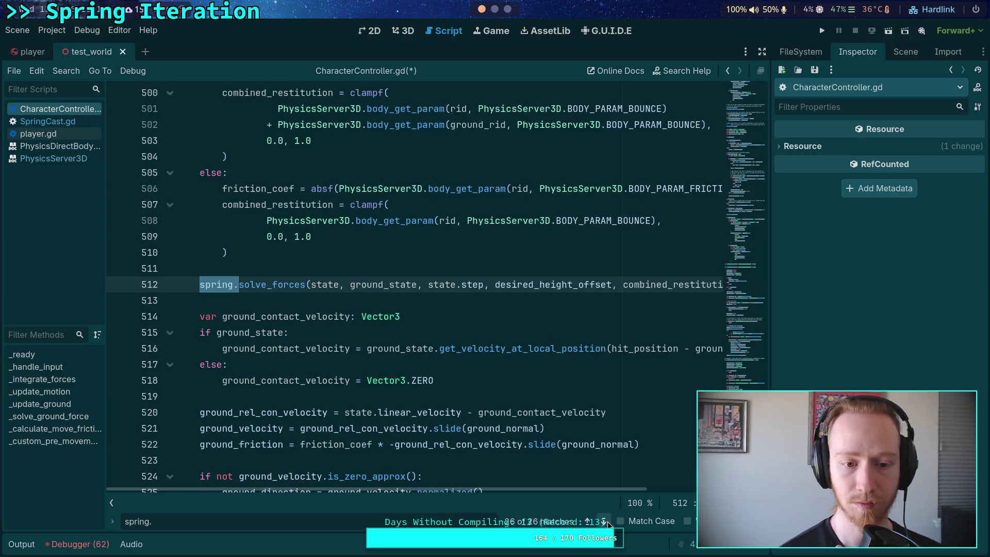
Replace get_collision_point(0) on line 206 with contact_point
{"action": "left_click", "coordinate": [607, 521]}
{"action": "left_click", "coordinate": [608, 522]}
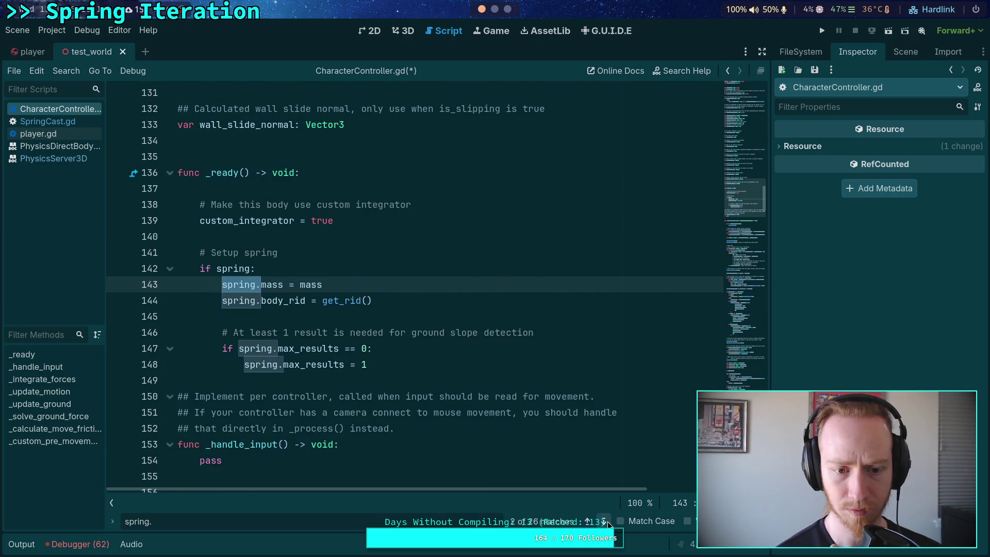
{"action": "left_click", "coordinate": [607, 522]}
{"action": "left_click", "coordinate": [607, 521]}
{"action": "left_click", "coordinate": [608, 522]}
{"action": "left_click", "coordinate": [607, 522]}
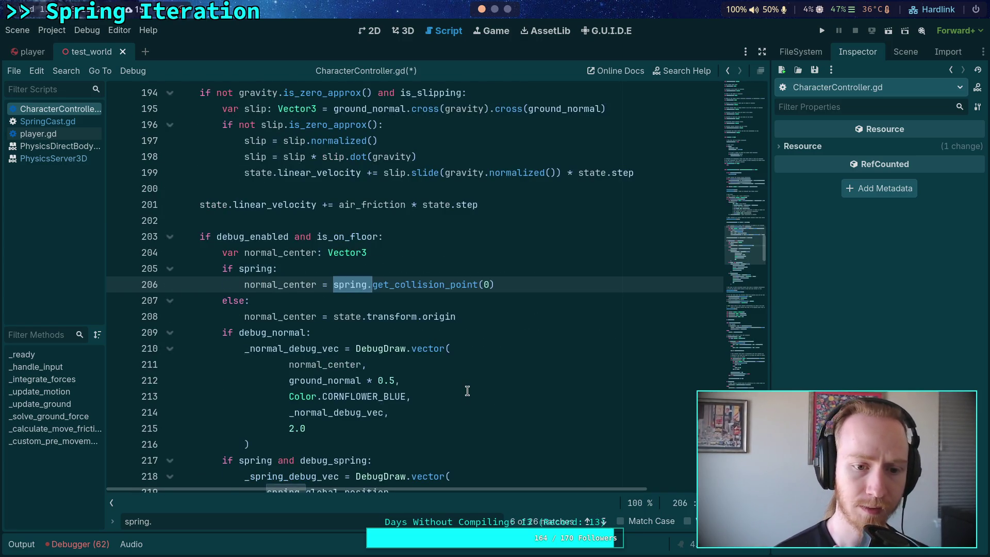
{"action": "scroll", "coordinate": [468, 391], "scroll_direction": "up", "scroll_amount": 1}
{"action": "scroll", "coordinate": [454, 370], "scroll_direction": "up", "scroll_amount": 3}
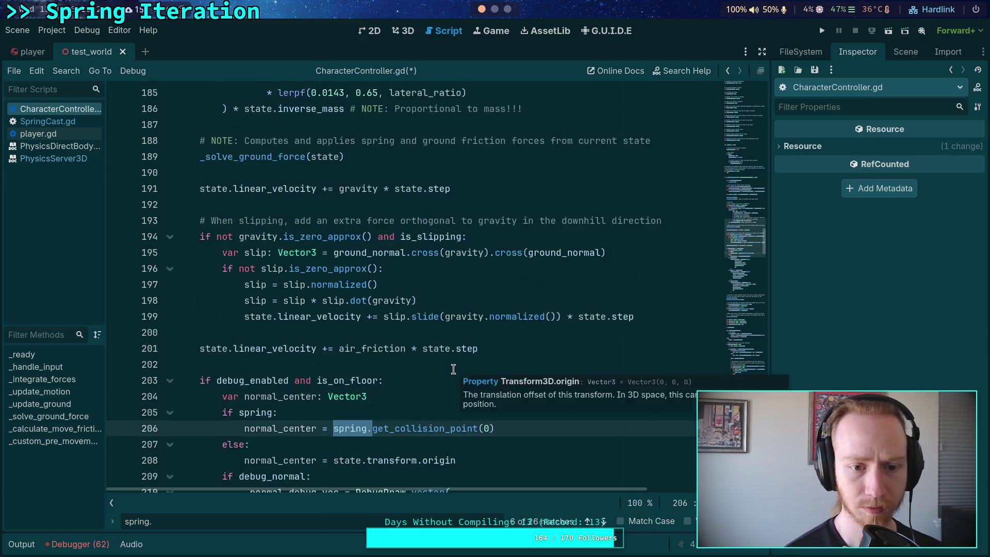
{"action": "scroll", "coordinate": [453, 369], "scroll_direction": "up", "scroll_amount": 10}
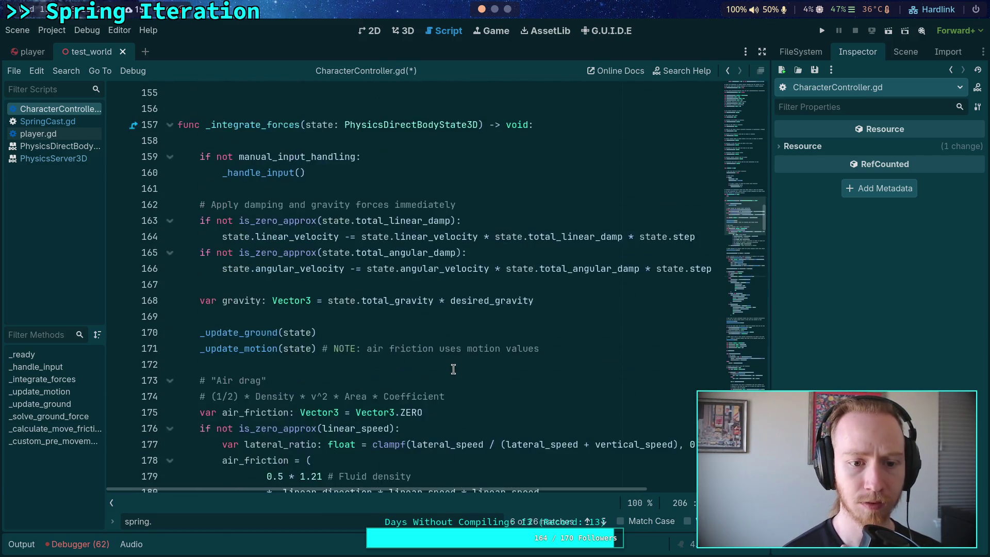
{"action": "scroll", "coordinate": [453, 370], "scroll_direction": "down", "scroll_amount": 5}
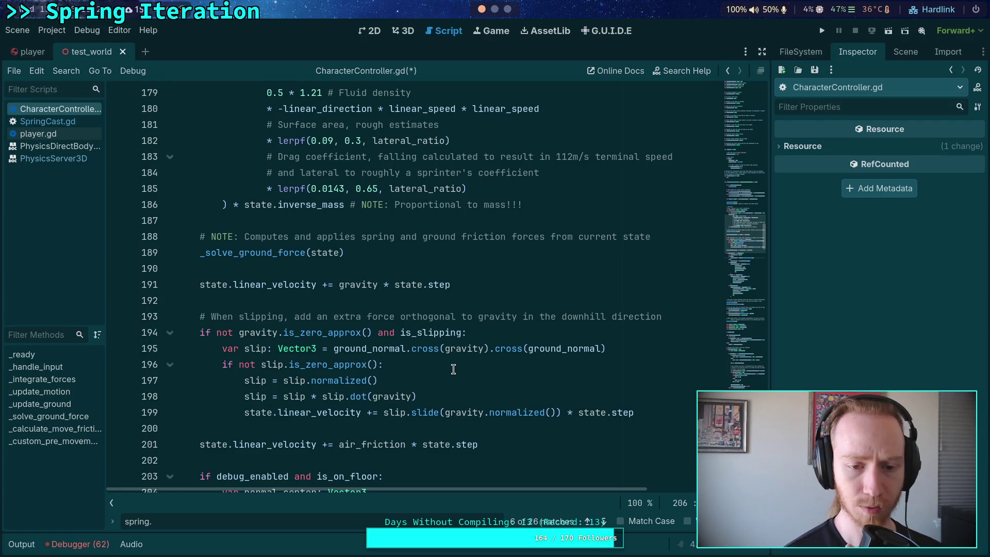
{"action": "scroll", "coordinate": [453, 369], "scroll_direction": "down", "scroll_amount": 5}
{"action": "left_click", "coordinate": [379, 287]}
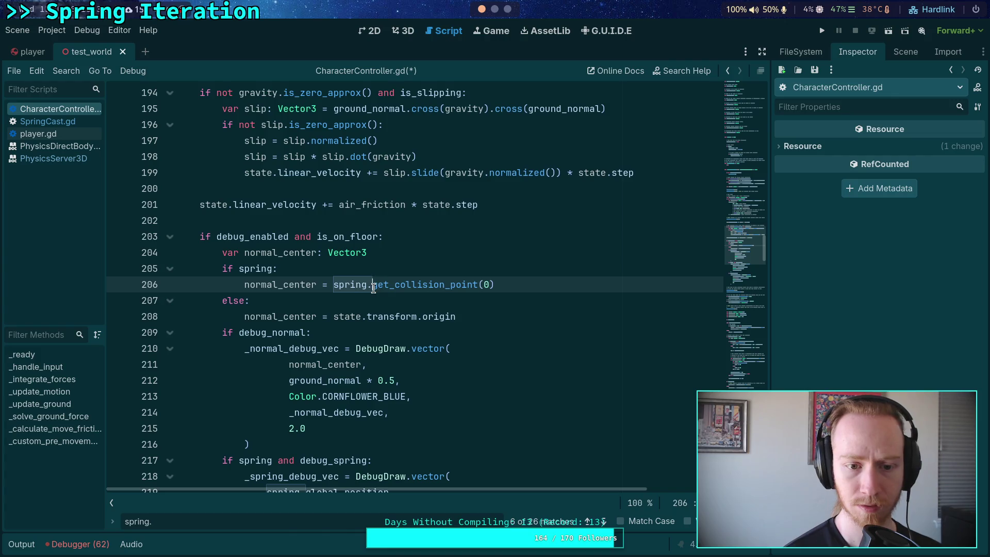
{"action": "left_click_drag", "start_coordinate": [374, 289], "coordinate": [523, 281]}
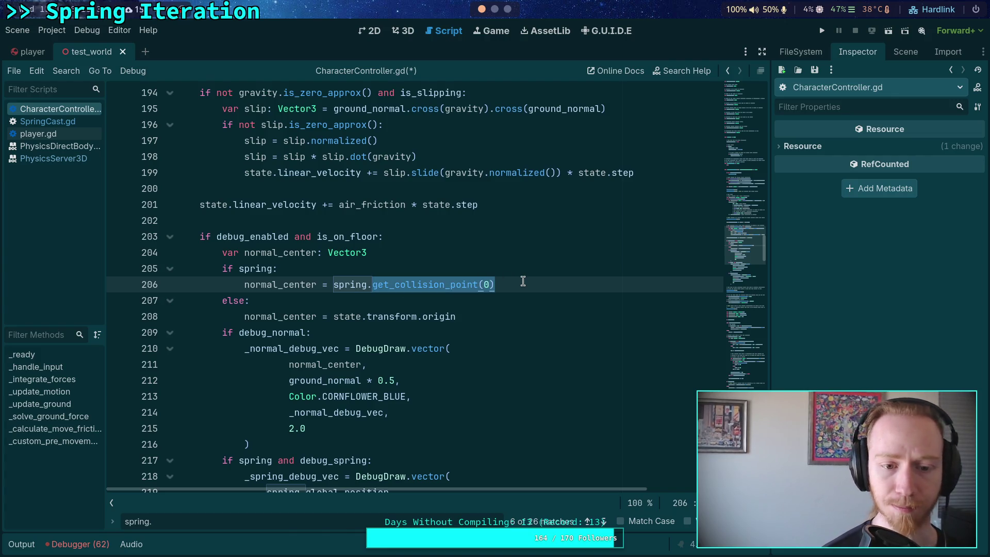
{"action": "type", "text": "co"}
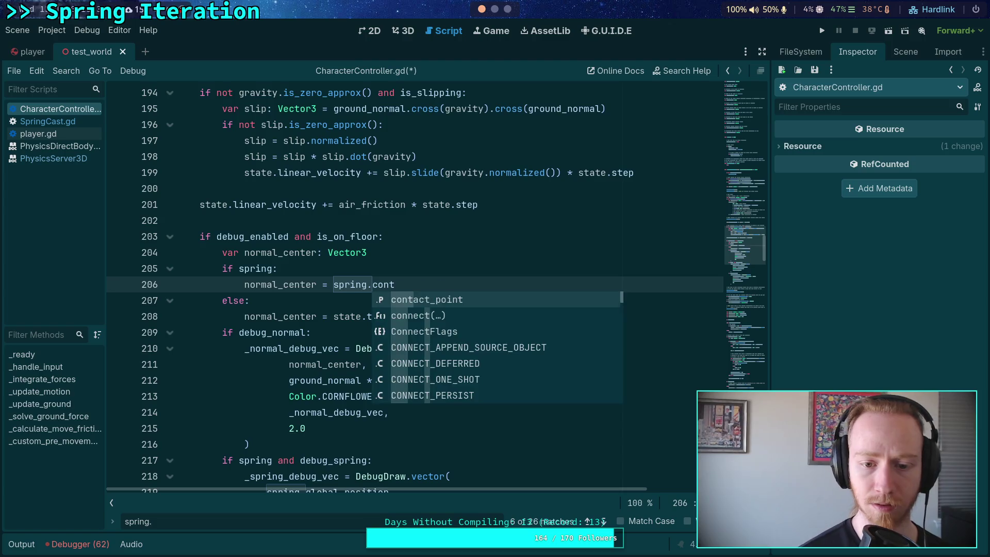
{"action": "key", "text": "Return"}
Replace get_collider_rid(0) on line 433 with other_rid
{"action": "scroll", "coordinate": [530, 421], "scroll_direction": "down", "scroll_amount": 1}
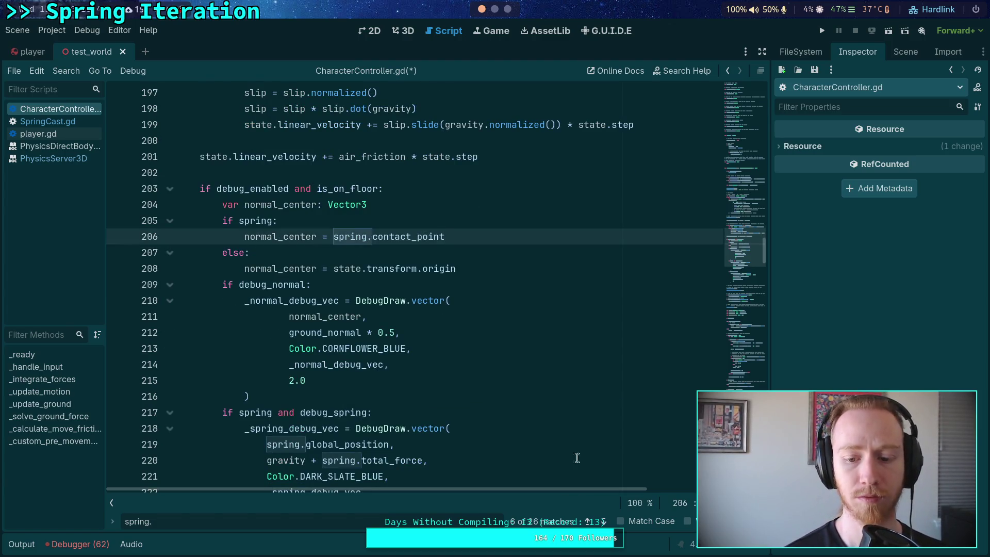
{"action": "left_click", "coordinate": [602, 521]}
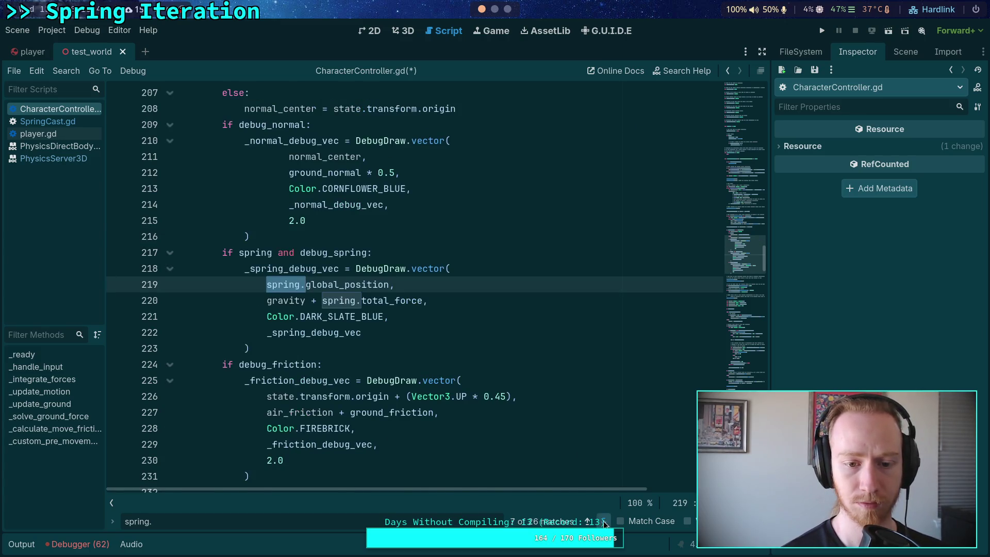
{"action": "left_click", "coordinate": [603, 522]}
{"action": "left_click", "coordinate": [604, 521]}
{"action": "left_click", "coordinate": [604, 521]}
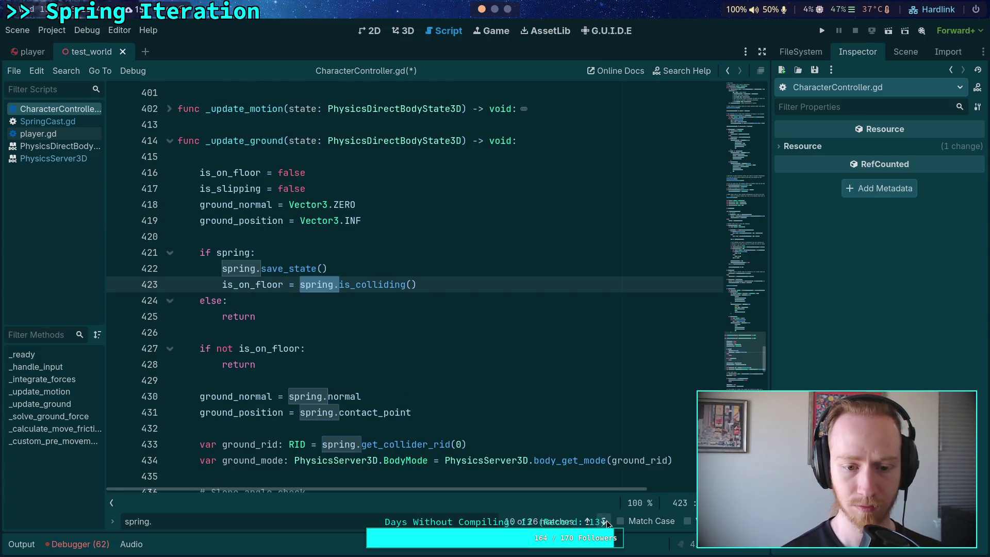
{"action": "left_click", "coordinate": [607, 522]}
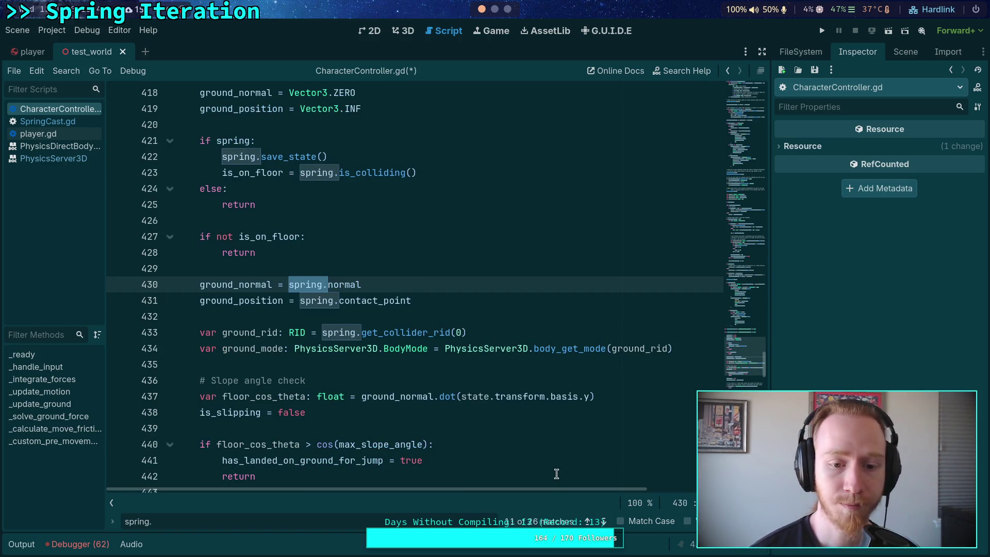
{"action": "scroll", "coordinate": [568, 412], "scroll_direction": "down", "scroll_amount": 2}
{"action": "scroll", "coordinate": [493, 361], "scroll_direction": "up", "scroll_amount": 3}
{"action": "scroll", "coordinate": [383, 388], "scroll_direction": "up", "scroll_amount": 4}
{"action": "scroll", "coordinate": [371, 370], "scroll_direction": "down", "scroll_amount": 4}
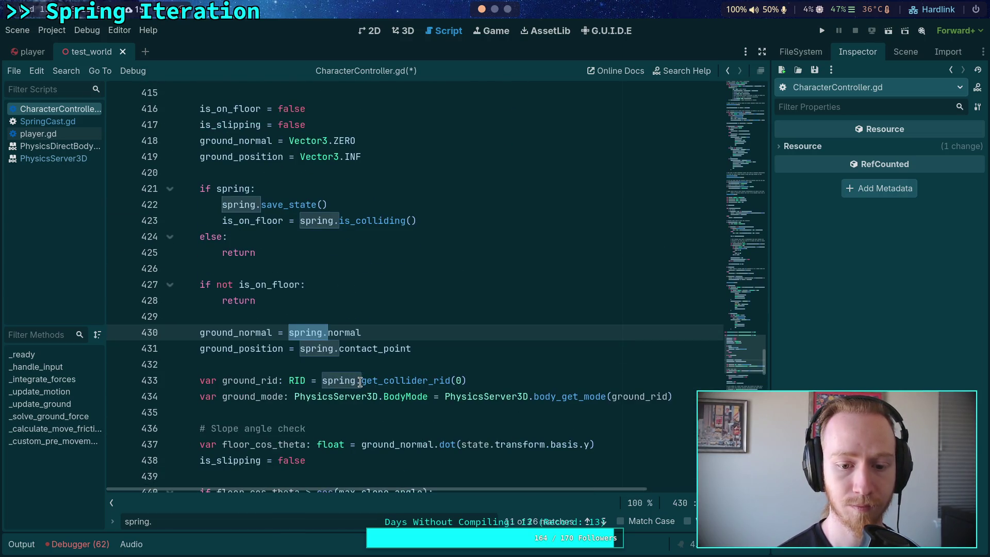
{"action": "left_click_drag", "start_coordinate": [361, 381], "coordinate": [485, 380]}
{"action": "type", "text": "oh"}
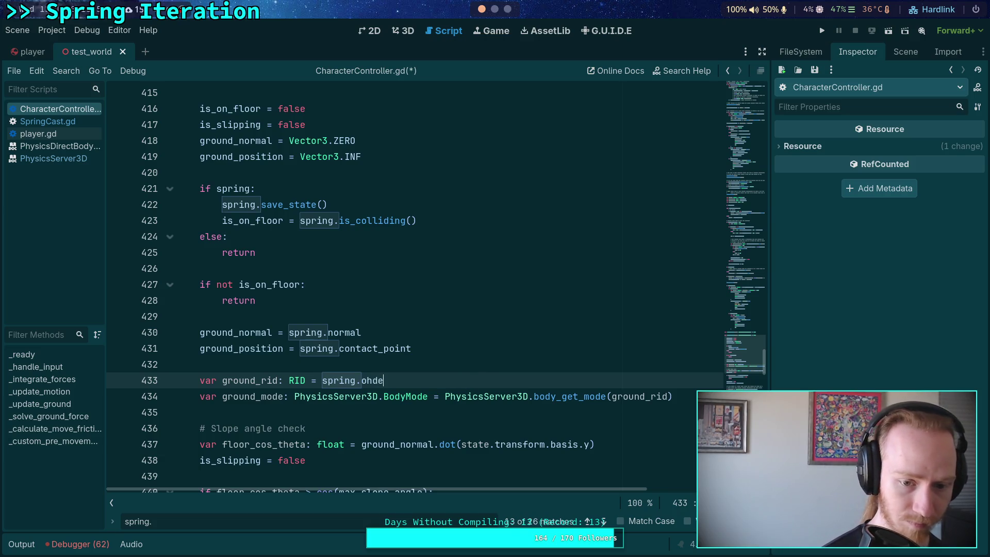
{"action": "key", "text": "BackSpace"}
{"action": "type", "text": "ther"}
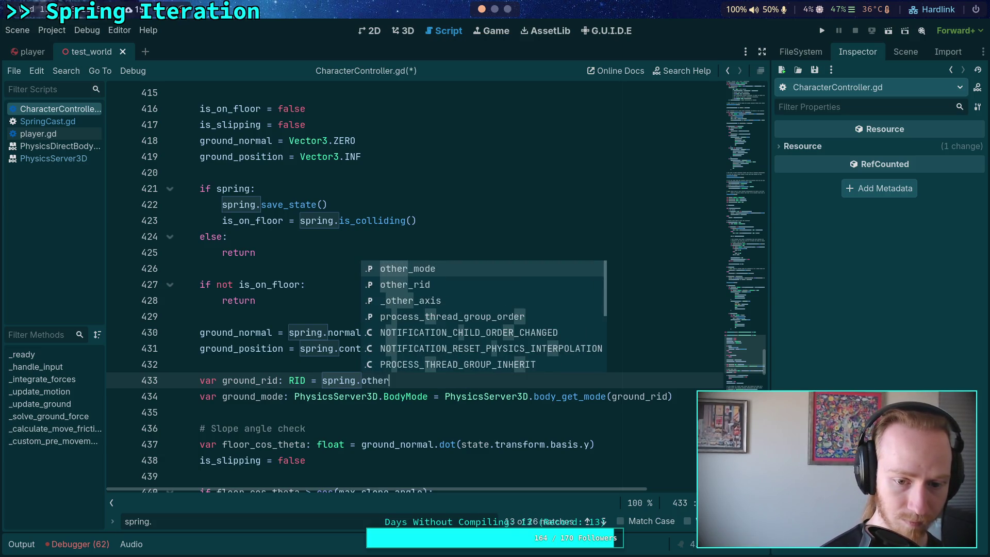
{"action": "key", "text": "Down"}
{"action": "key", "text": "Return"}
Replace the body_get_mode call on line 434 with spring.other_mode
{"action": "scroll", "coordinate": [287, 241], "scroll_direction": "down", "scroll_amount": 3}
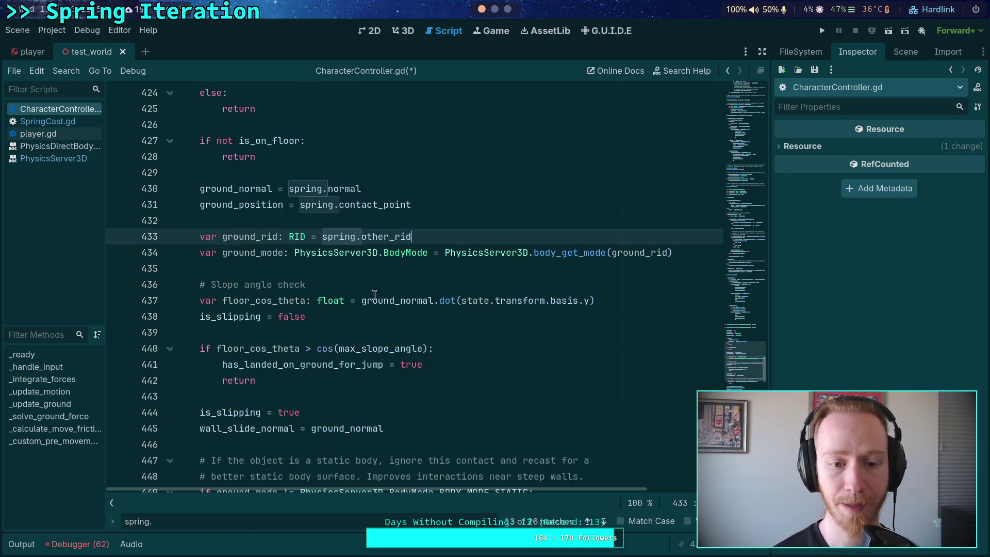
{"action": "double_click", "coordinate": [231, 237]}
{"action": "scroll", "coordinate": [360, 316], "scroll_direction": "down", "scroll_amount": 5}
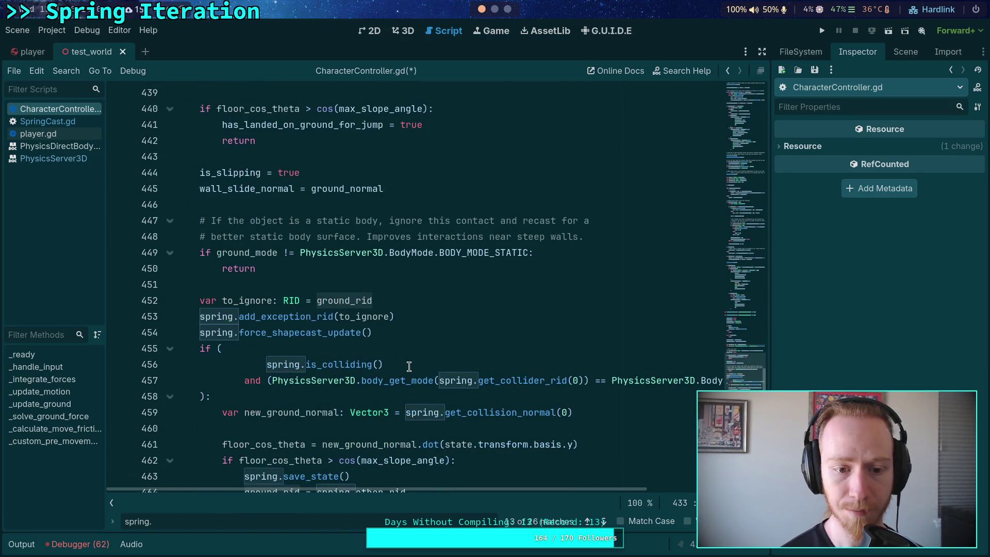
{"action": "scroll", "coordinate": [361, 386], "scroll_direction": "up", "scroll_amount": 4}
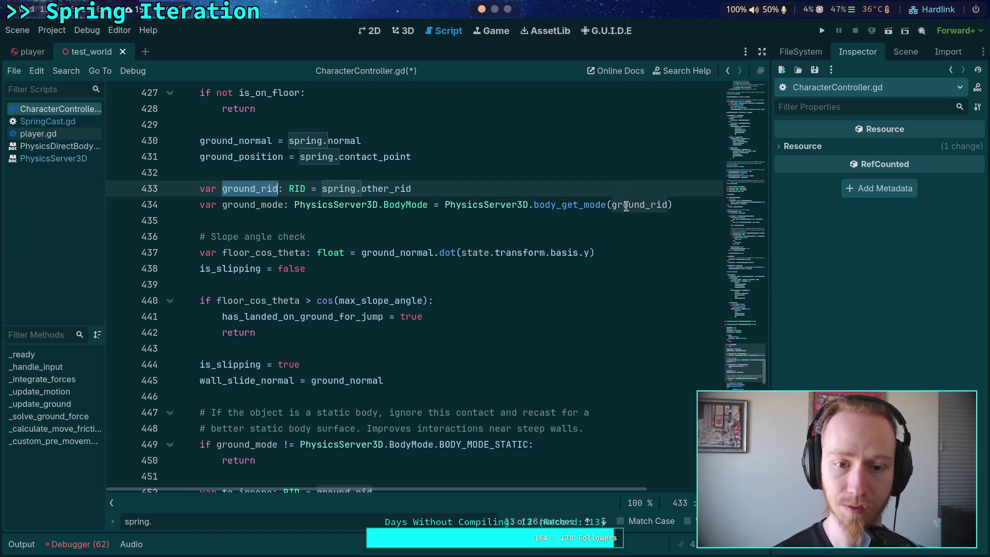
{"action": "left_click_drag", "start_coordinate": [444, 206], "coordinate": [707, 209]}
{"action": "type", "text": "s"}
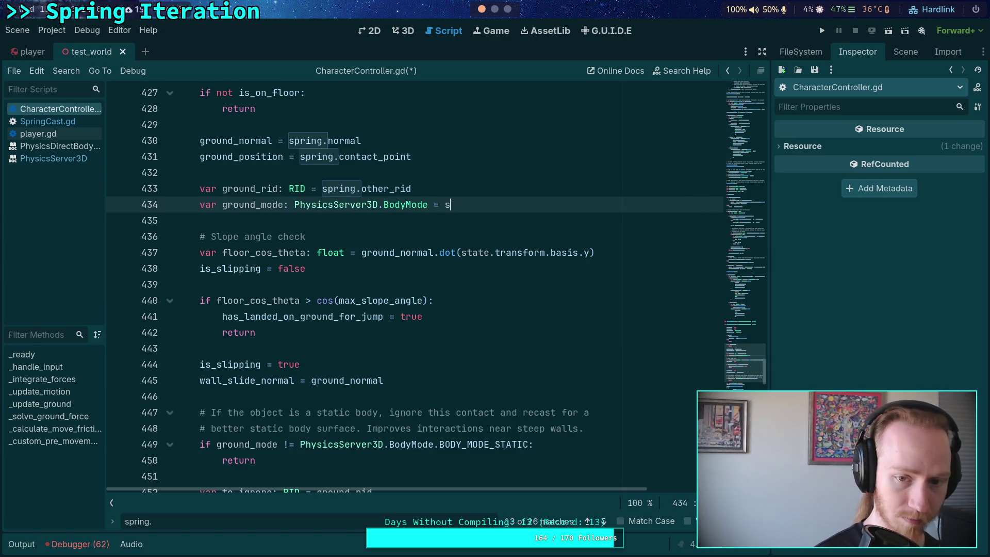
{"action": "type", "text": "pring.oth"}
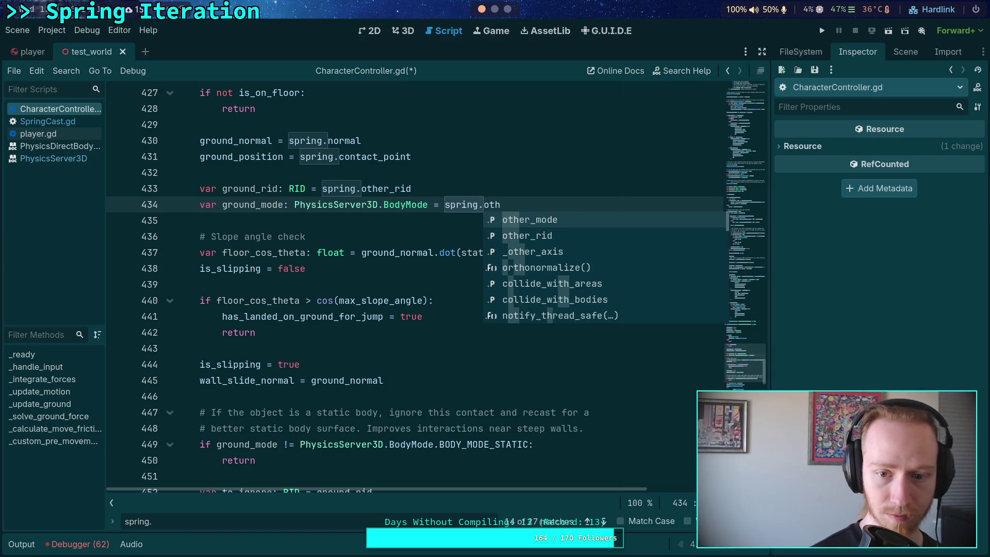
{"action": "key", "text": "Return"}
Use spring.other_mode instead of ground_mode in the static-body check
{"action": "double_click", "coordinate": [247, 206]}
{"action": "scroll", "coordinate": [441, 327], "scroll_direction": "down", "scroll_amount": 5}
{"action": "scroll", "coordinate": [444, 328], "scroll_direction": "down", "scroll_amount": 2}
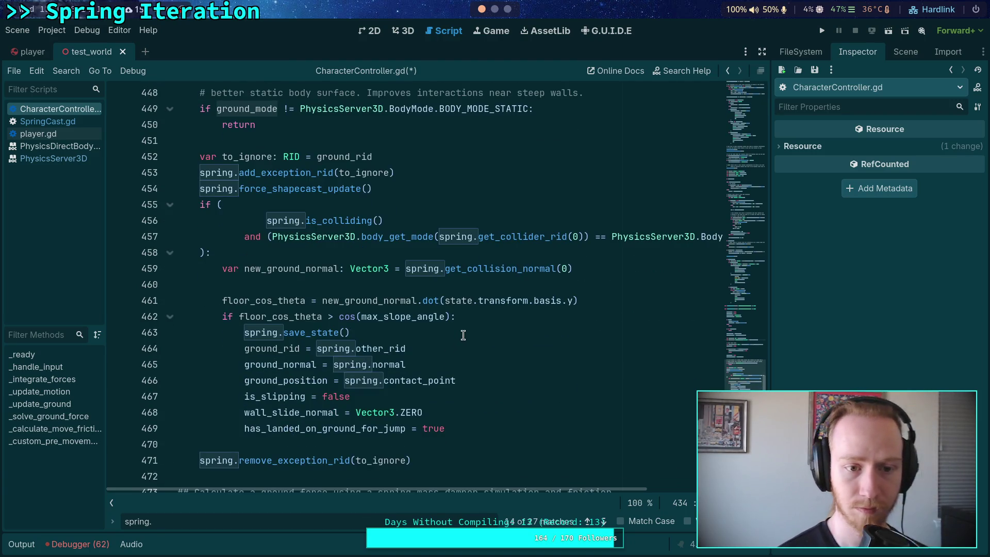
{"action": "scroll", "coordinate": [463, 335], "scroll_direction": "down", "scroll_amount": 2}
{"action": "scroll", "coordinate": [499, 348], "scroll_direction": "up", "scroll_amount": 4}
{"action": "scroll", "coordinate": [522, 355], "scroll_direction": "up", "scroll_amount": 3}
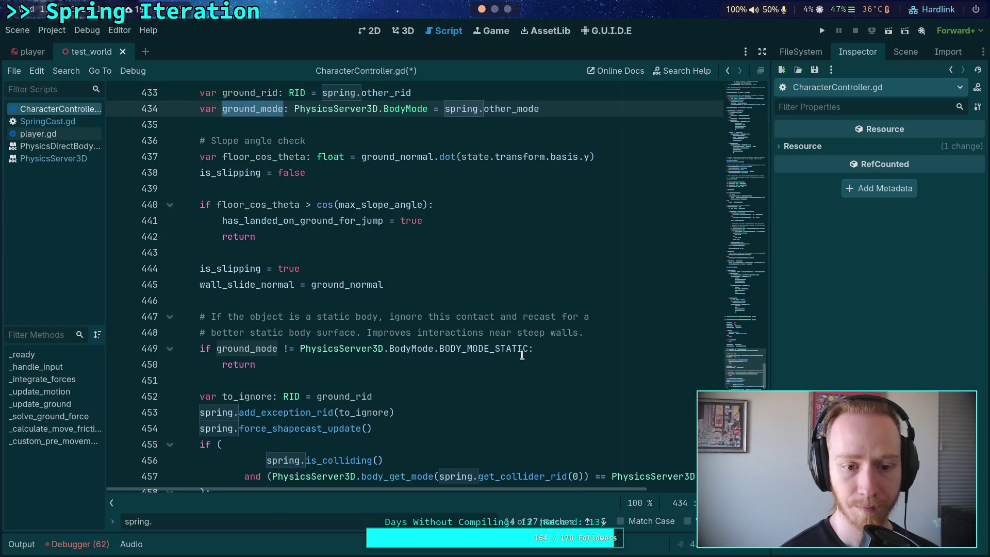
{"action": "scroll", "coordinate": [410, 361], "scroll_direction": "up", "scroll_amount": 1}
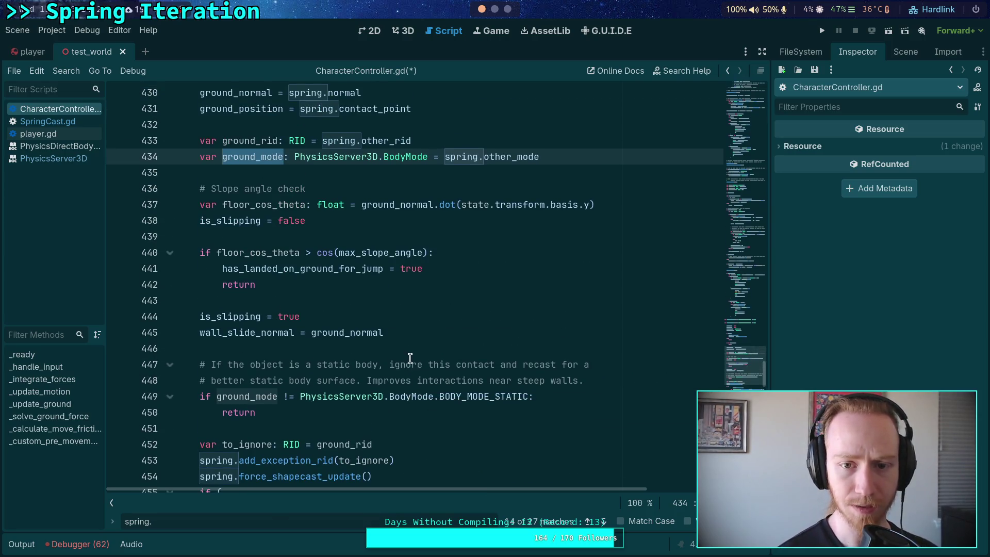
{"action": "double_click", "coordinate": [244, 397]}
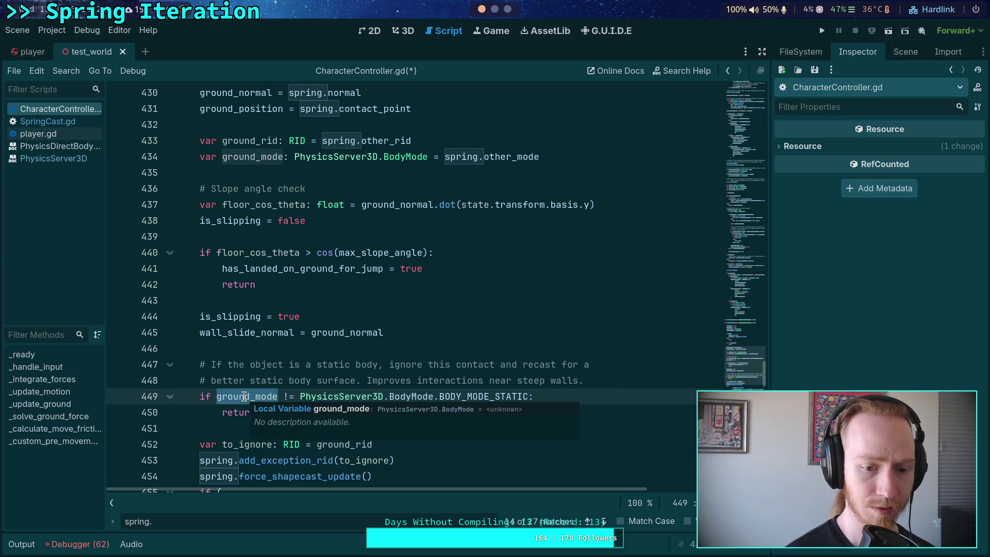
{"action": "type", "text": "sp"}
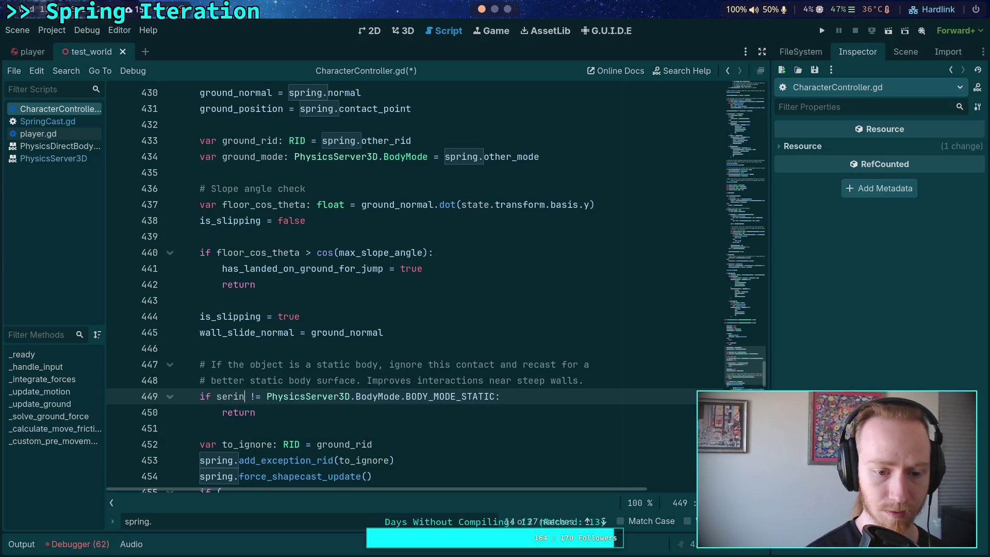
{"action": "type", "text": "ring.other"}
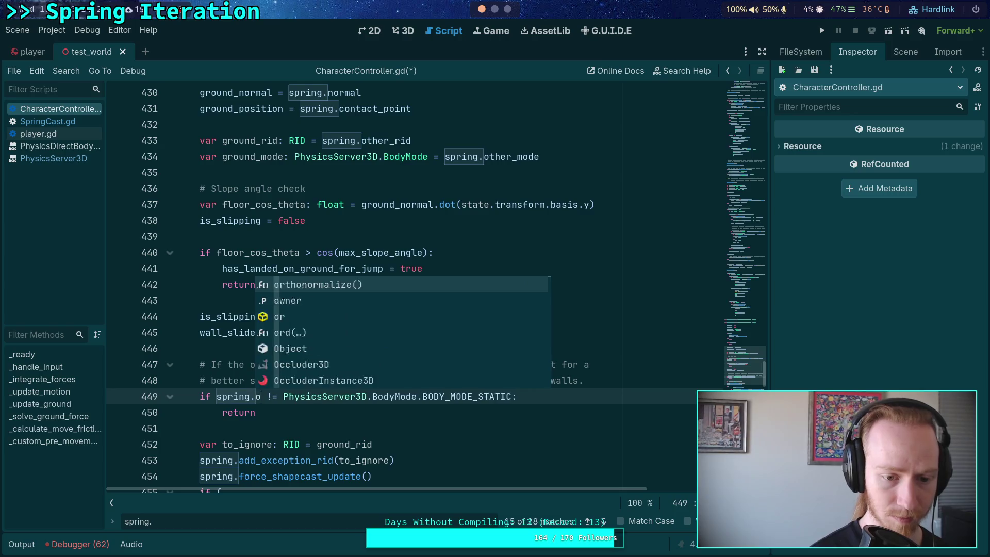
{"action": "key", "text": "Return"}
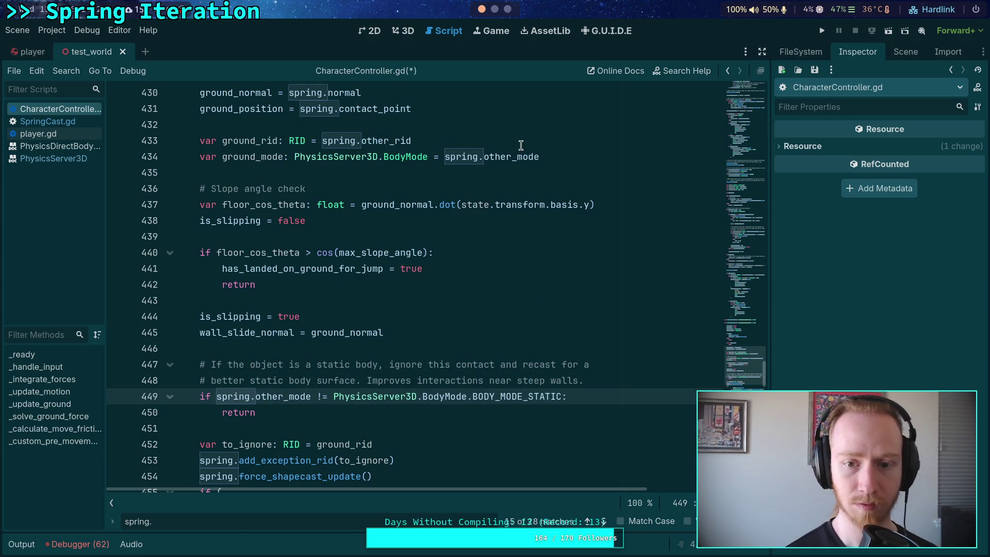
Delete the unused ground_mode declaration line
{"action": "left_click", "coordinate": [550, 153]}
{"action": "left_click_drag", "start_coordinate": [552, 148], "coordinate": [539, 145]}
{"action": "key", "text": "BackSpace"}
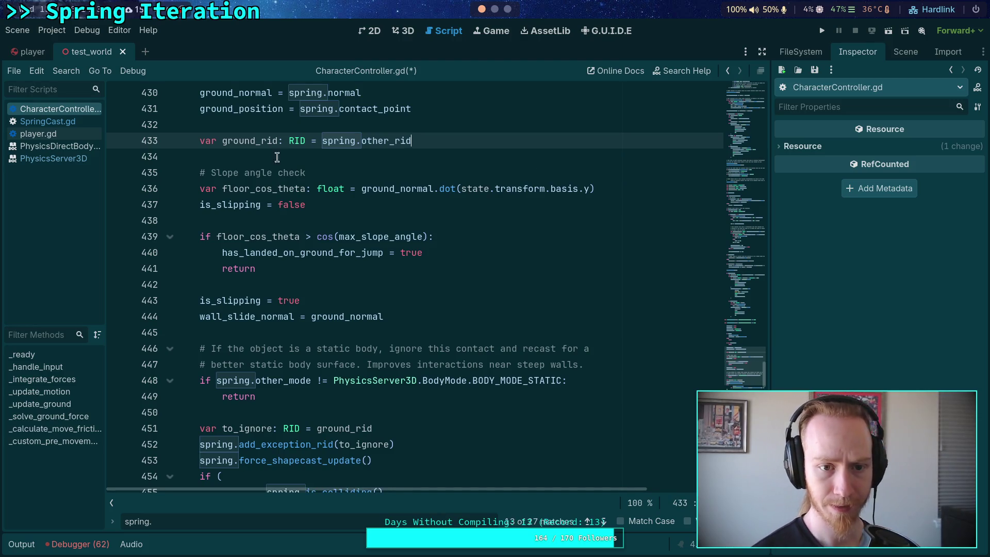
Replace ground_rid in the to_ignore declaration with spring.other_rid
{"action": "double_click", "coordinate": [263, 142]}
{"action": "scroll", "coordinate": [369, 338], "scroll_direction": "down", "scroll_amount": 5}
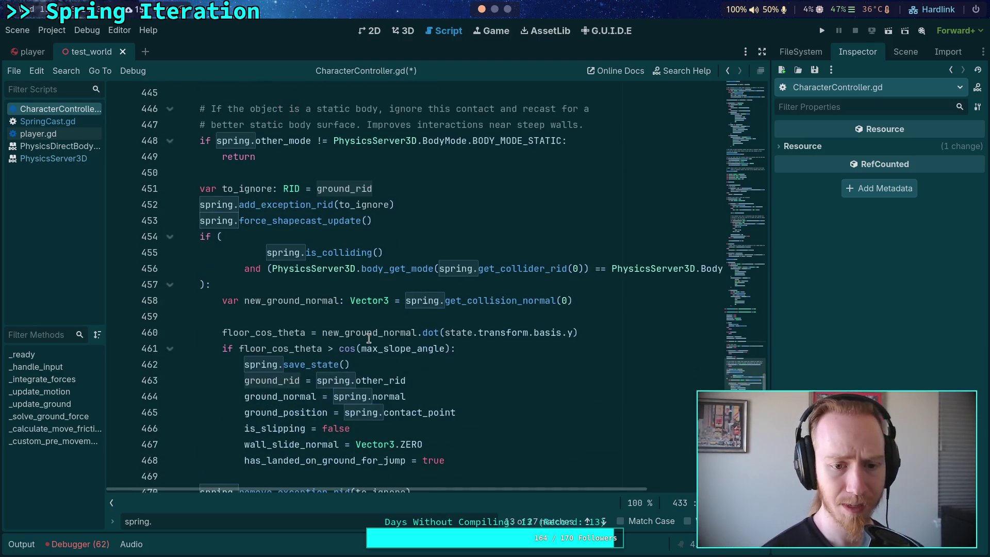
{"action": "scroll", "coordinate": [408, 347], "scroll_direction": "down", "scroll_amount": 1}
{"action": "scroll", "coordinate": [361, 361], "scroll_direction": "up", "scroll_amount": 2}
{"action": "scroll", "coordinate": [304, 376], "scroll_direction": "down", "scroll_amount": 3}
{"action": "scroll", "coordinate": [304, 376], "scroll_direction": "up", "scroll_amount": 1}
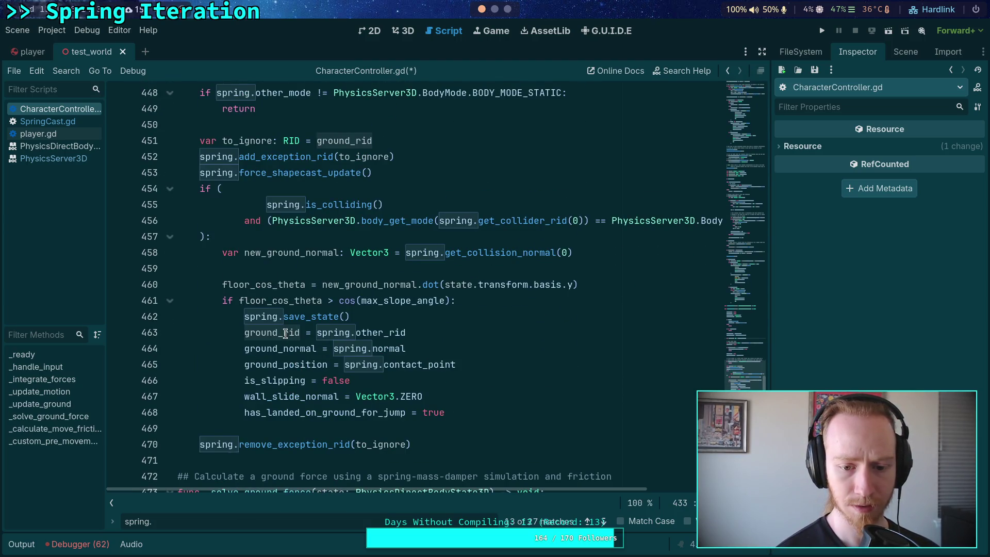
{"action": "scroll", "coordinate": [271, 361], "scroll_direction": "up", "scroll_amount": 1}
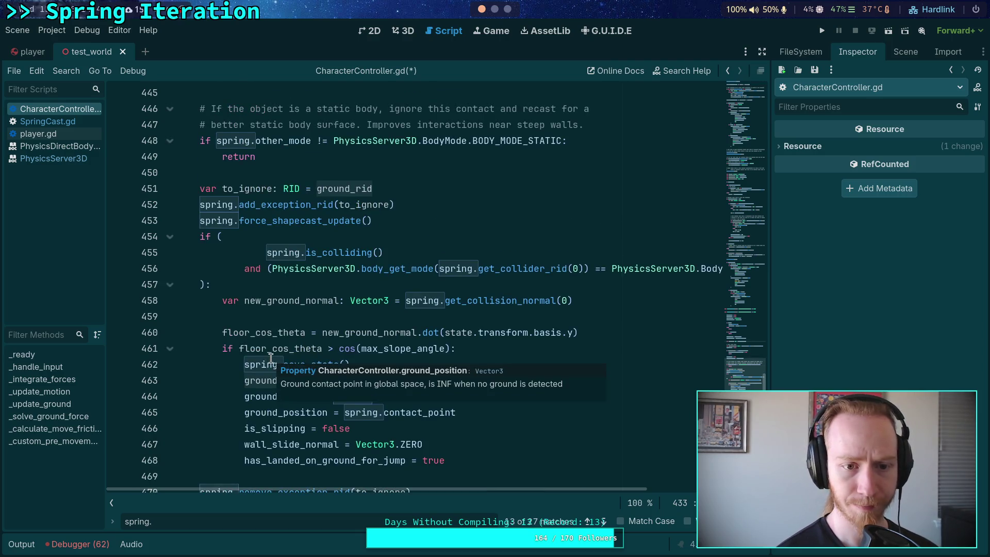
{"action": "scroll", "coordinate": [271, 356], "scroll_direction": "up", "scroll_amount": 4}
{"action": "double_click", "coordinate": [333, 380]}
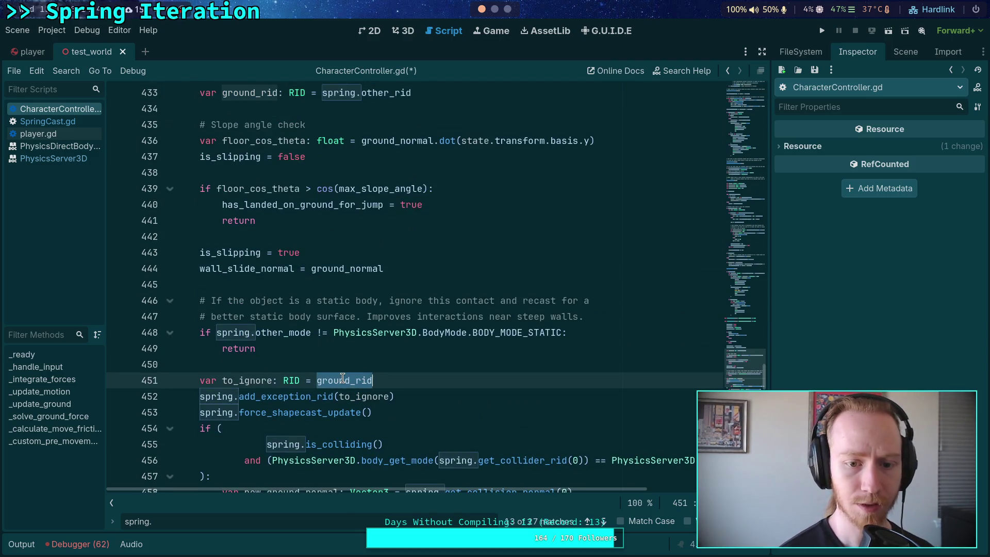
{"action": "type", "text": "spring"}
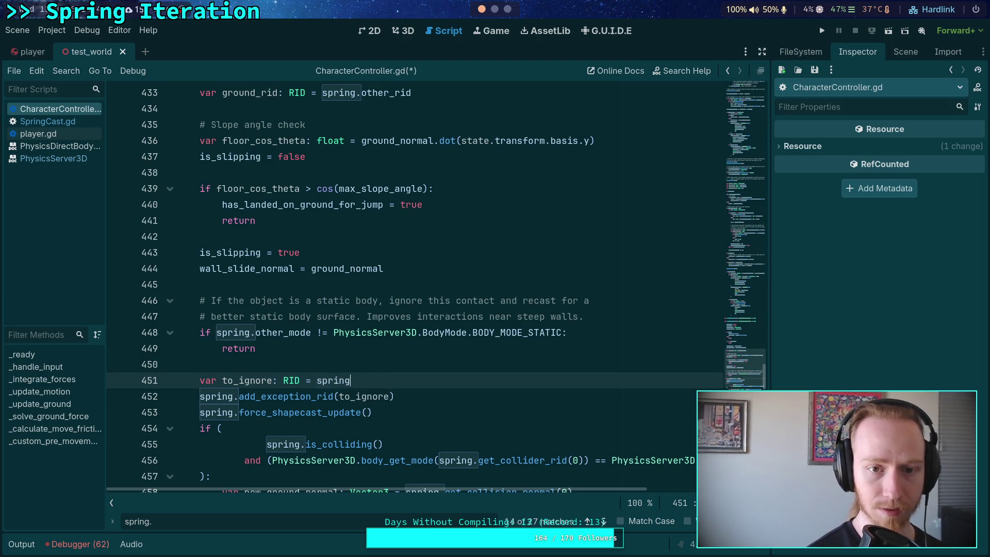
{"action": "type", "text": ".other_rid"}
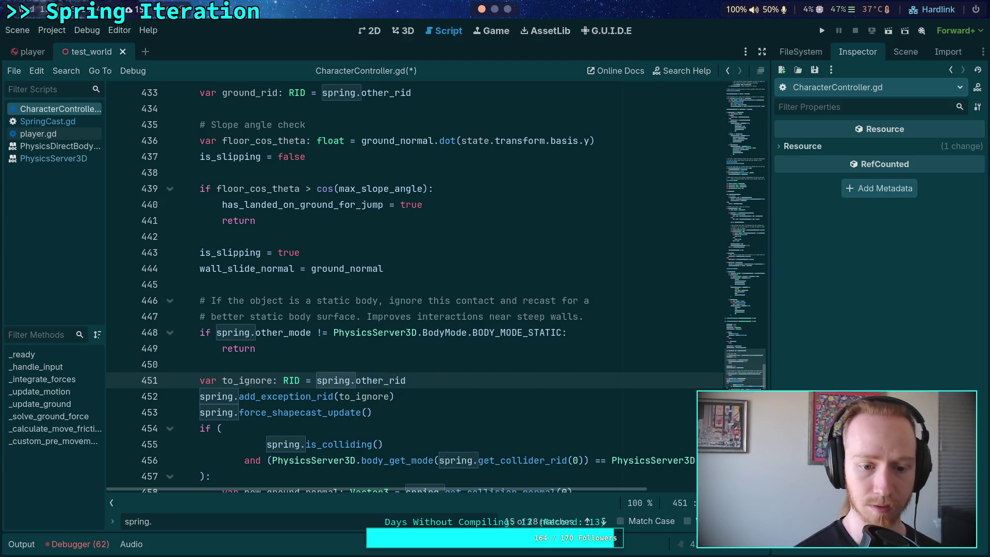
Delete the var ground_rid declaration and the ground_rid reassignment lines
{"action": "scroll", "coordinate": [253, 387], "scroll_direction": "up", "scroll_amount": 1}
{"action": "left_click_drag", "start_coordinate": [412, 136], "coordinate": [426, 127]}
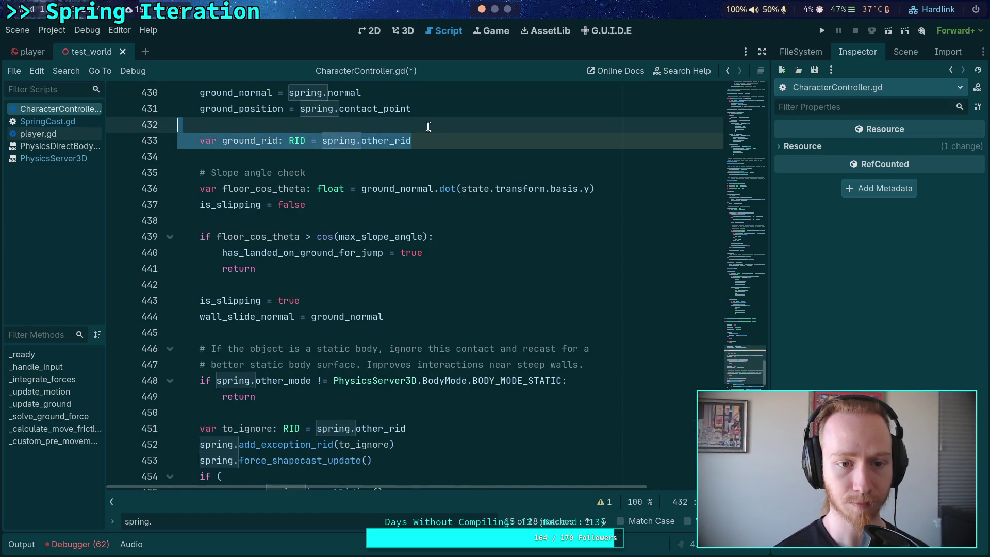
{"action": "key", "text": "BackSpace"}
{"action": "key", "text": "BackSpace"}
{"action": "scroll", "coordinate": [408, 214], "scroll_direction": "down", "scroll_amount": 4}
{"action": "left_click_drag", "start_coordinate": [427, 398], "coordinate": [430, 387]}
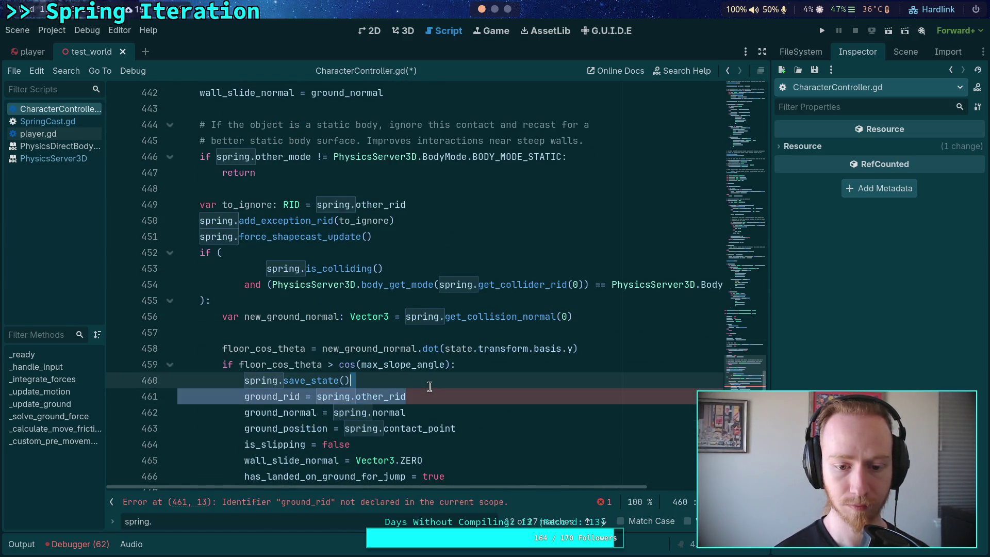
{"action": "key", "text": "BackSpace"}
Save CharacterController.gd
{"action": "double_click", "coordinate": [247, 205]}
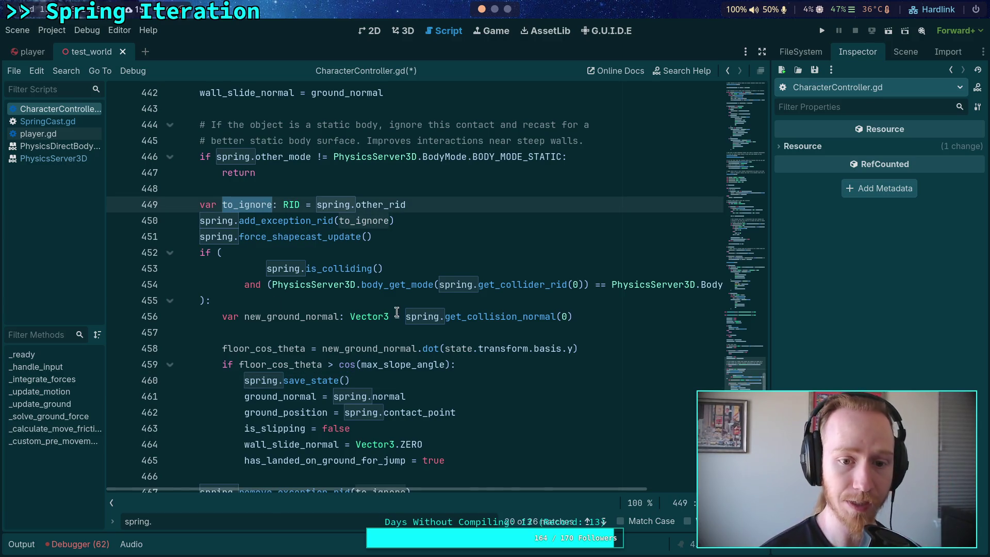
{"action": "scroll", "coordinate": [397, 314], "scroll_direction": "down", "scroll_amount": 1}
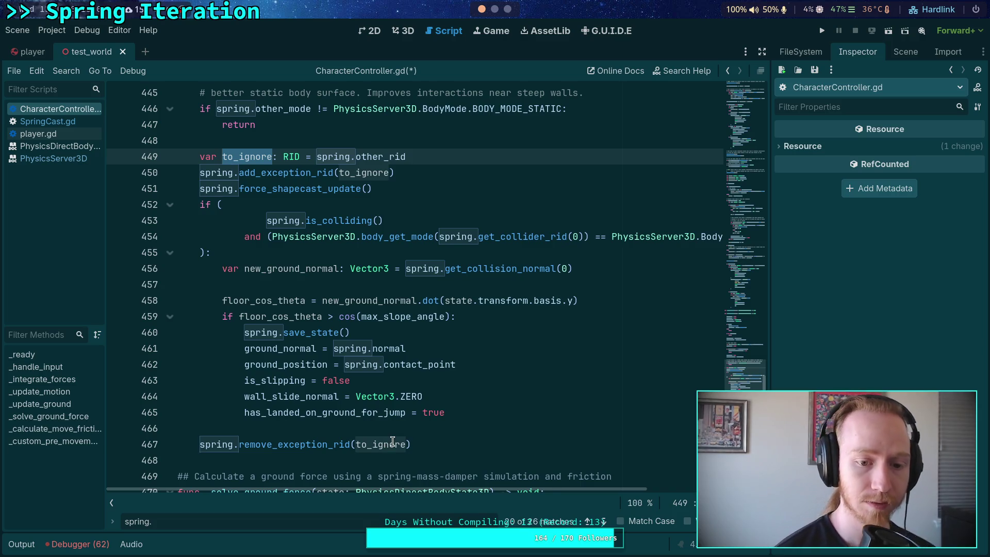
{"action": "mouse_move", "coordinate": [393, 441]}
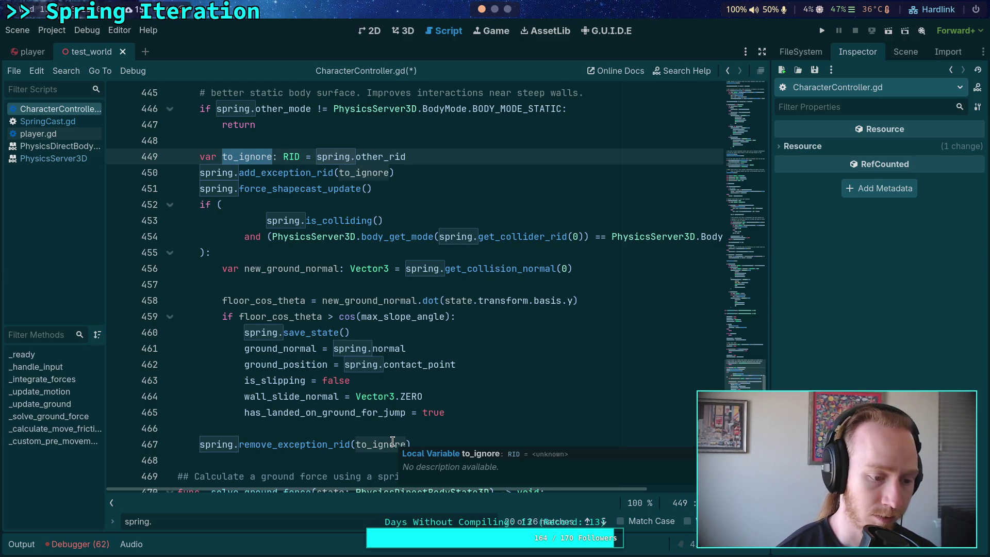
{"action": "key", "text": "ctrl+s"}
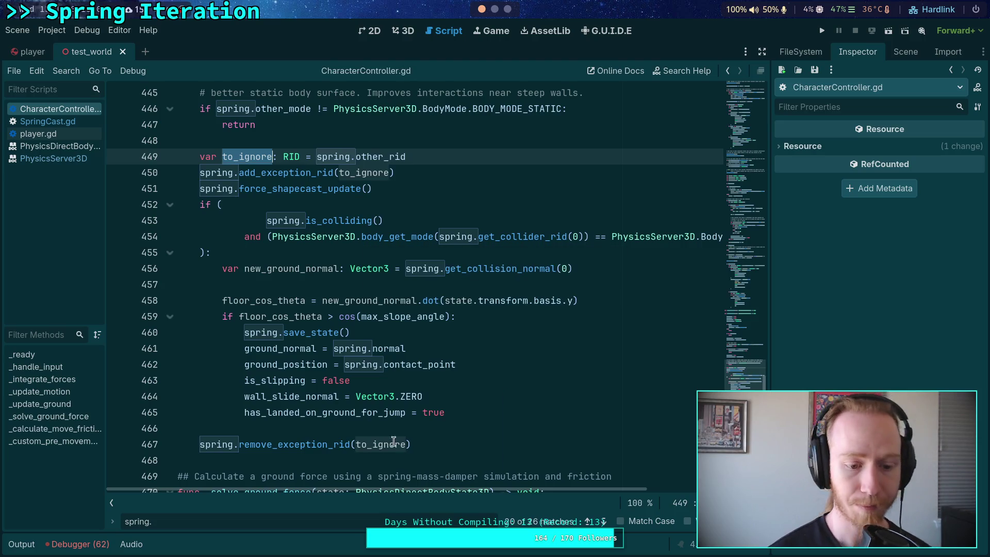
Run the project, walk the player with W onto the blue ramps, then stop the game
{"action": "left_click", "coordinate": [822, 31]}
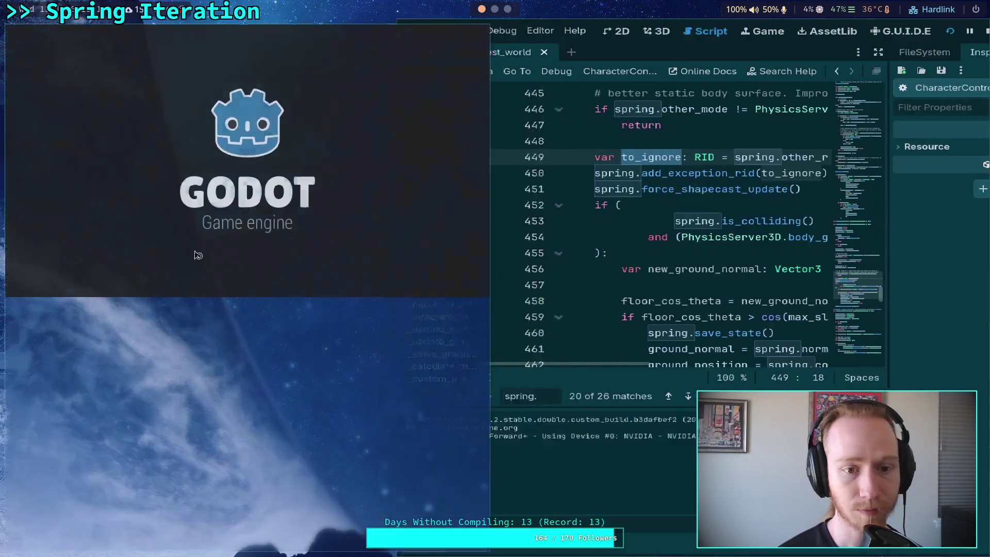
{"action": "key", "text": "w"}
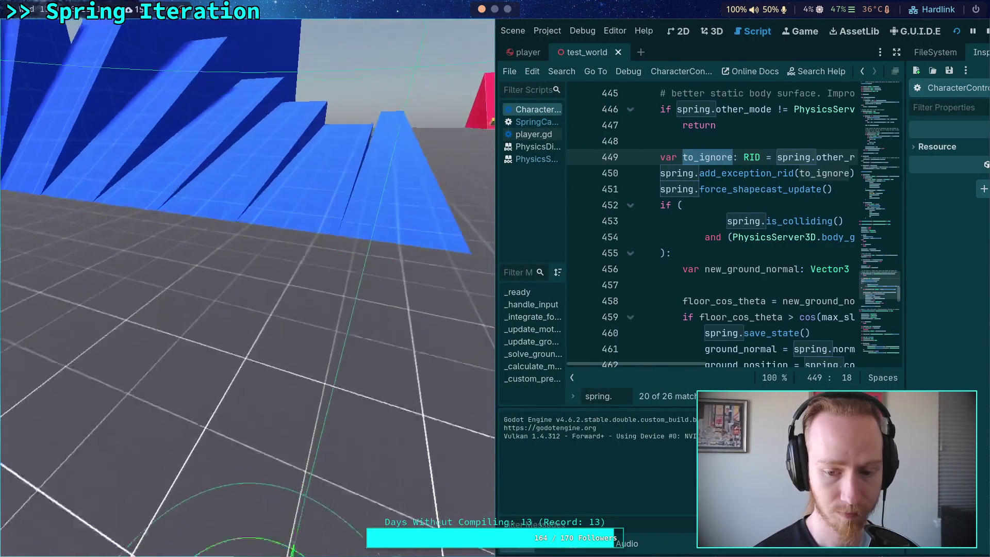
{"action": "key", "text": "w"}
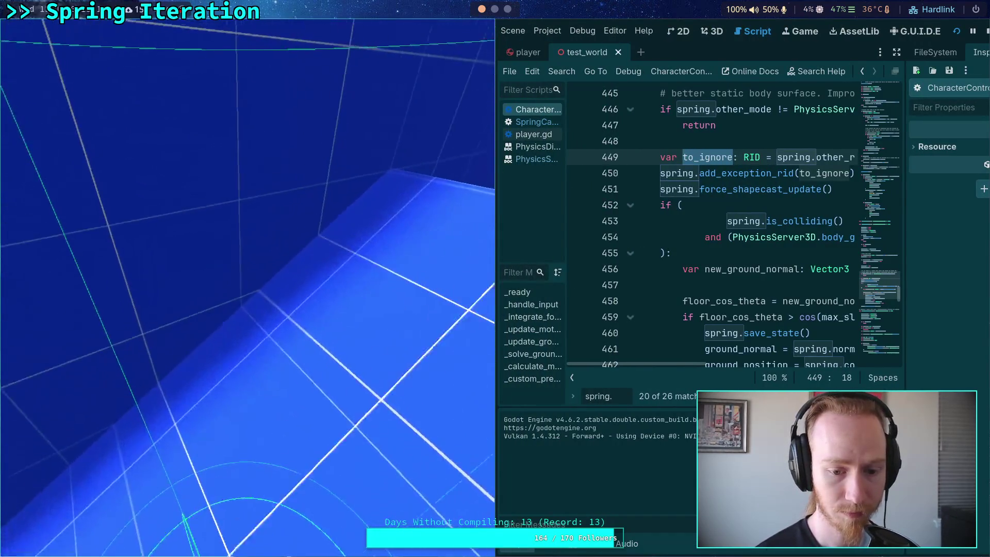
{"action": "key", "text": "w"}
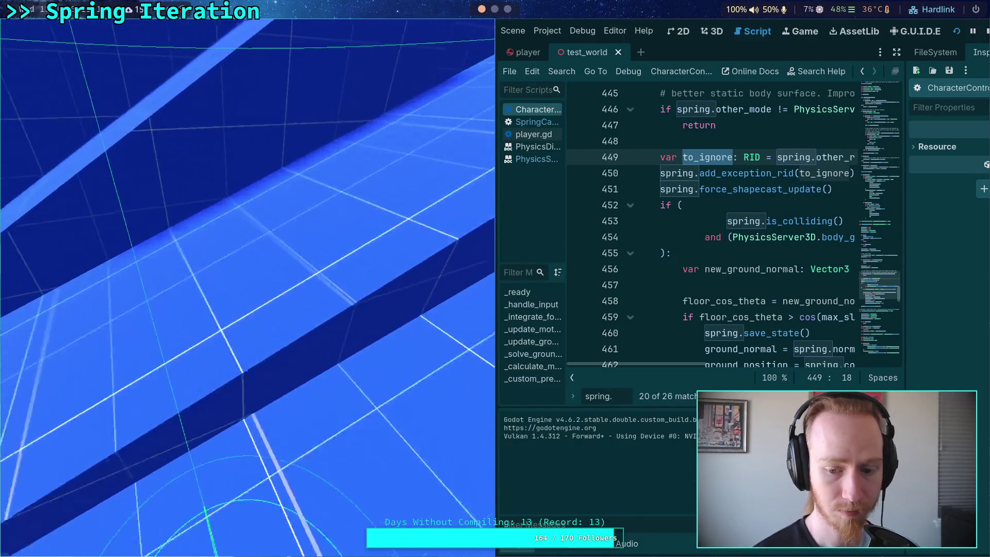
{"action": "key", "text": "w"}
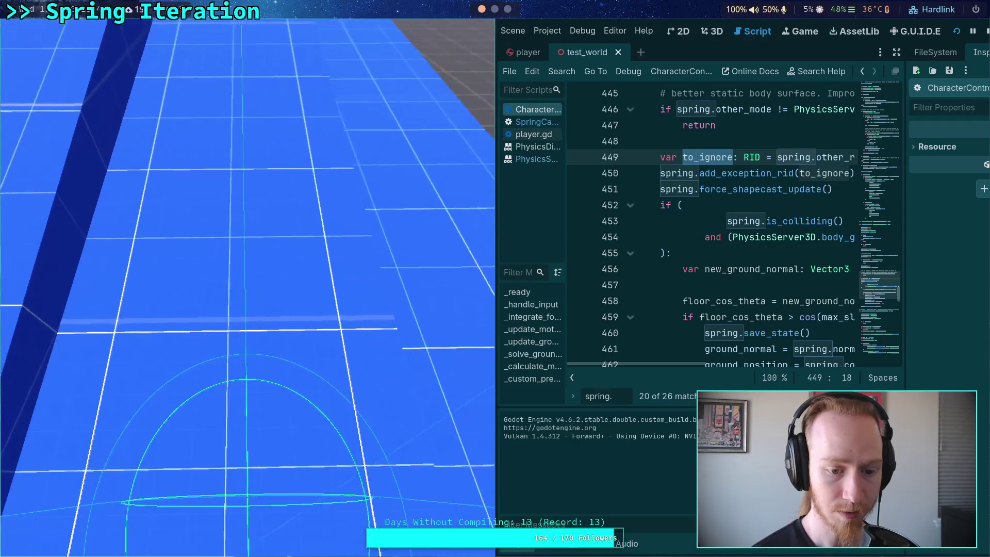
{"action": "key", "text": "Escape"}
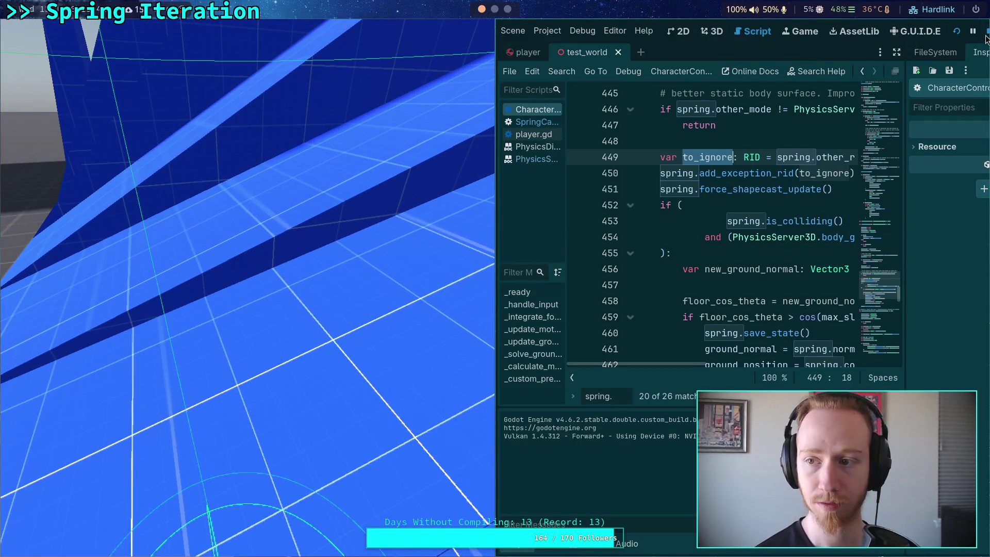
{"action": "left_click", "coordinate": [987, 33]}
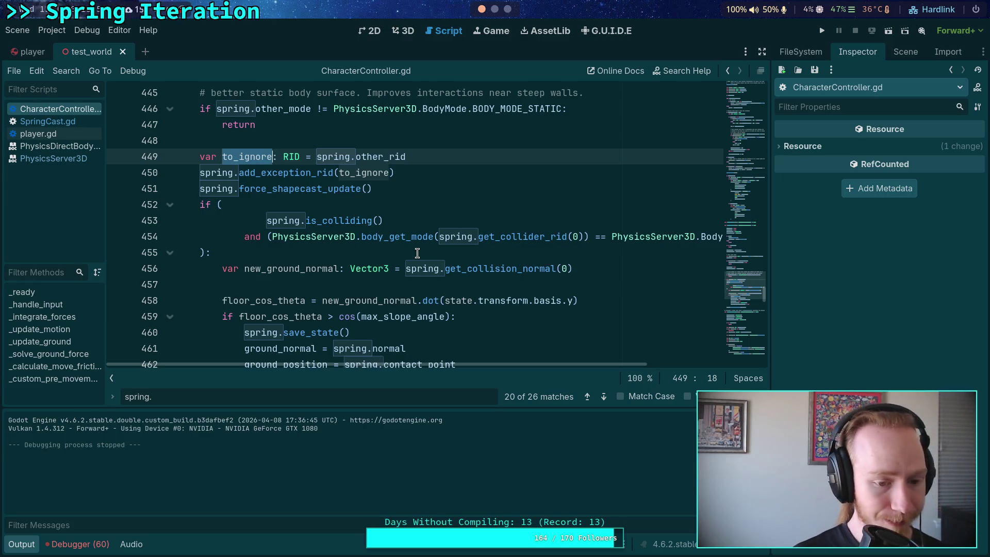
Hide the Output panel and open SpringCast.gd, scrolling through the solve_forces iteration code
{"action": "left_click", "coordinate": [31, 548]}
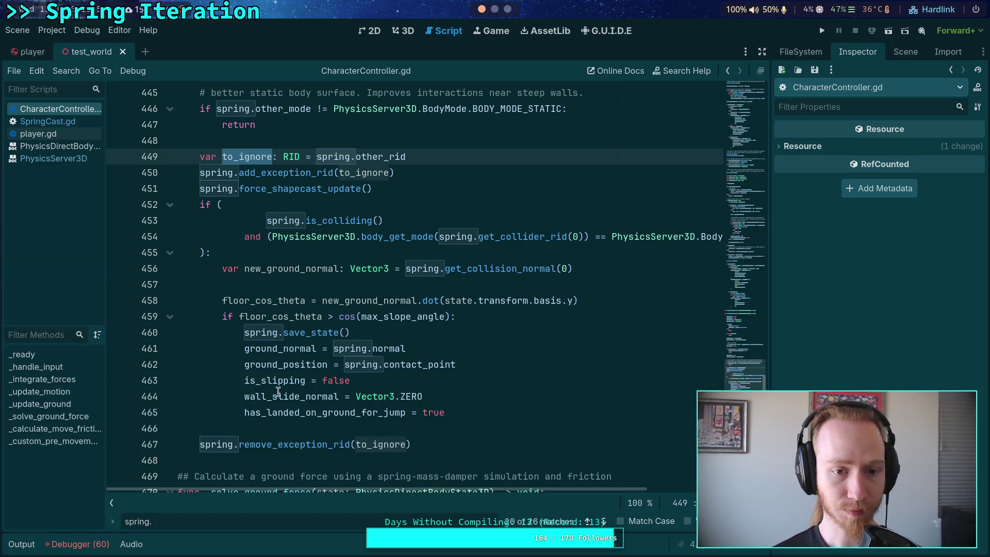
{"action": "left_click", "coordinate": [62, 125]}
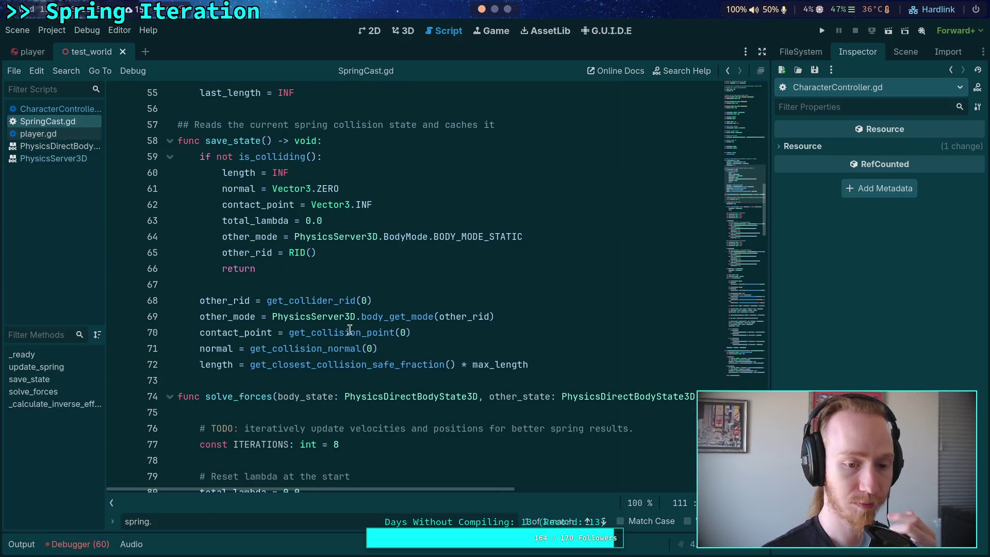
{"action": "scroll", "coordinate": [351, 323], "scroll_direction": "down", "scroll_amount": 3}
{"action": "scroll", "coordinate": [350, 322], "scroll_direction": "down", "scroll_amount": 10}
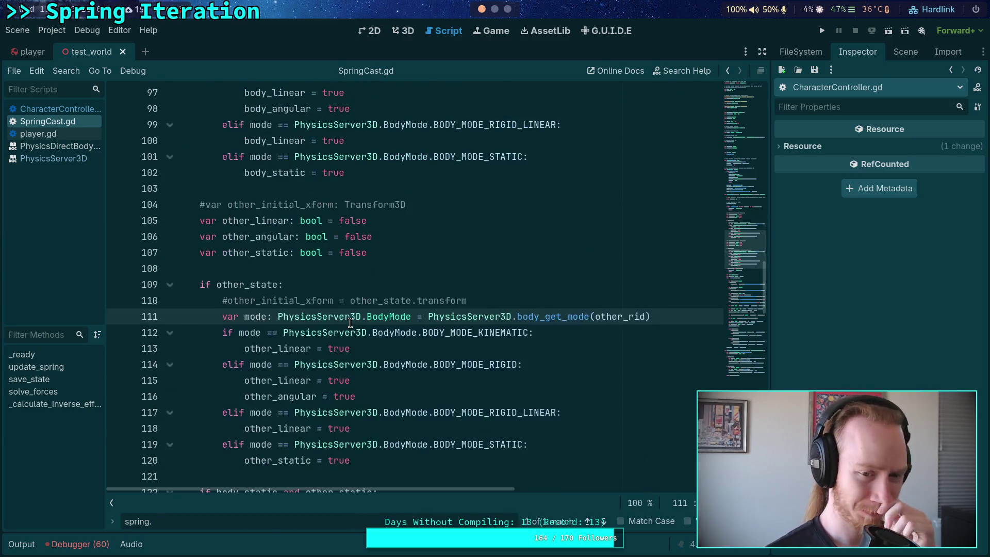
{"action": "scroll", "coordinate": [350, 323], "scroll_direction": "down", "scroll_amount": 10}
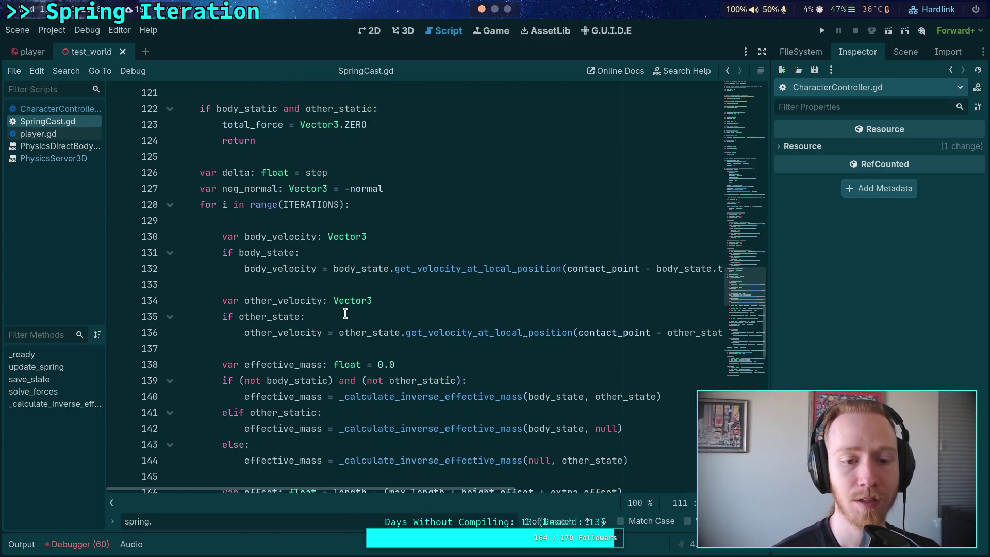
{"action": "scroll", "coordinate": [346, 311], "scroll_direction": "down", "scroll_amount": 5}
Return to the top of SpringCast.gd and add a line below the body_rid declaration
{"action": "key", "text": "Escape"}
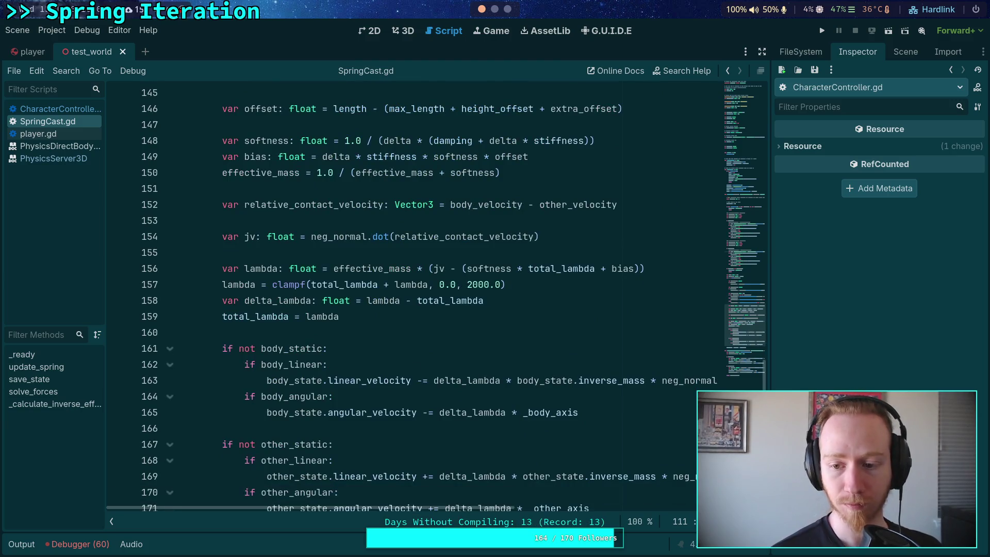
{"action": "left_click_drag", "start_coordinate": [744, 340], "coordinate": [738, 106]}
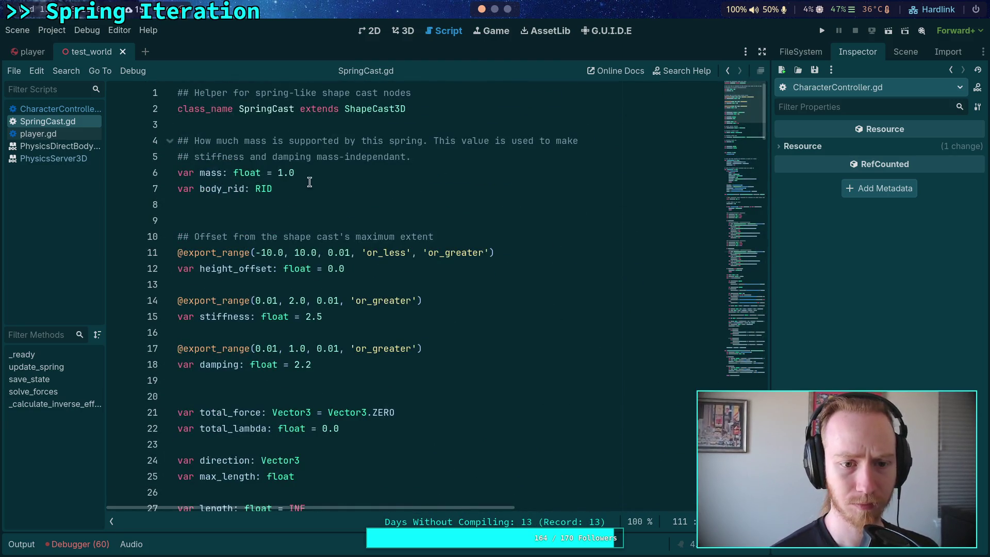
{"action": "left_click", "coordinate": [408, 190]}
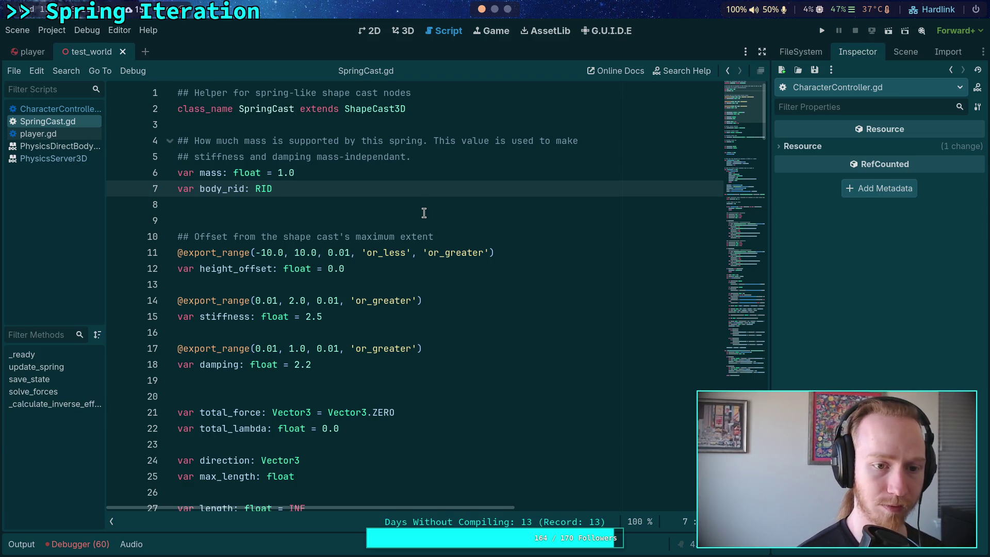
{"action": "key", "text": "Return"}
{"action": "key", "text": "Return"}
Declare 'export var apply_on_normal: bool = true' below the damping declaration
{"action": "key", "text": "BackSpace"}
{"action": "key", "text": "BackSpace"}
{"action": "key", "text": "BackSpace"}
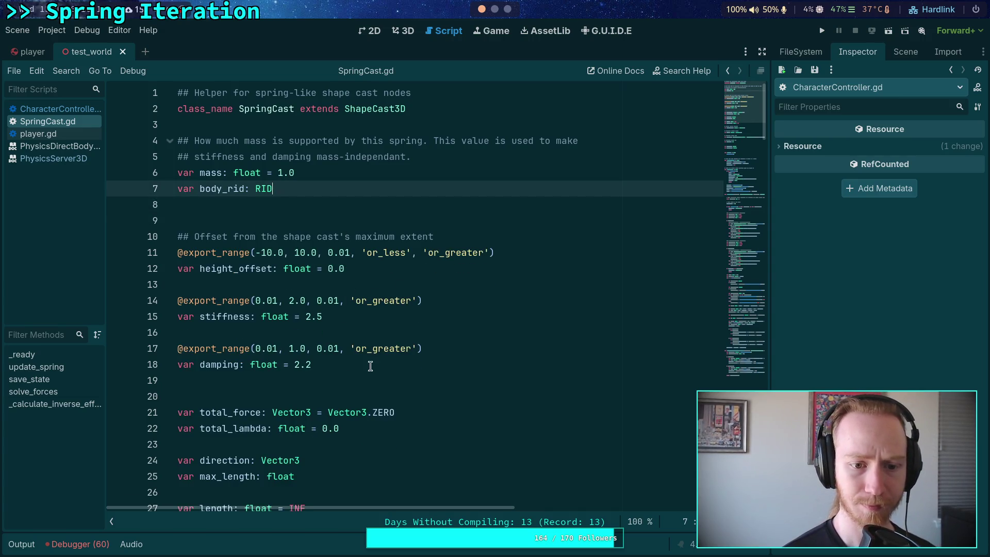
{"action": "left_click", "coordinate": [376, 361]}
{"action": "key", "text": "Return"}
{"action": "key", "text": "Return"}
{"action": "type", "text": "xport var appl"}
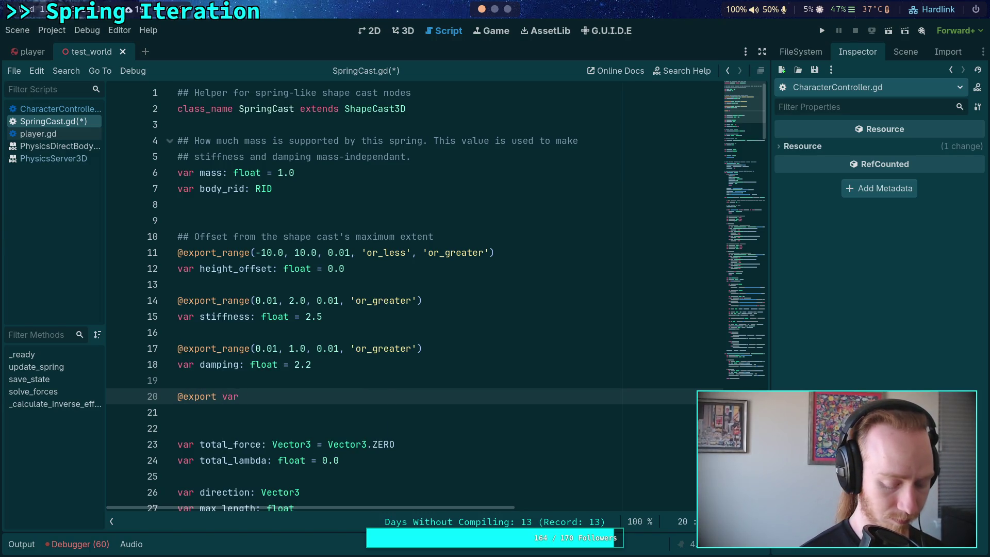
{"action": "type", "text": "y_"}
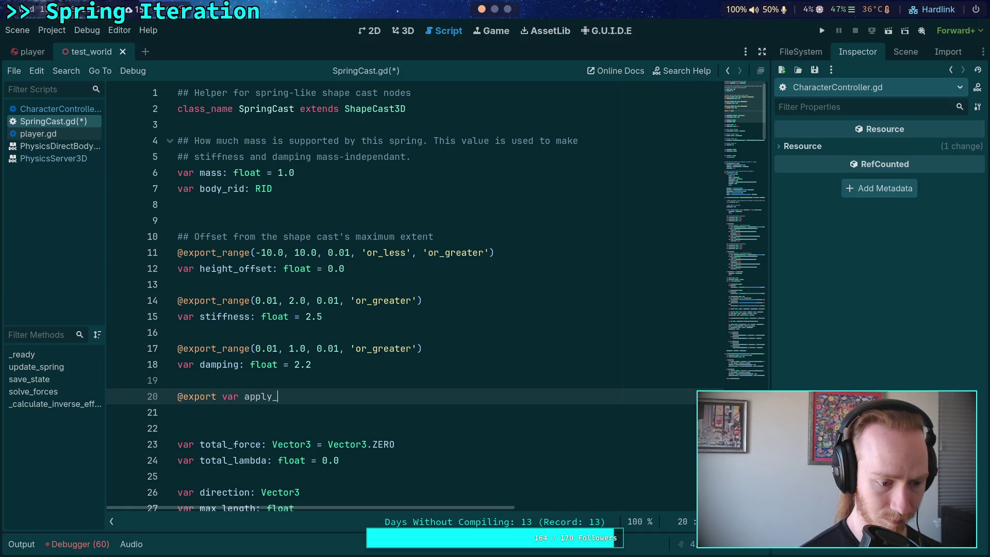
{"action": "type", "text": "in_spring"}
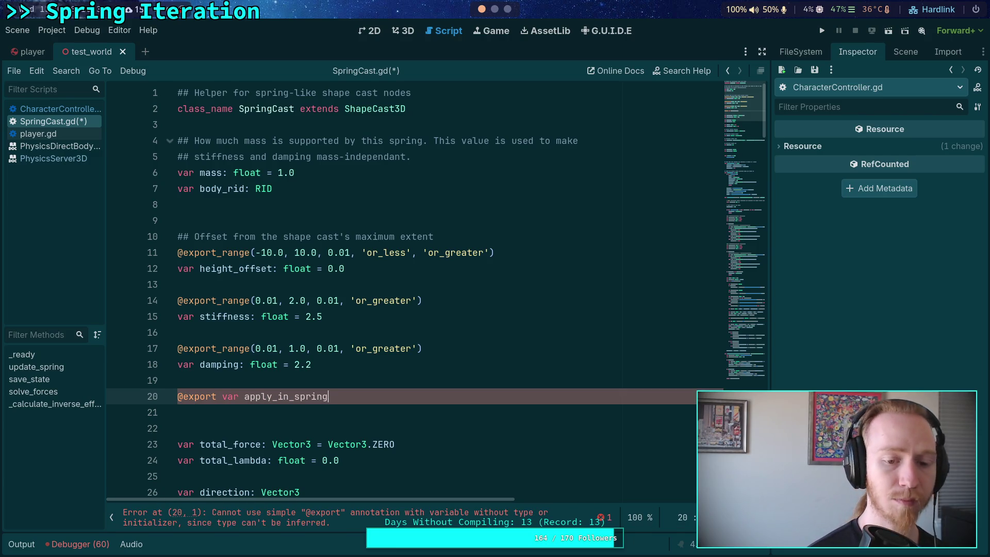
{"action": "key", "text": "BackSpace"}
{"action": "key", "text": "BackSpace"}
{"action": "key", "text": "BackSpace"}
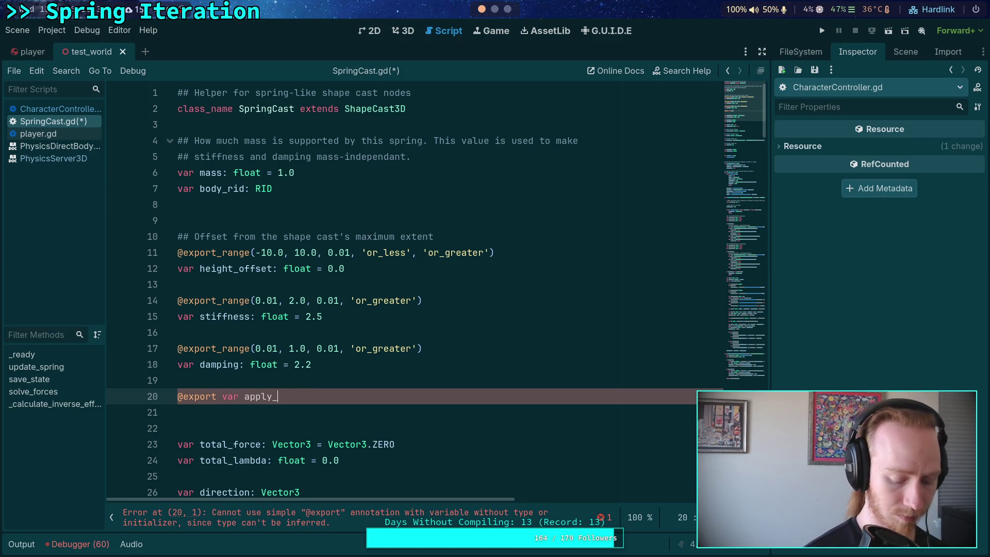
{"action": "type", "text": "on_normal: b"}
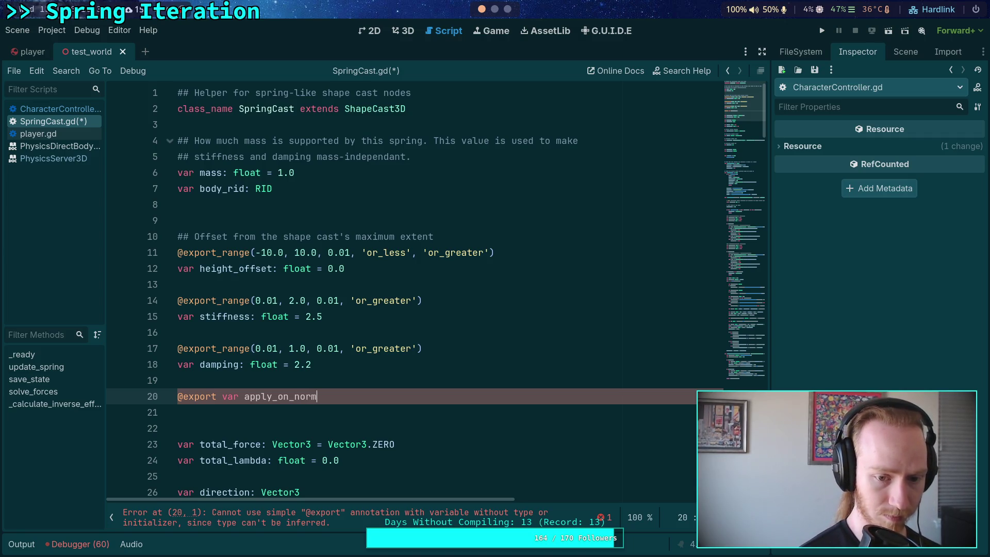
{"action": "type", "text": "ool = "}
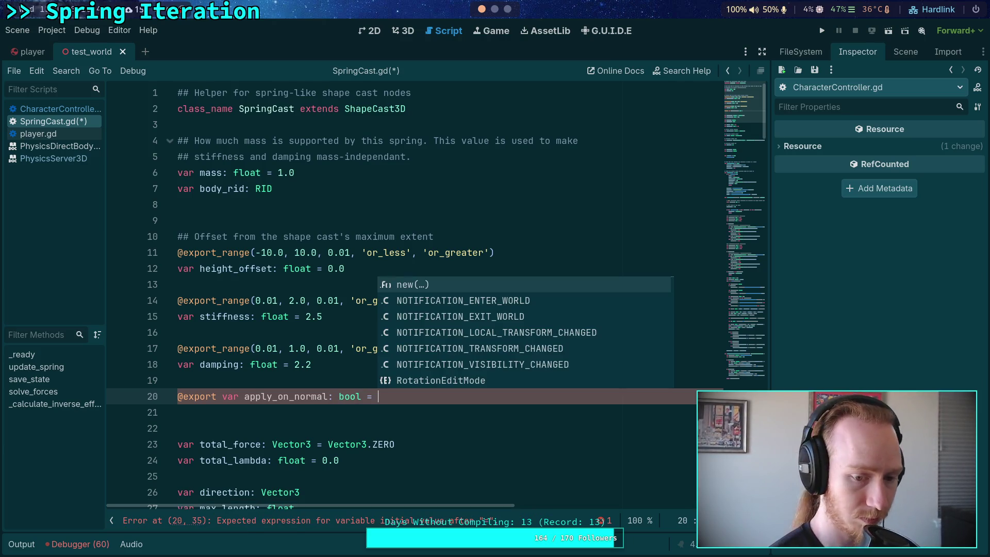
{"action": "type", "text": "true"}
{"action": "key", "text": "ctrl+shift+Return"}
Add the doc comment '## If the calculated forces should be applied in the contact normal direction.'
{"action": "type", "text": "## If the calcula"}
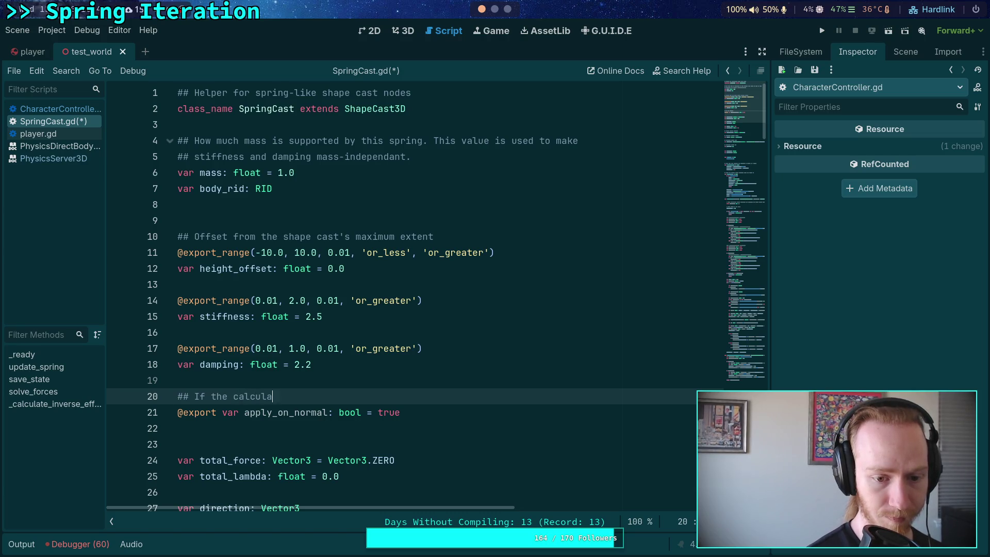
{"action": "type", "text": "should"}
{"action": "key", "text": "BackSpace"}
{"action": "type", "text": "pplied in the contact normal di"}
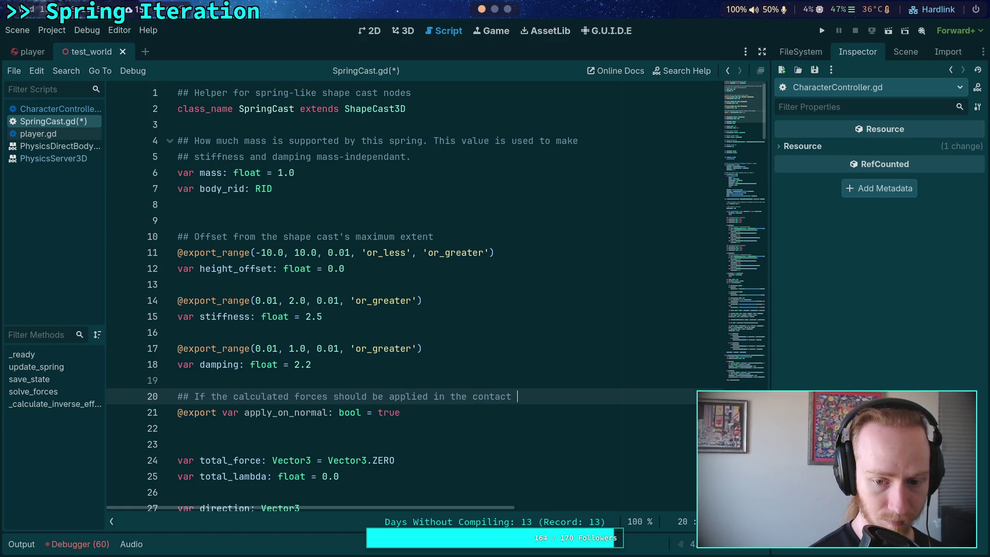
{"action": "key", "text": "BackSpace"}
{"action": "type", "text": "ection"}
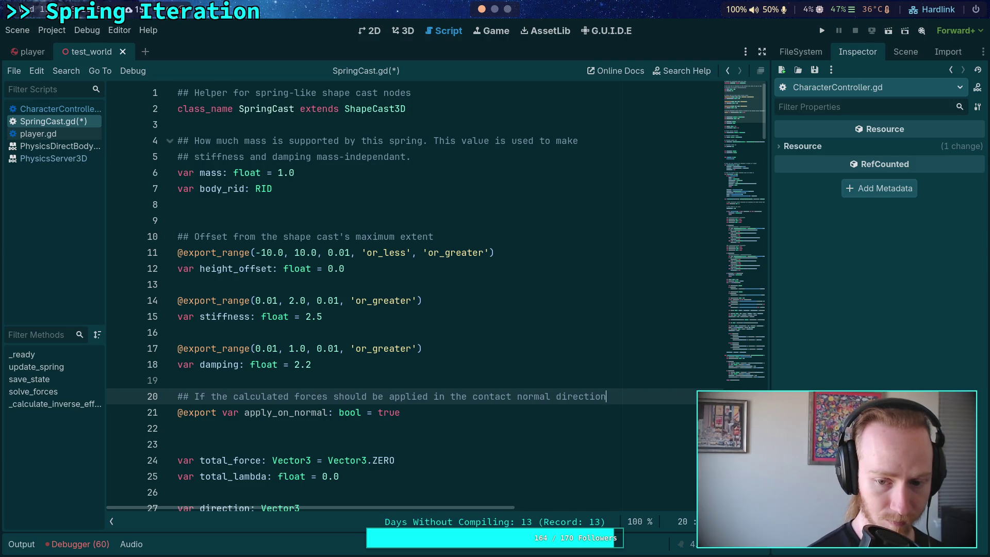
{"action": "type", "text": "."}
Add a second comment line saying that when false, forces apply only in the spring's direction
{"action": "key", "text": "Return"}
{"action": "type", "text": "set to false, only a"}
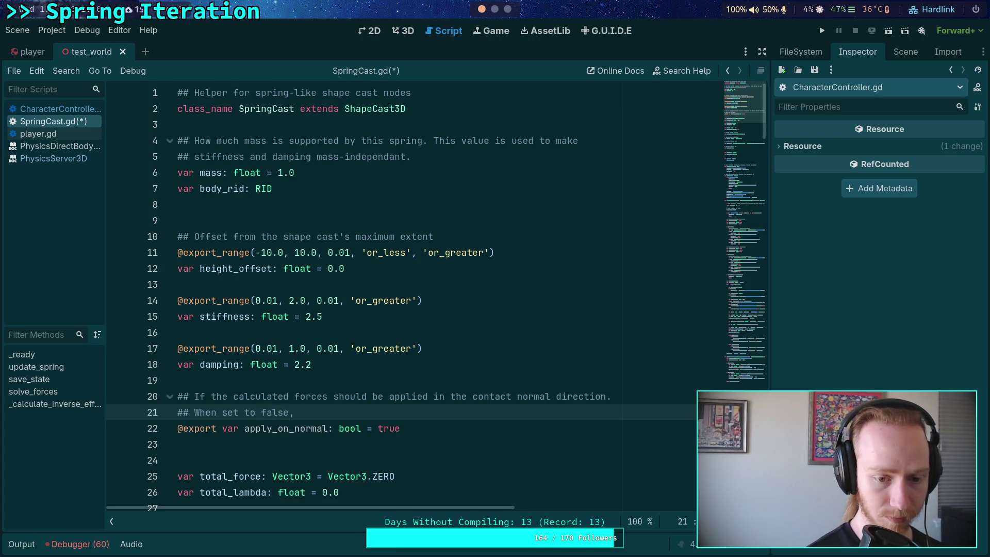
{"action": "type", "text": "pplies "}
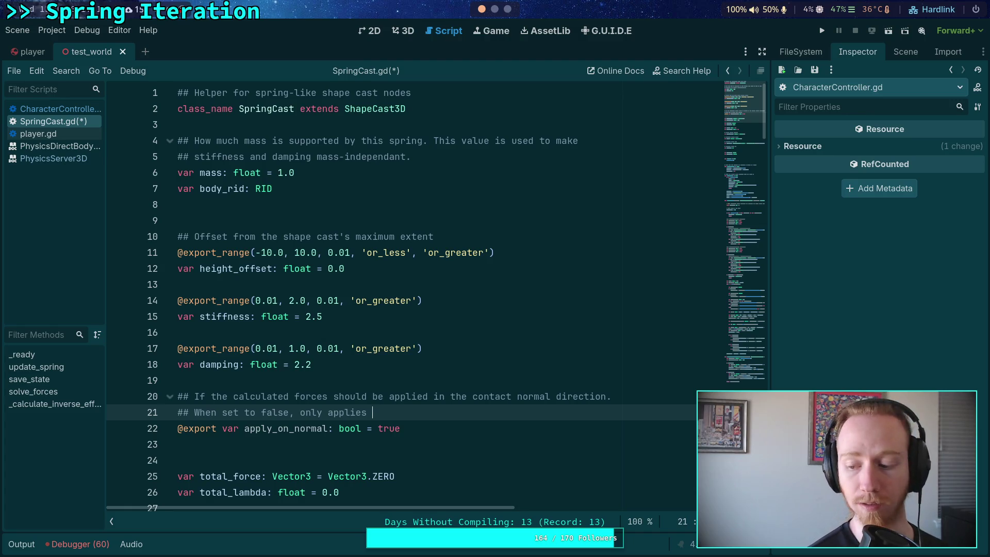
{"action": "type", "text": "in the"}
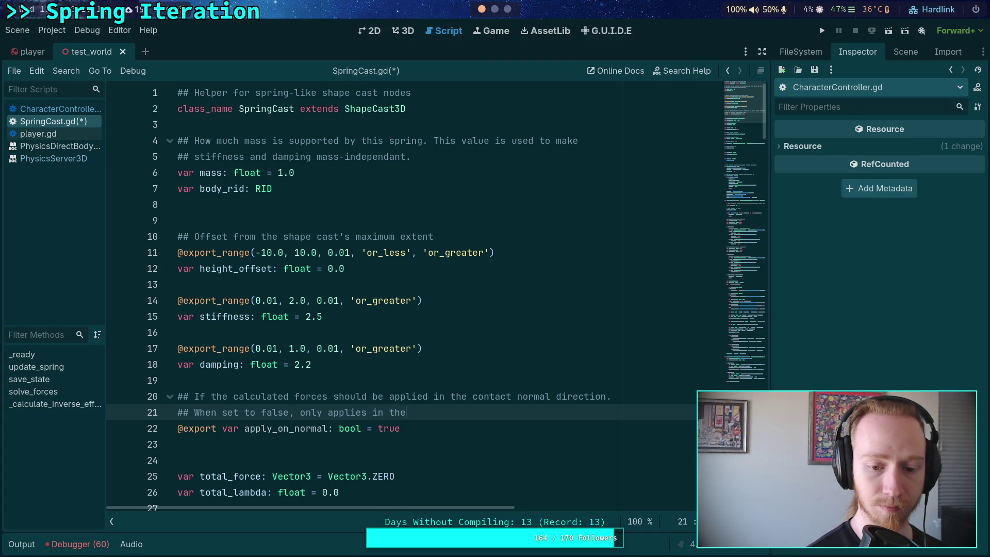
{"action": "type", "text": " spring's normal"}
{"action": "key", "text": "BackSpace"}
{"action": "key", "text": "BackSpace"}
{"action": "key", "text": "BackSpace"}
{"action": "type", "text": "direction"}
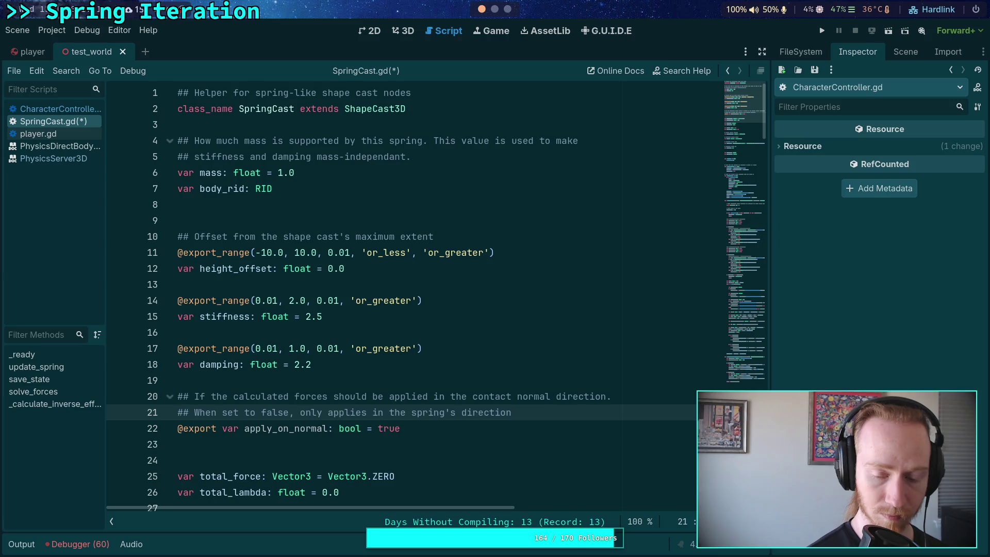
{"action": "key", "text": "BackSpace"}
{"action": "key", "text": "BackSpace"}
{"action": "key", "text": "BackSpace"}
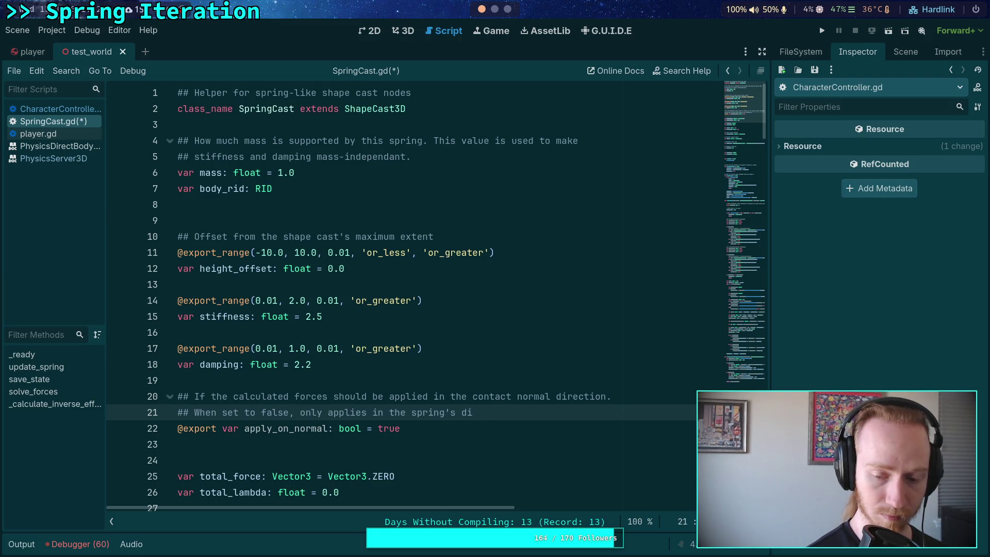
{"action": "type", "text": "rection."}
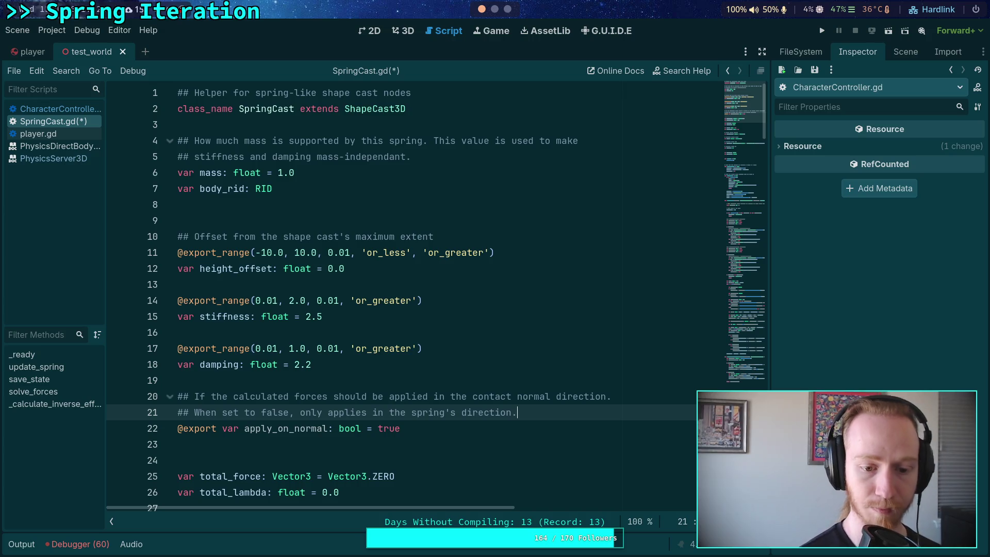
{"action": "scroll", "coordinate": [487, 301], "scroll_direction": "down", "scroll_amount": 5}
Save the script and locate the neg_normal usages in solve_forces, starting at line 158
{"action": "key", "text": "ctrl+s"}
{"action": "left_click_drag", "start_coordinate": [743, 129], "coordinate": [753, 361]}
{"action": "scroll", "coordinate": [576, 368], "scroll_direction": "up", "scroll_amount": 9}
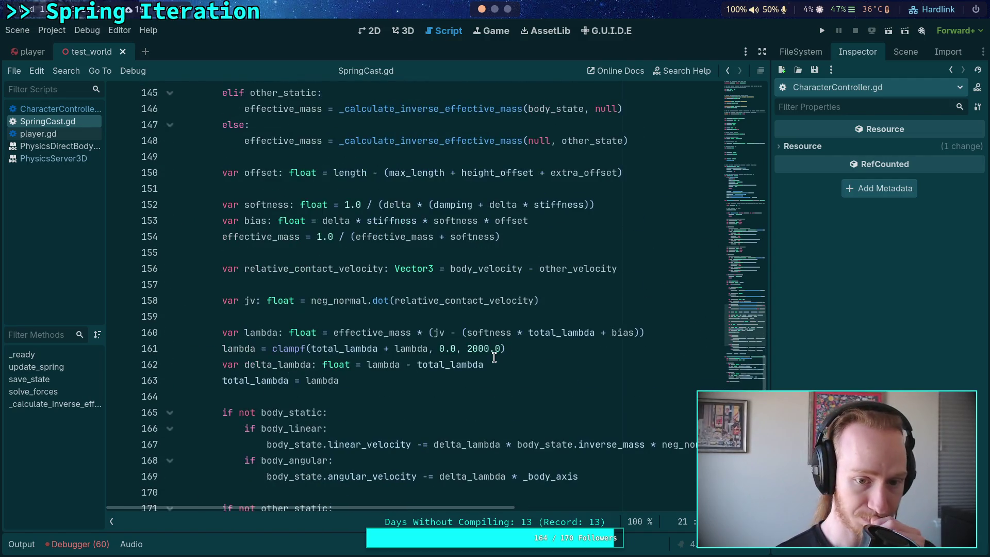
{"action": "mouse_move", "coordinate": [337, 301]}
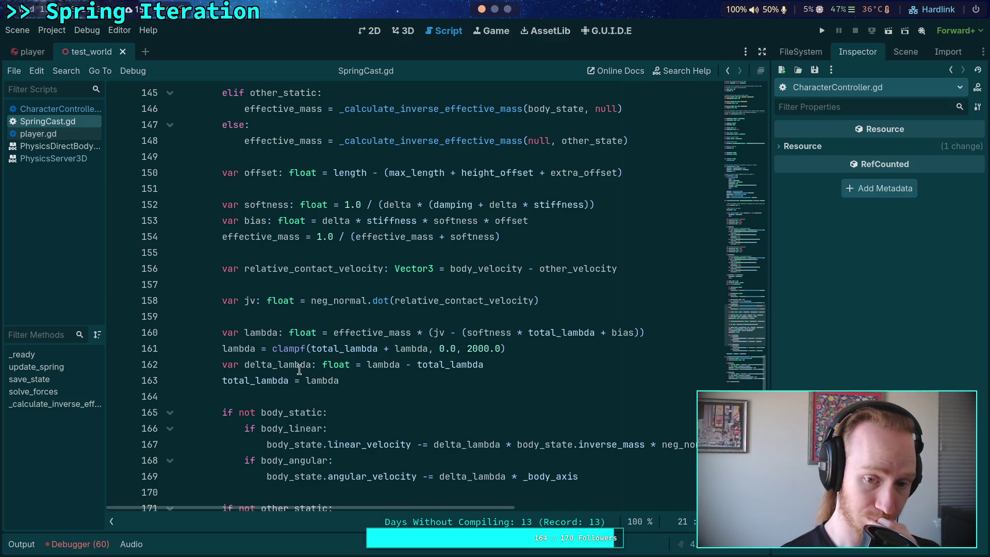
{"action": "left_click", "coordinate": [249, 300]}
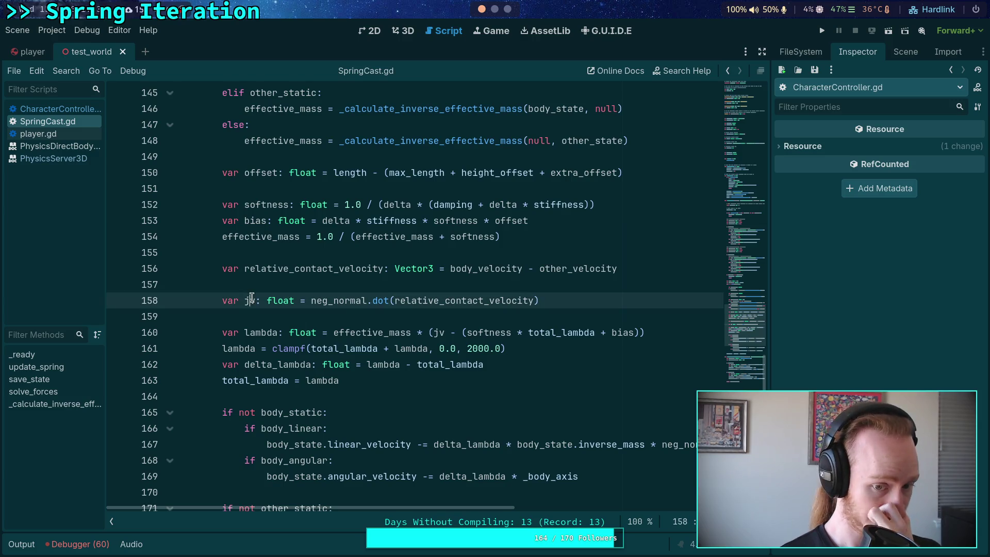
{"action": "double_click", "coordinate": [338, 300]}
{"action": "scroll", "coordinate": [352, 386], "scroll_direction": "down", "scroll_amount": 2}
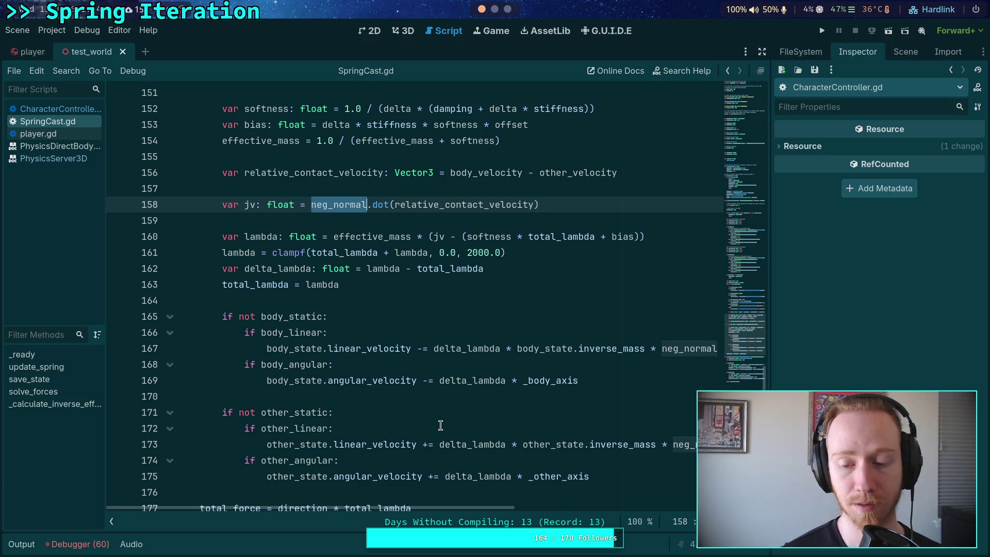
{"action": "scroll", "coordinate": [440, 425], "scroll_direction": "up", "scroll_amount": 13}
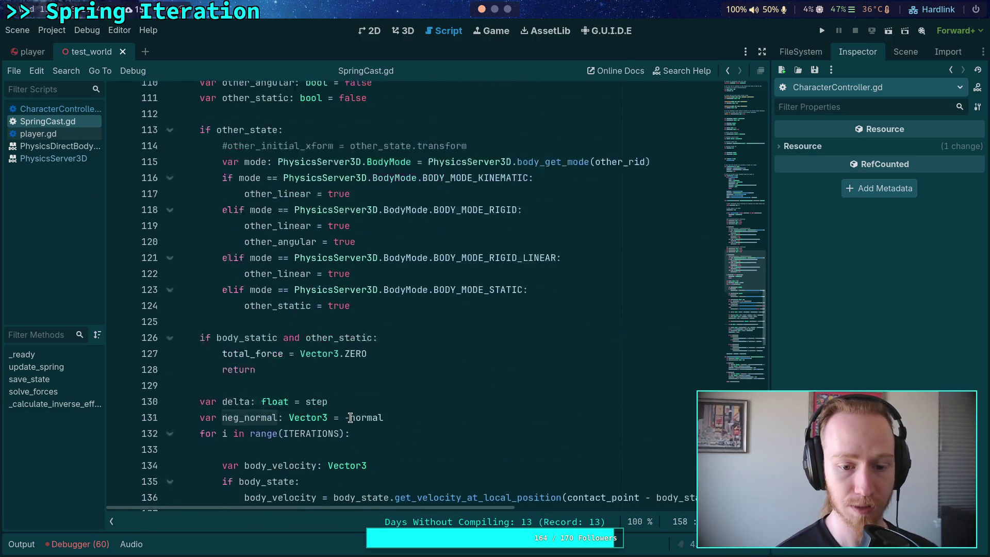
Remove ' = -normal' from the line 131 declaration and rename it force_normal
{"action": "left_click_drag", "start_coordinate": [399, 397], "coordinate": [328, 397]}
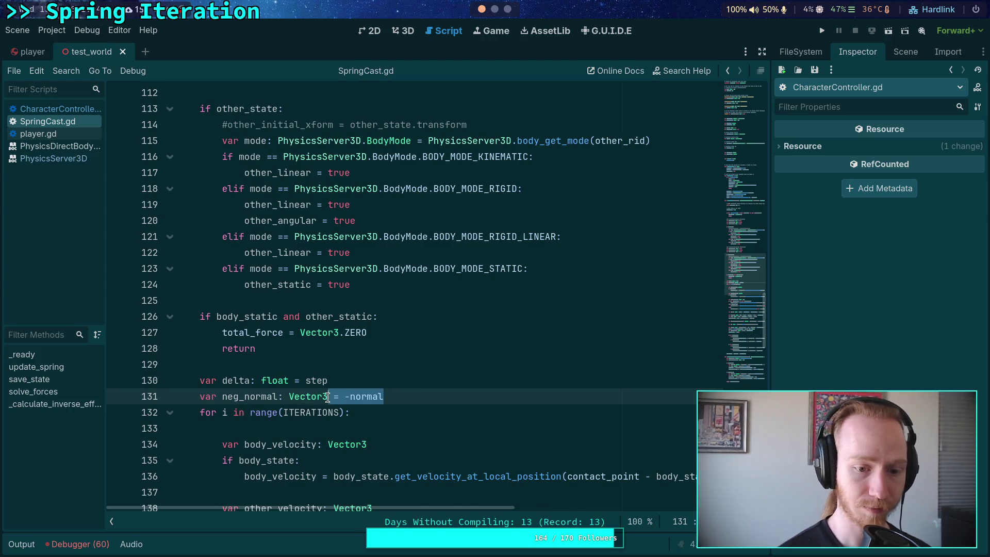
{"action": "key", "text": "BackSpace"}
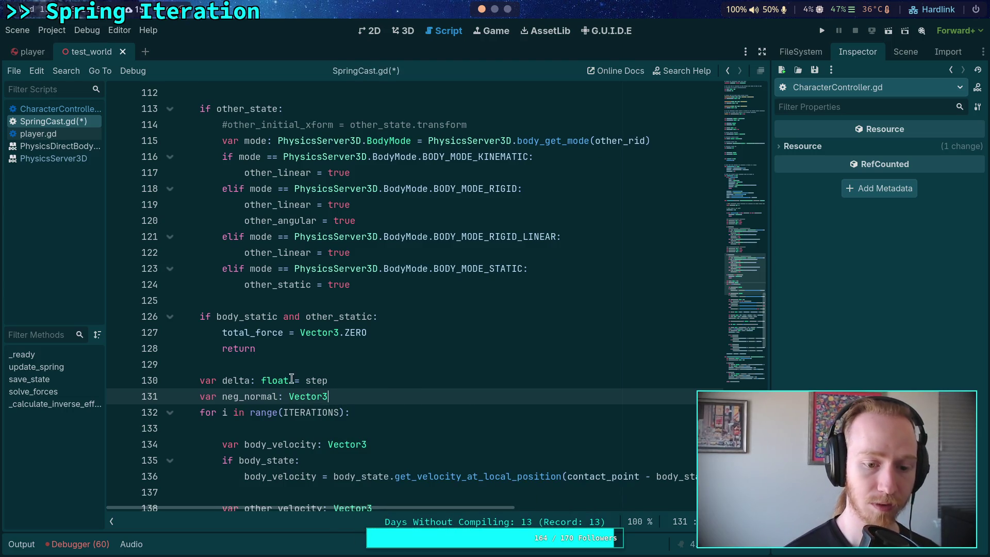
{"action": "left_click_drag", "start_coordinate": [239, 396], "coordinate": [222, 395]}
{"action": "type", "text": "force"}
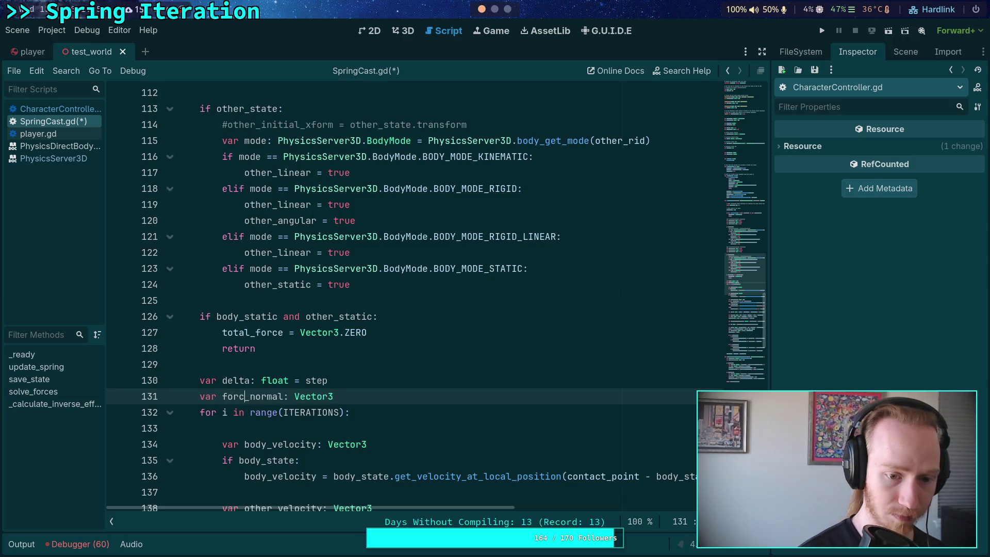
Replace neg_normal with force_normal on lines 158, 167 and 173
{"action": "scroll", "coordinate": [407, 392], "scroll_direction": "down", "scroll_amount": 10}
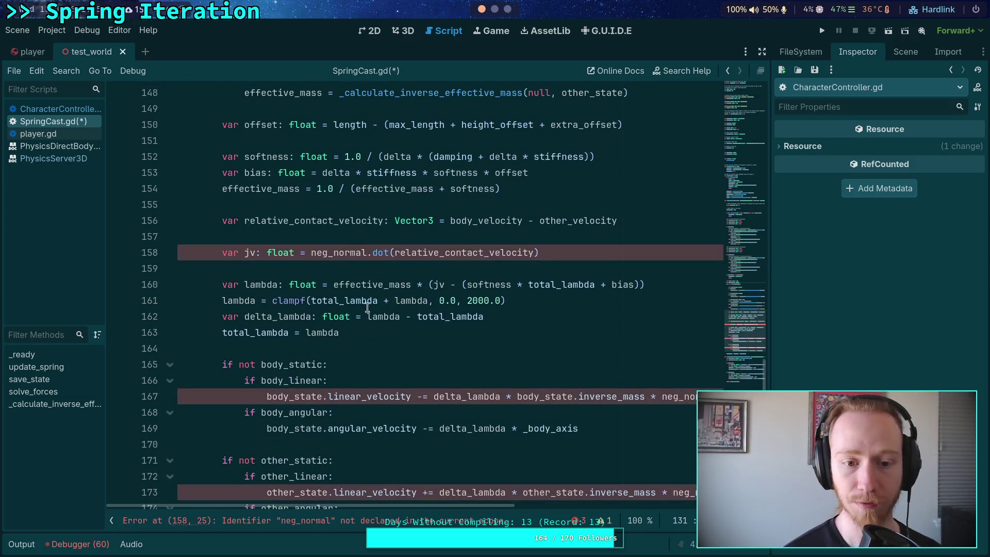
{"action": "left_click_drag", "start_coordinate": [310, 254], "coordinate": [333, 254]}
{"action": "type", "text": "force"}
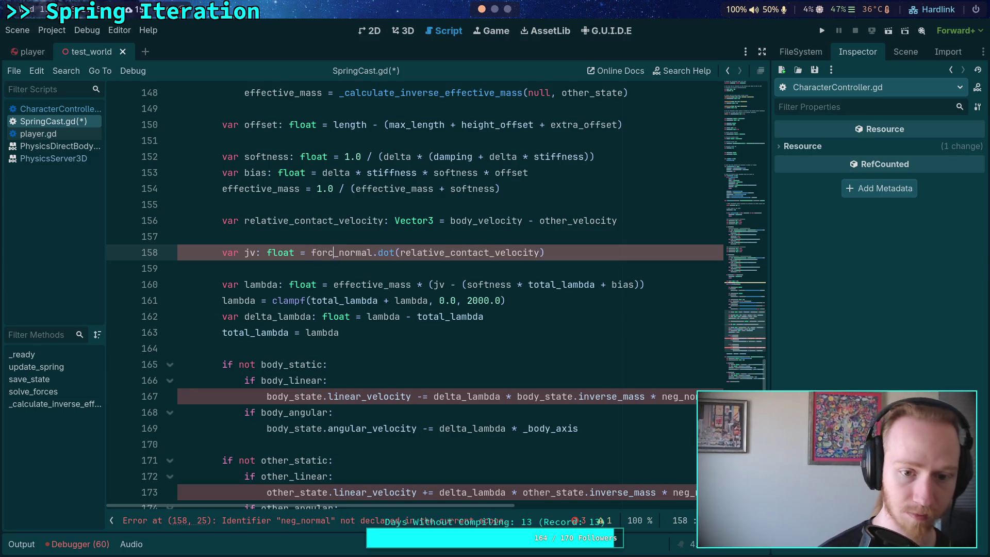
{"action": "double_click", "coordinate": [340, 254]}
{"action": "key", "text": "ctrl+c"}
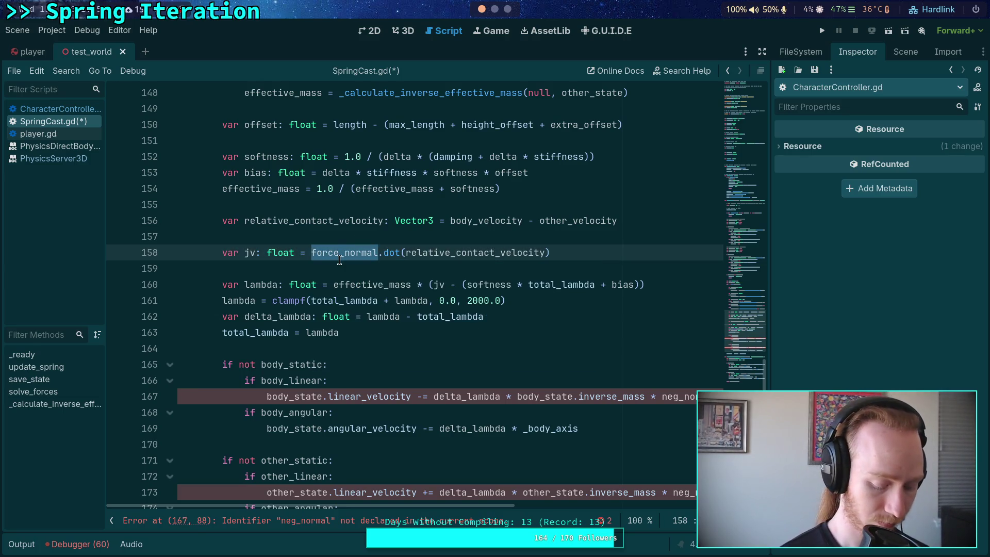
{"action": "double_click", "coordinate": [691, 397]}
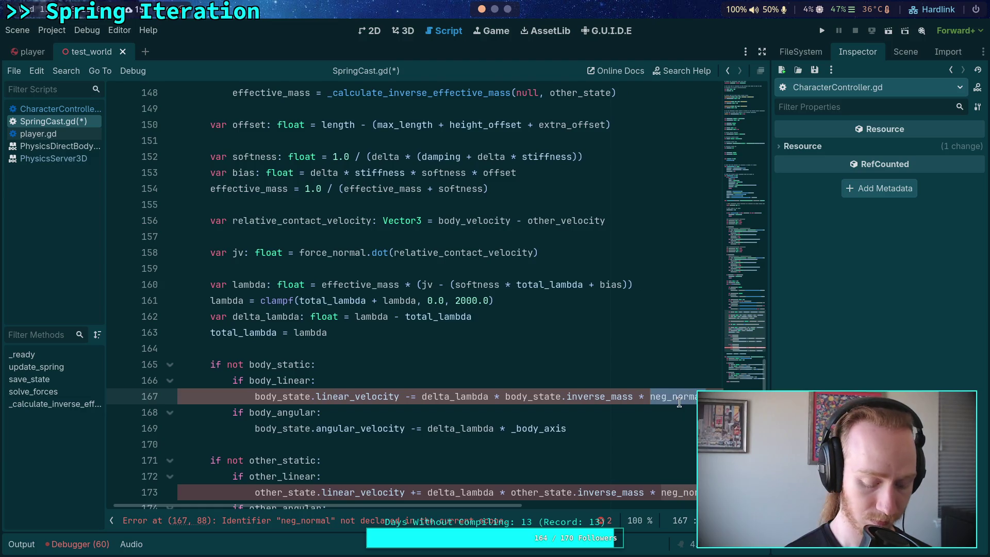
{"action": "key", "text": "ctrl+v"}
{"action": "double_click", "coordinate": [678, 492]}
{"action": "type", "text": "force_normal"}
Add a new line after the force_normal declaration, before the iteration loop
{"action": "scroll", "coordinate": [500, 464], "scroll_direction": "down", "scroll_amount": 2}
{"action": "left_click_drag", "start_coordinate": [500, 509], "coordinate": [438, 498]}
{"action": "scroll", "coordinate": [382, 244], "scroll_direction": "up", "scroll_amount": 10}
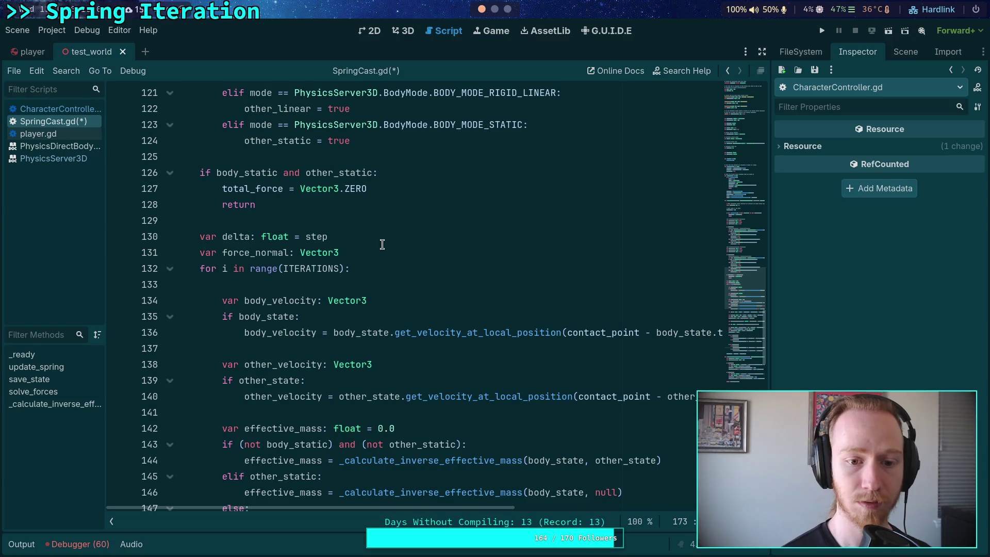
{"action": "left_click", "coordinate": [382, 244]}
{"action": "key", "text": "Return"}
Add 'if apply_on_normal: force_normal = -normal' with 'else: force_normal = -direction'
{"action": "type", "text": "f "}
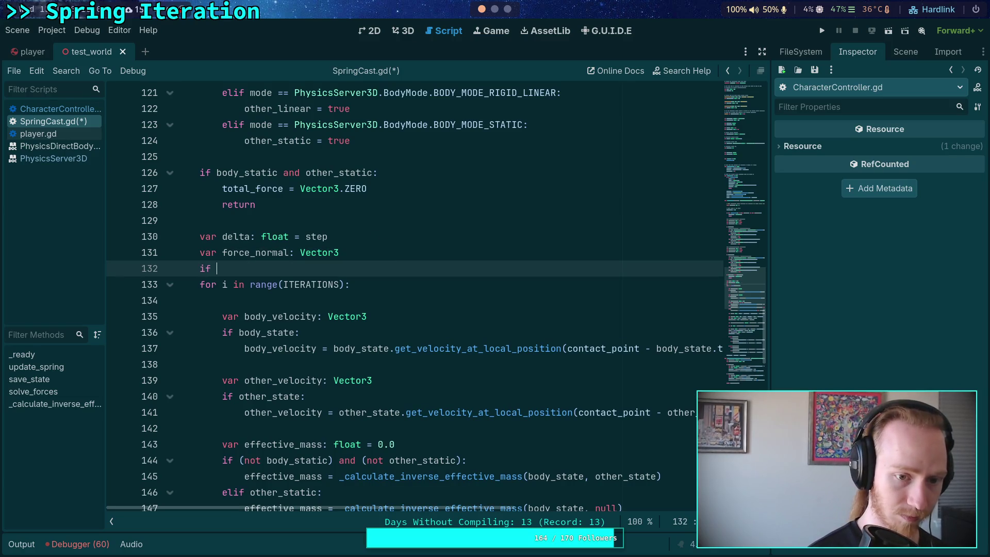
{"action": "type", "text": "apply"}
{"action": "key", "text": "Return"}
{"action": "type", "text": ":"}
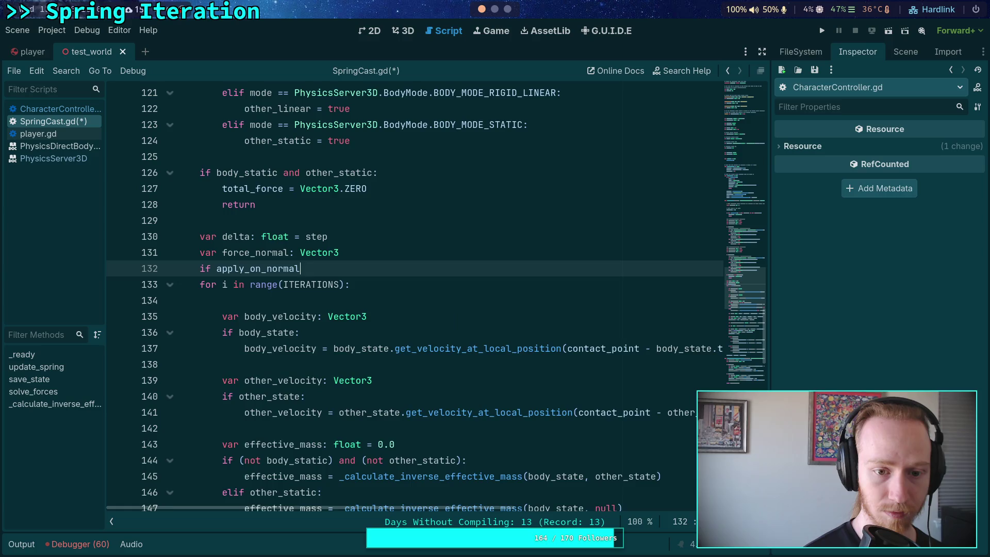
{"action": "key", "text": "Return"}
{"action": "type", "text": "force_normal "}
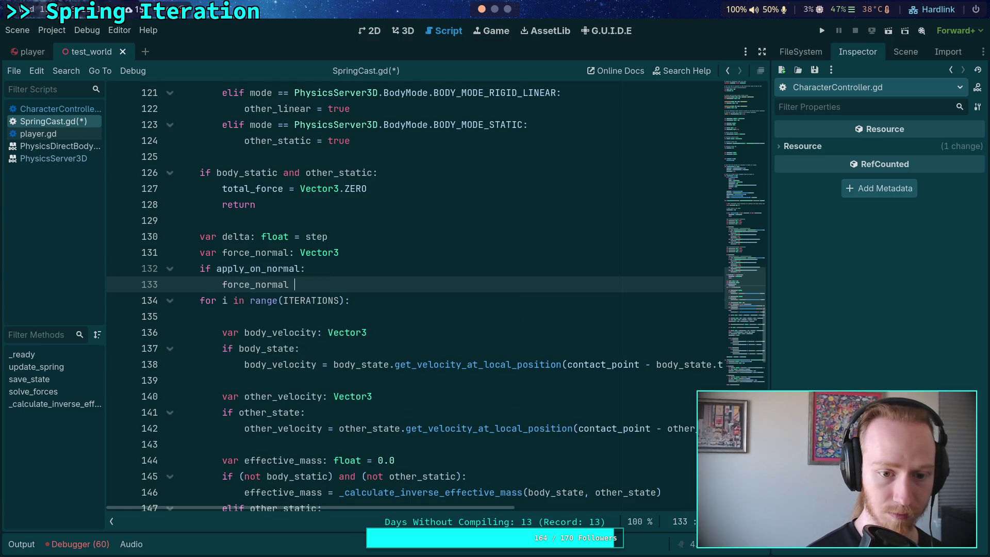
{"action": "type", "text": "= -normal"}
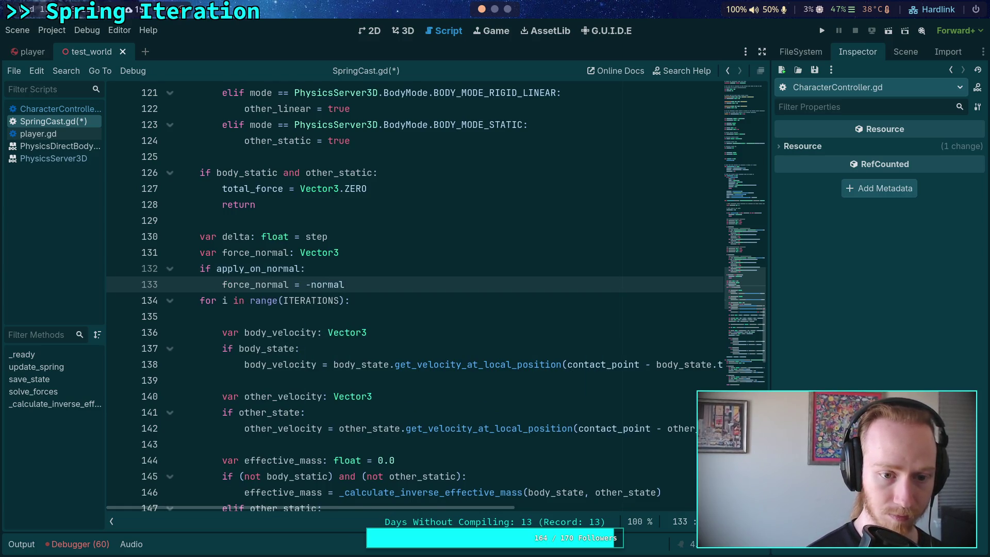
{"action": "key", "text": "Return"}
{"action": "type", "text": "se:"}
{"action": "key", "text": "Return"}
{"action": "type", "text": "for"}
{"action": "key", "text": "Return"}
{"action": "type", "text": "= -"}
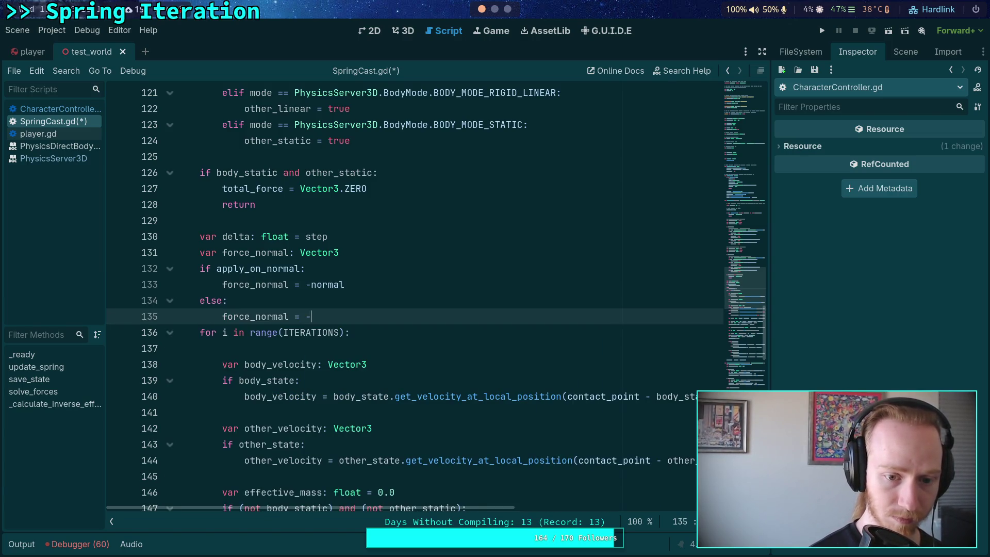
{"action": "key", "text": "Return"}
Save the script and scene, then delete the var delta declaration line
{"action": "key", "text": "ctrl+s"}
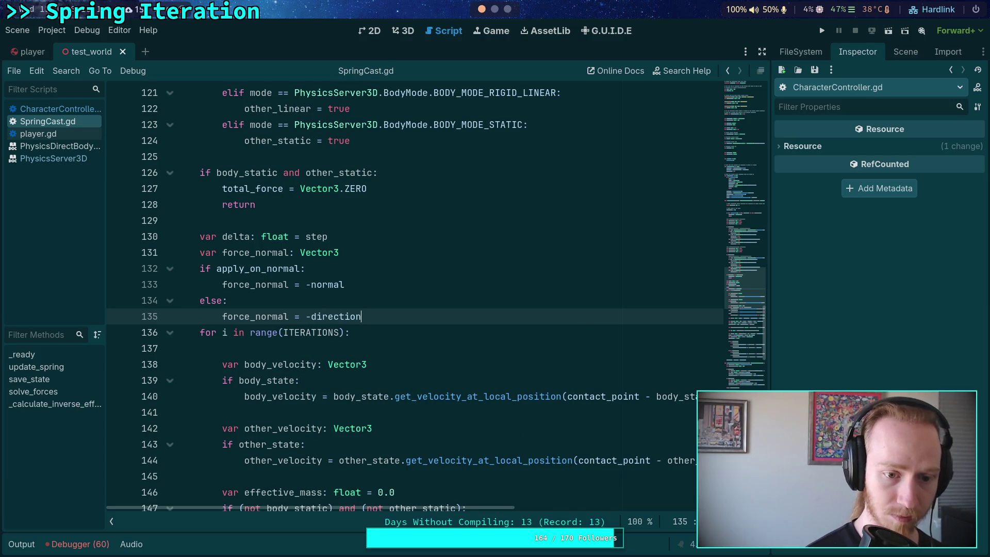
{"action": "key", "text": "Return"}
{"action": "key", "text": "ctrl+s"}
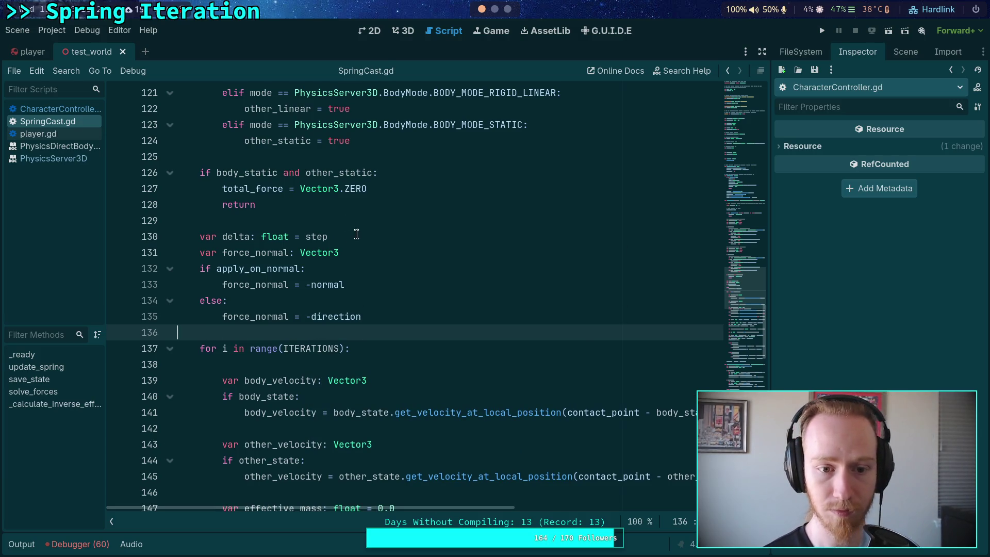
{"action": "left_click", "coordinate": [369, 238]}
{"action": "key", "text": "alt+Down"}
{"action": "key", "text": "alt+Down"}
{"action": "key", "text": "alt+Down"}
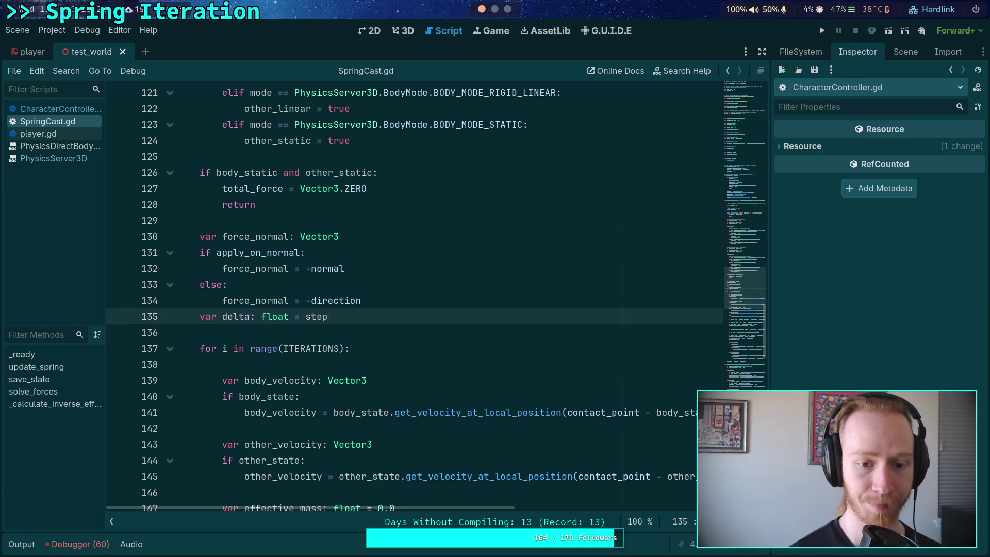
{"action": "key", "text": "shift+Home"}
{"action": "key", "text": "BackSpace"}
{"action": "key", "text": "BackSpace"}
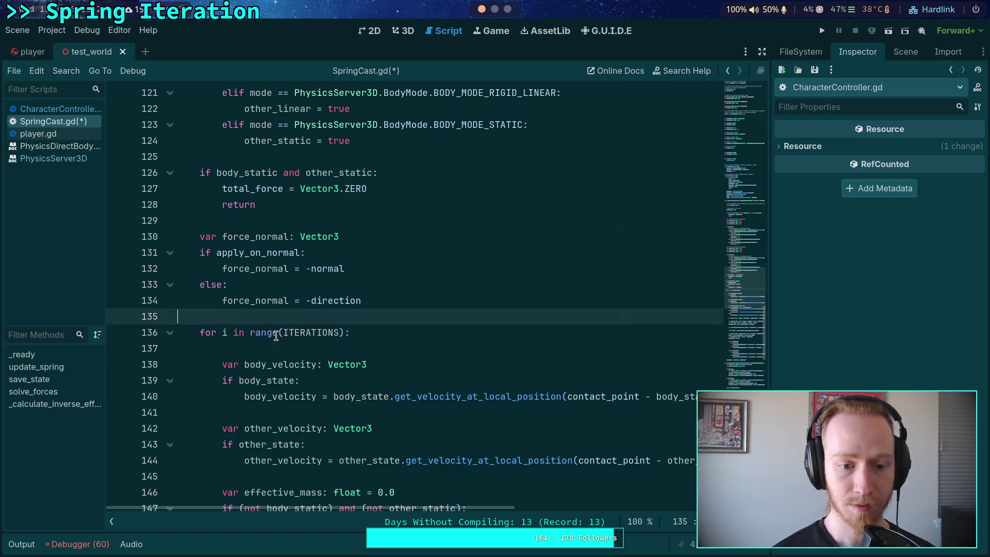
{"action": "scroll", "coordinate": [383, 355], "scroll_direction": "down", "scroll_amount": 3}
{"action": "scroll", "coordinate": [384, 355], "scroll_direction": "down", "scroll_amount": 8}
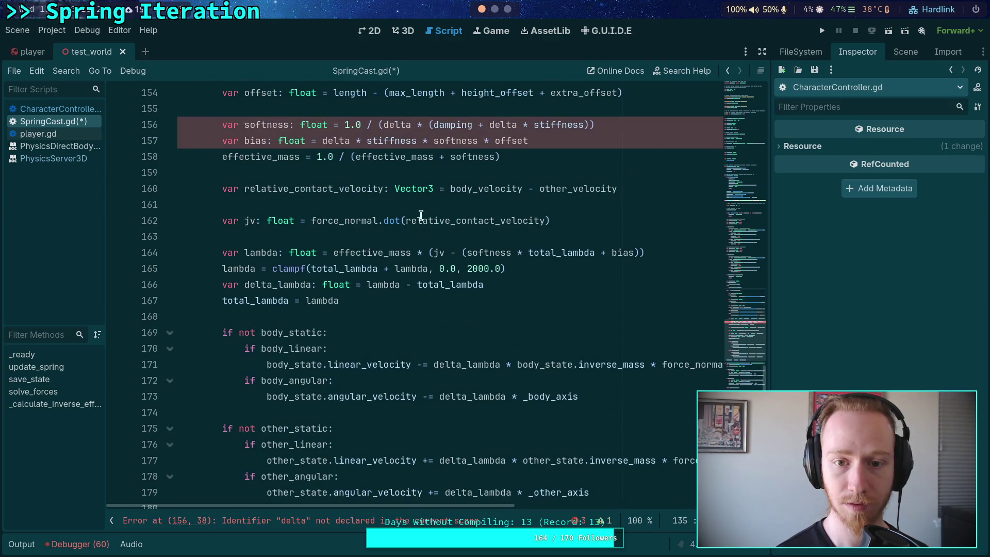
Try replacing delta with step in the softness formula, then revert it to delta
{"action": "scroll", "coordinate": [392, 183], "scroll_direction": "up", "scroll_amount": 1}
{"action": "double_click", "coordinate": [400, 174]}
{"action": "type", "text": "step"}
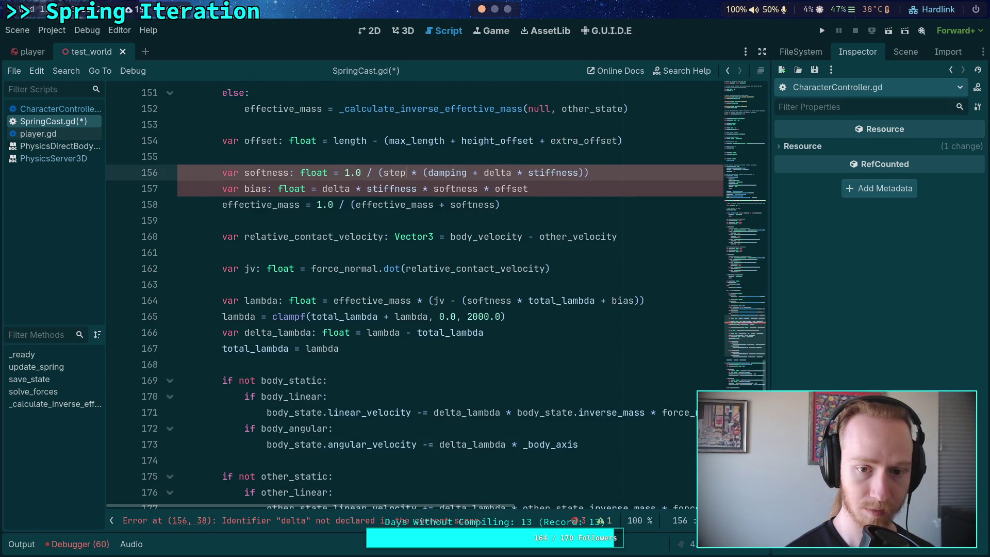
{"action": "key", "text": "Escape"}
{"action": "type", "text": "delta"}
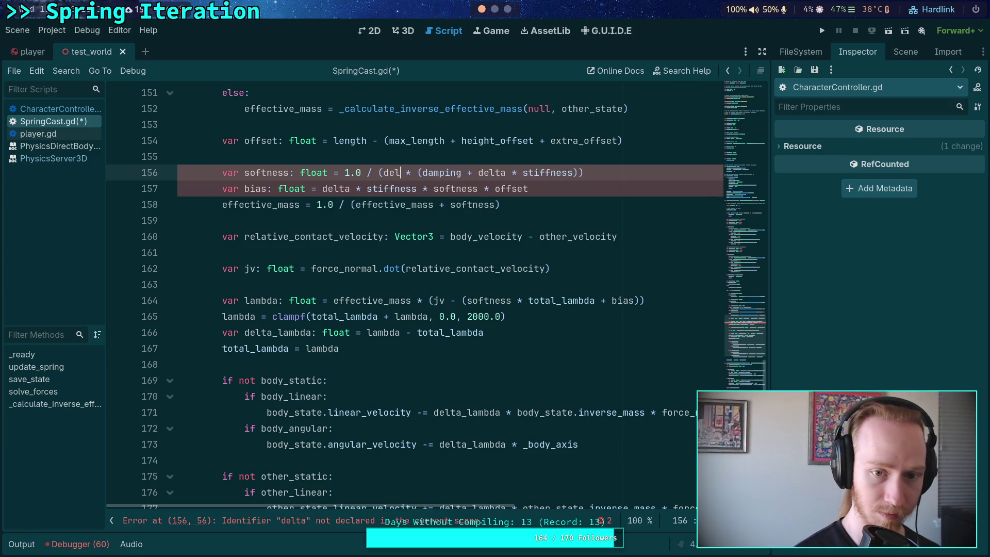
Rename the solve_forces step parameter to delta and save SpringCast.gd
{"action": "left_click_drag", "start_coordinate": [744, 287], "coordinate": [741, 200]}
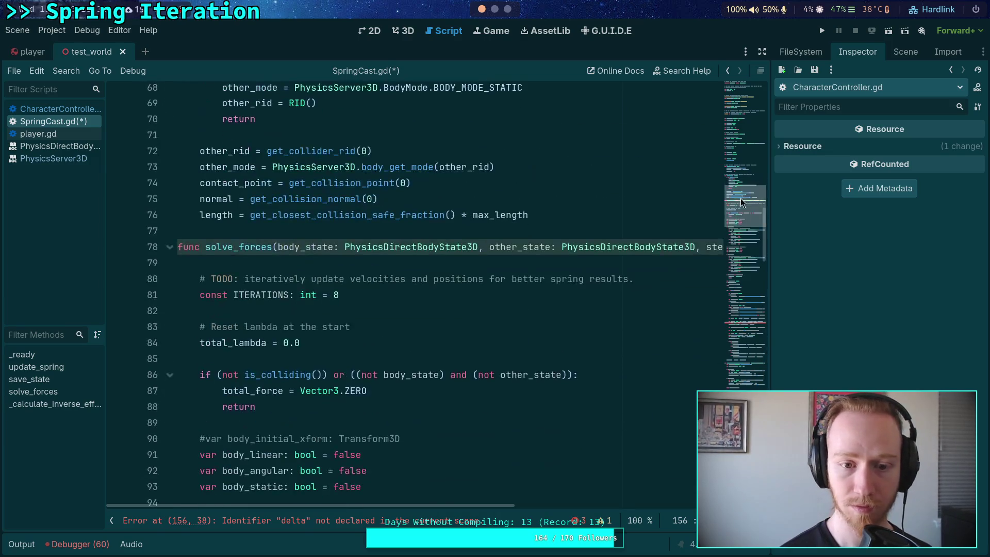
{"action": "left_click_drag", "start_coordinate": [450, 504], "coordinate": [526, 505]}
{"action": "double_click", "coordinate": [594, 247]}
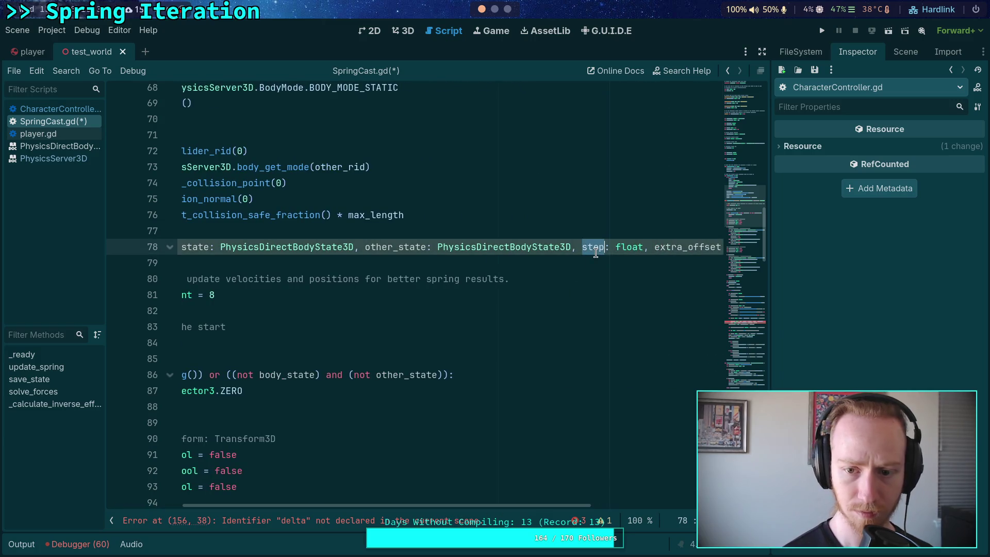
{"action": "type", "text": "delta"}
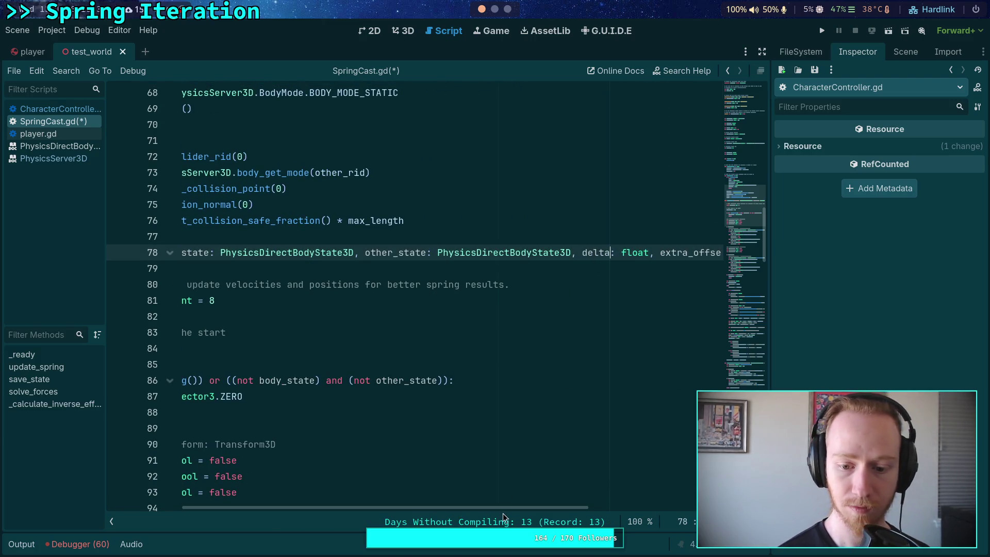
{"action": "left_click_drag", "start_coordinate": [379, 507], "coordinate": [303, 508]}
{"action": "scroll", "coordinate": [439, 368], "scroll_direction": "down", "scroll_amount": 5}
{"action": "double_click", "coordinate": [439, 365]}
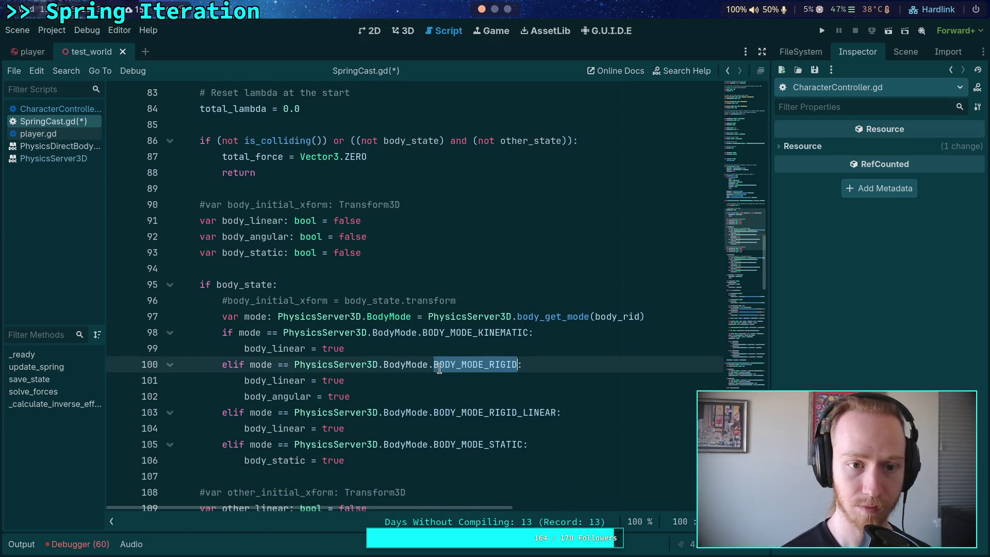
{"action": "key", "text": "ctrl+s"}
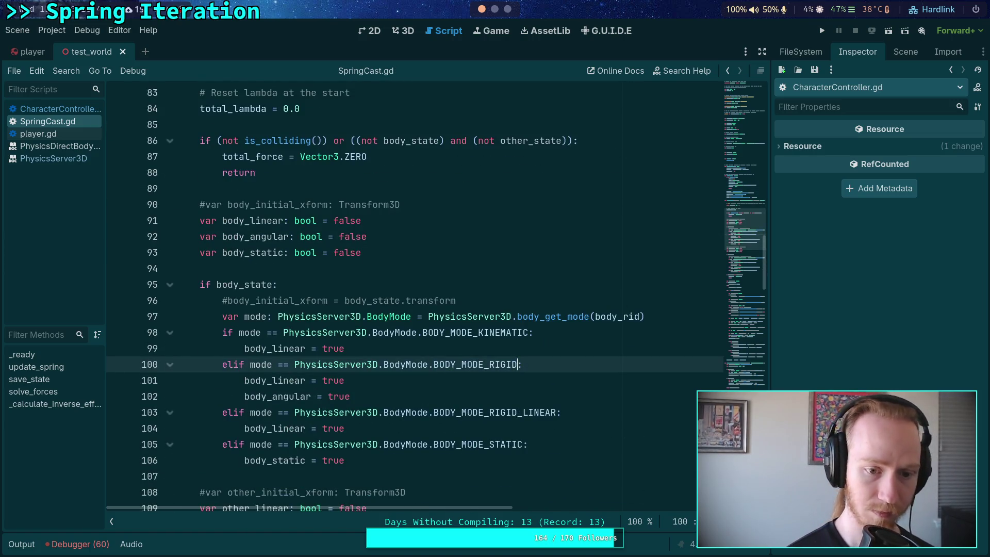
Fold the if body_state and if other_state blocks in solve_forces
{"action": "scroll", "coordinate": [172, 258], "scroll_direction": "down", "scroll_amount": 2}
{"action": "left_click", "coordinate": [170, 189]}
{"action": "left_click", "coordinate": [170, 301]}
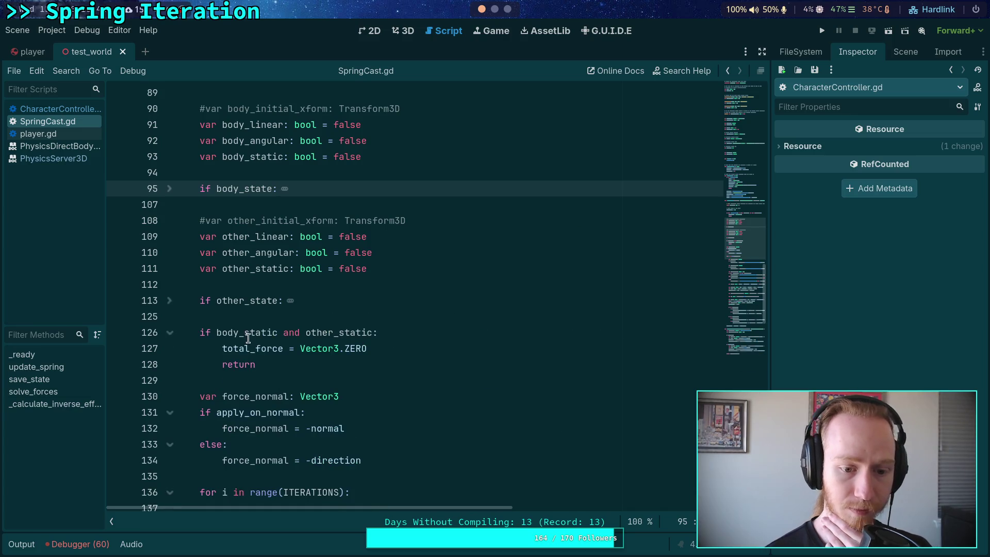
{"action": "scroll", "coordinate": [248, 338], "scroll_direction": "down", "scroll_amount": 3}
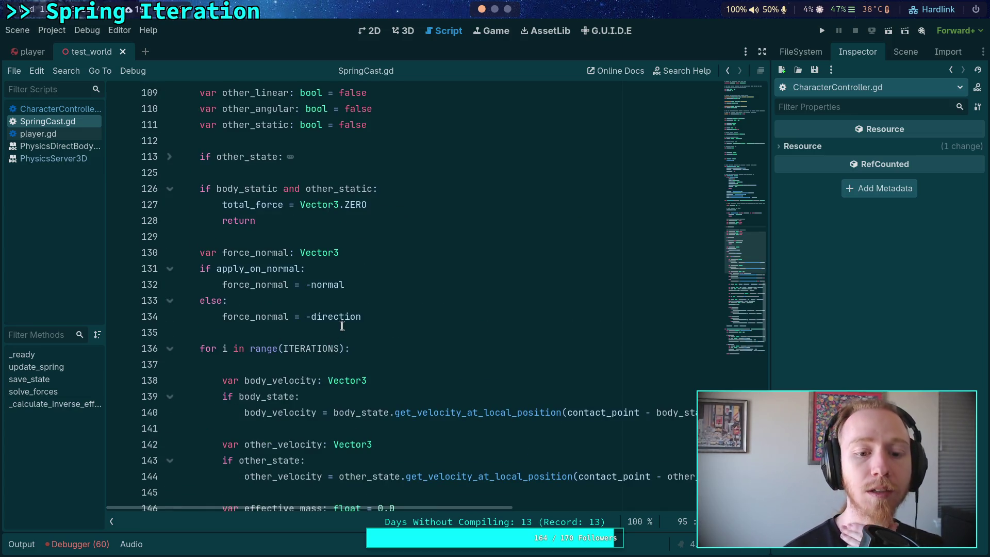
{"action": "mouse_move", "coordinate": [345, 318]}
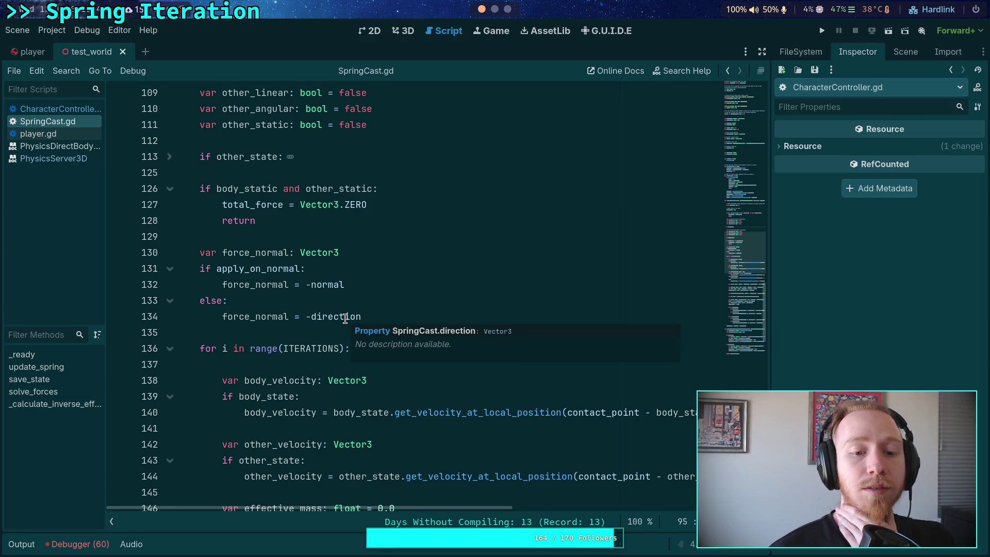
{"action": "left_click", "coordinate": [308, 331]}
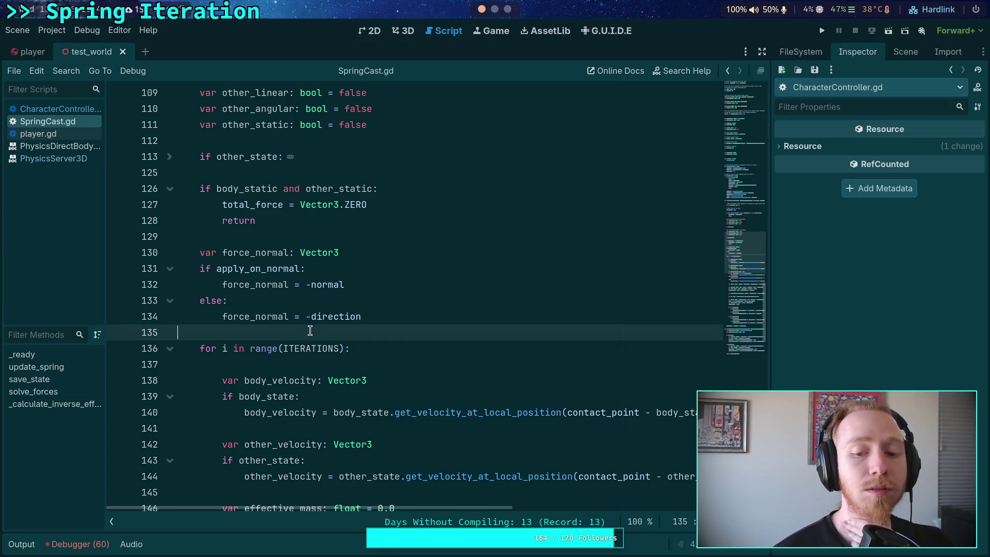
{"action": "scroll", "coordinate": [314, 324], "scroll_direction": "up", "scroll_amount": 1}
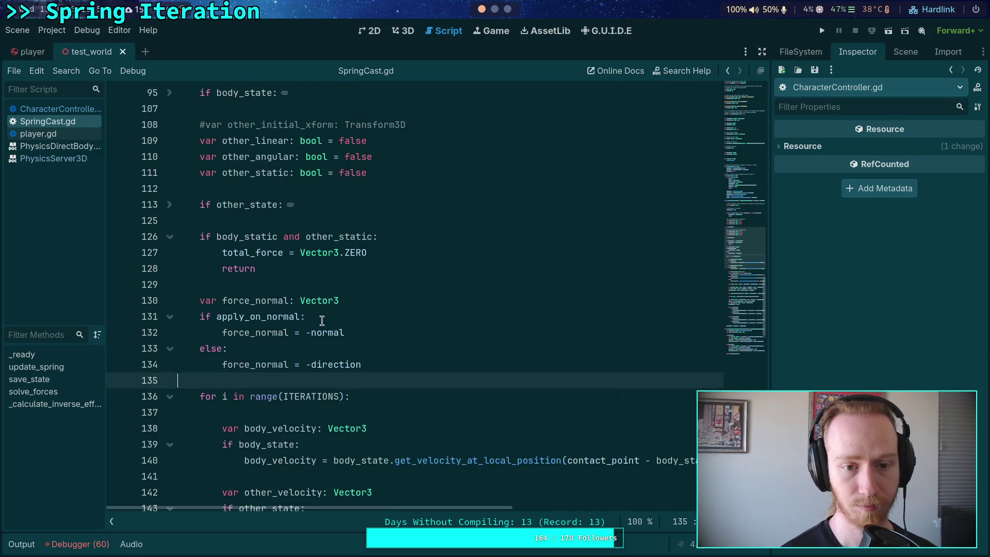
{"action": "mouse_move", "coordinate": [322, 321]}
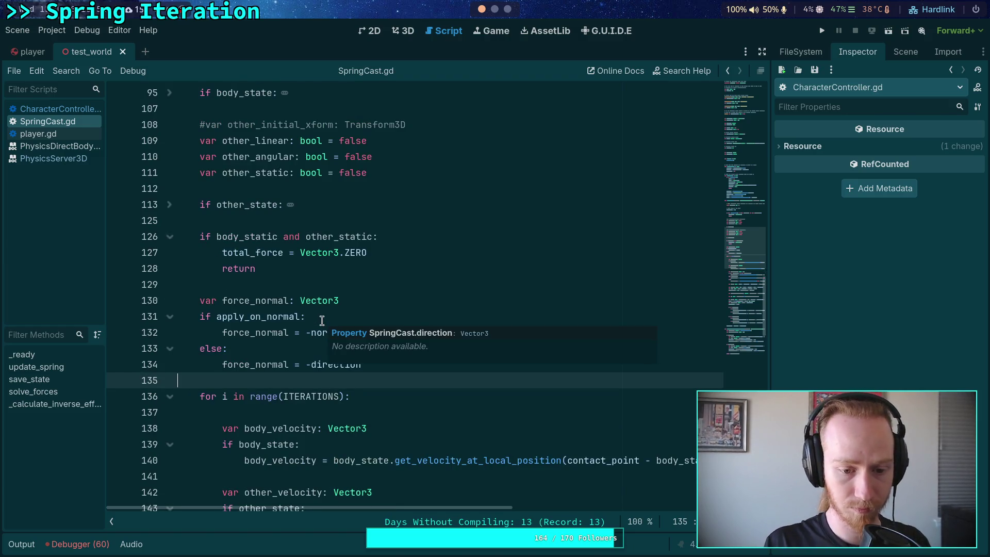
{"action": "scroll", "coordinate": [322, 320], "scroll_direction": "down", "scroll_amount": 6}
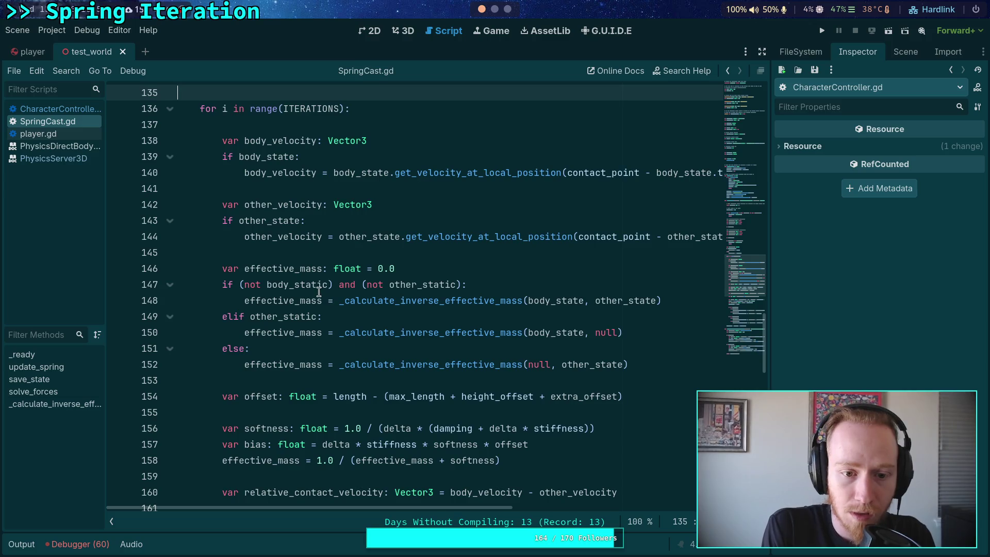
Review the effective_mass usages and add a line after the force_normal else branch
{"action": "double_click", "coordinate": [284, 271]}
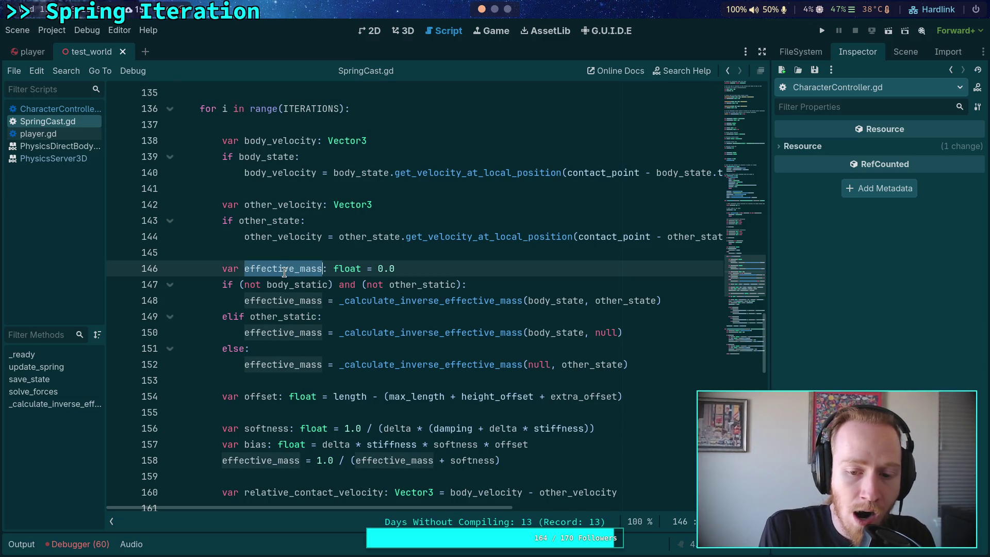
{"action": "scroll", "coordinate": [284, 271], "scroll_direction": "down", "scroll_amount": 2}
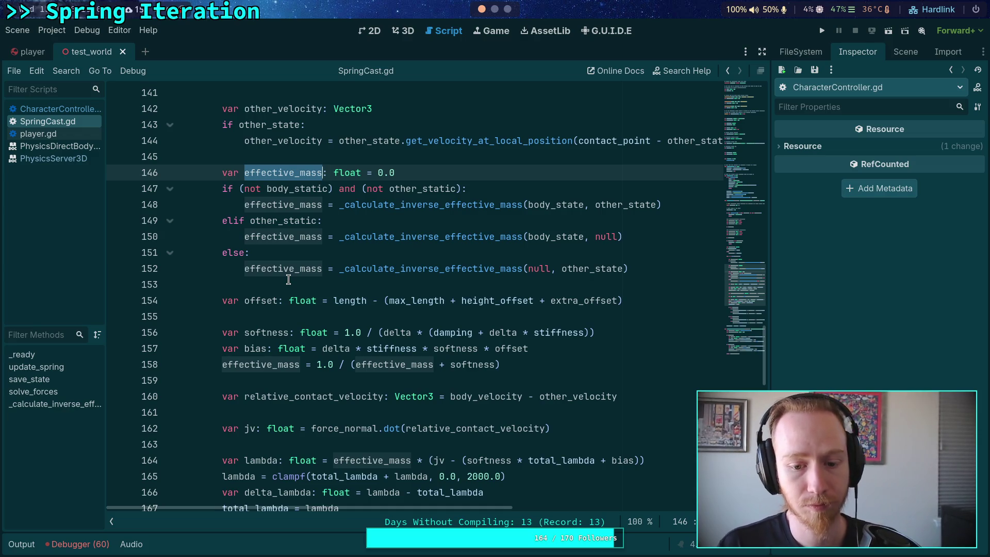
{"action": "scroll", "coordinate": [303, 293], "scroll_direction": "up", "scroll_amount": 1}
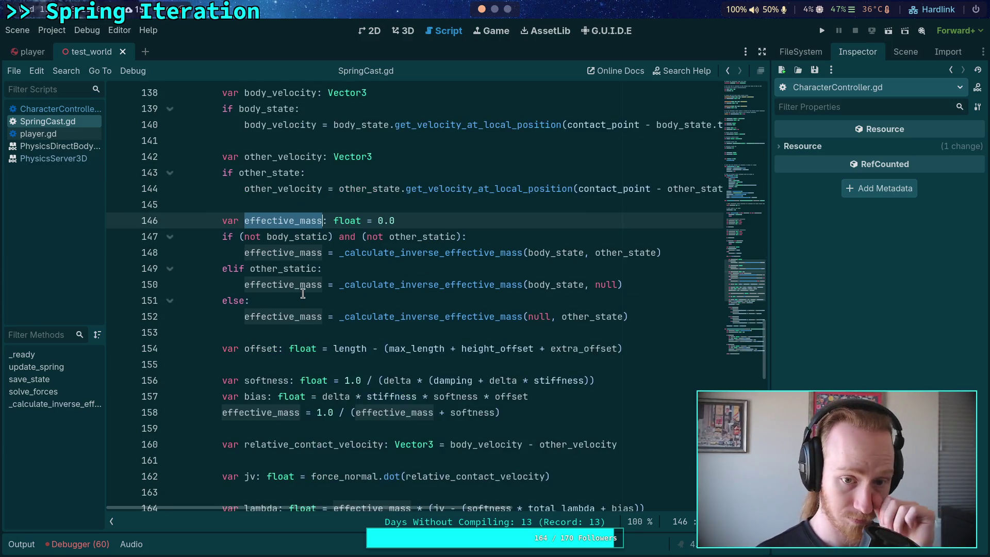
{"action": "scroll", "coordinate": [303, 293], "scroll_direction": "up", "scroll_amount": 4}
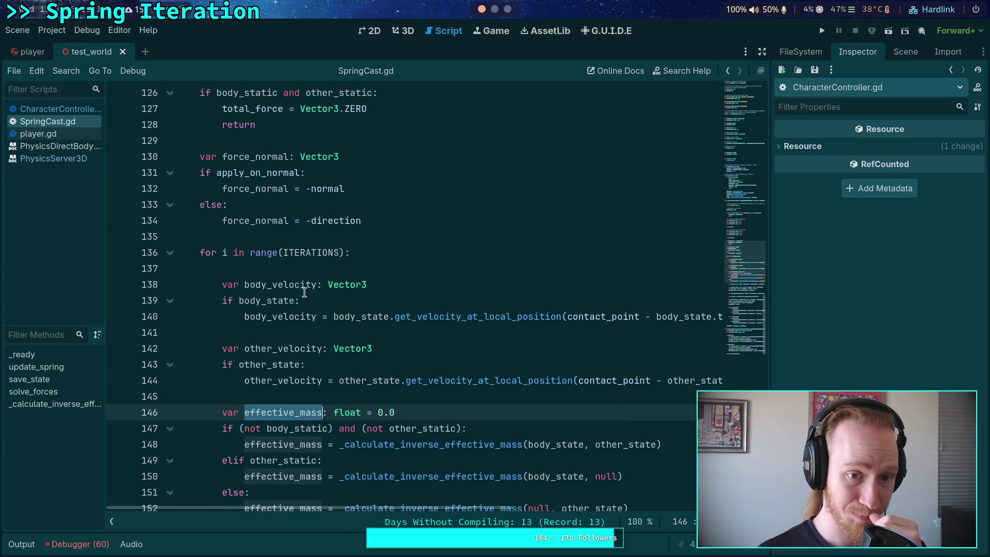
{"action": "left_click", "coordinate": [429, 227]}
{"action": "key", "text": "Return"}
{"action": "key", "text": "Return"}
Declare 'var inv_effective_mass: float' above the ITERATIONS loop
{"action": "key", "text": "BackSpace"}
{"action": "type", "text": "var inv_"}
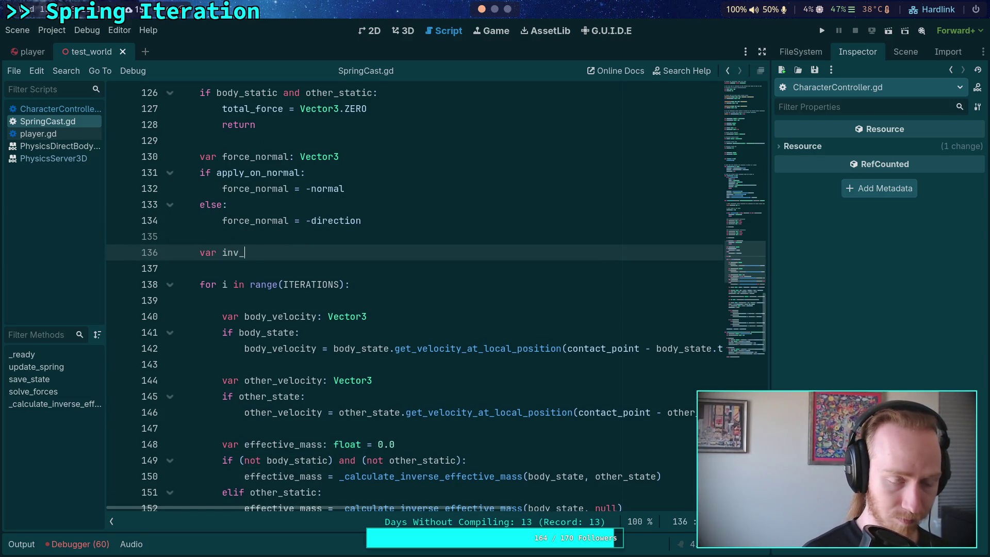
{"action": "type", "text": "effective_mass"}
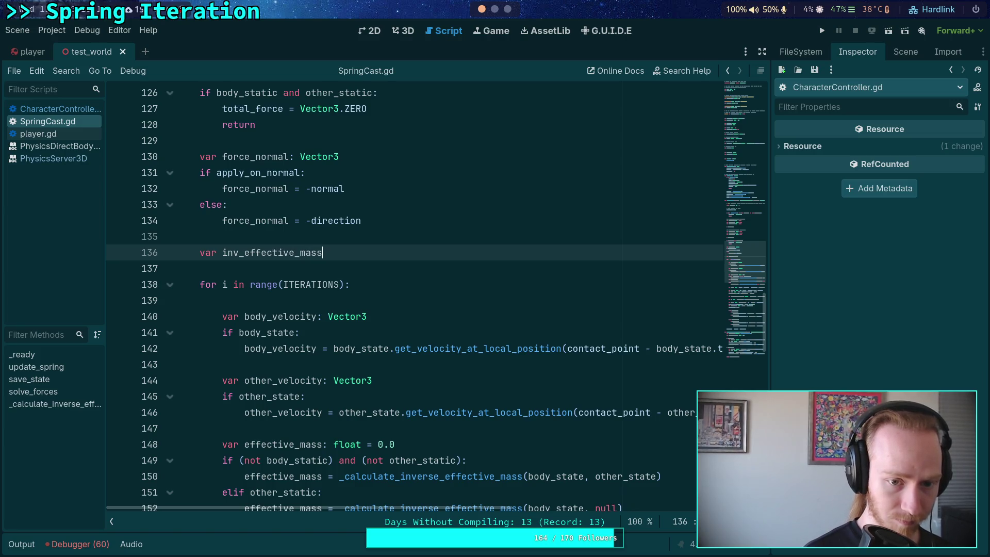
{"action": "type", "text": ": float ="}
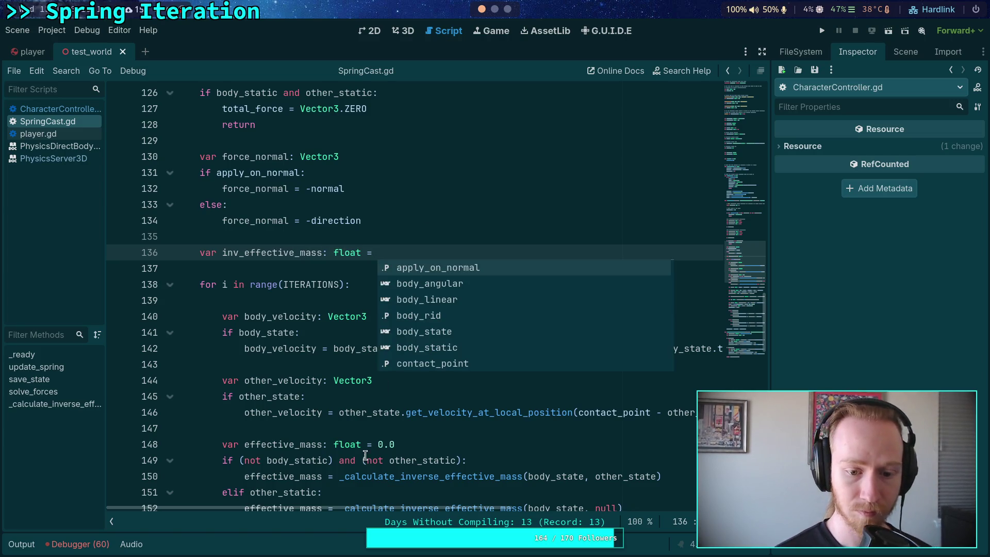
{"action": "scroll", "coordinate": [236, 390], "scroll_direction": "down", "scroll_amount": 2}
{"action": "key", "text": "BackSpace"}
{"action": "key", "text": "BackSpace"}
{"action": "key", "text": "BackSpace"}
{"action": "left_click_drag", "start_coordinate": [227, 365], "coordinate": [319, 397]}
{"action": "left_click", "coordinate": [404, 159]}
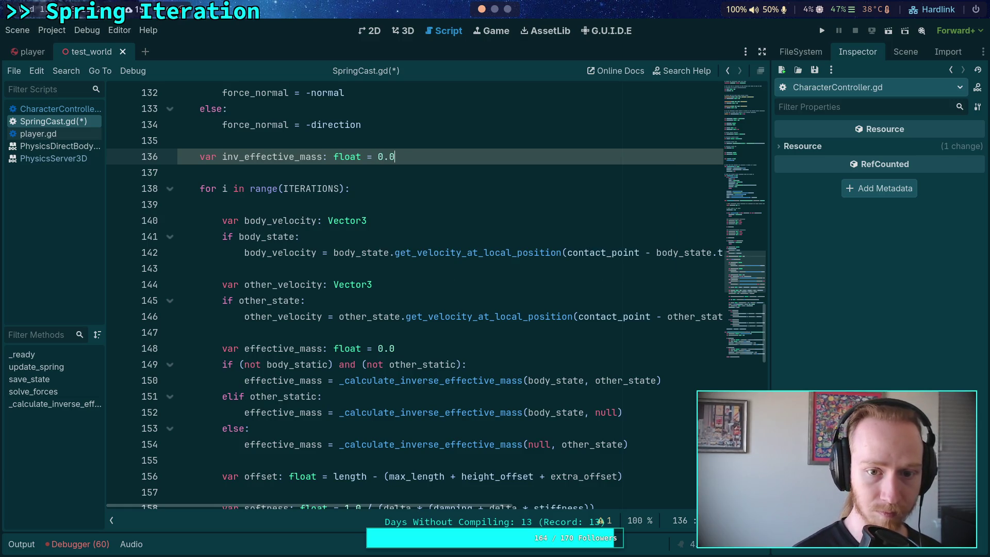
{"action": "scroll", "coordinate": [340, 223], "scroll_direction": "down", "scroll_amount": 2}
Move the if/elif/else effective mass block below the declaration and unindent it one level
{"action": "mouse_move", "coordinate": [222, 265]}
{"action": "left_mouse_down"}
{"action": "mouse_move", "coordinate": [589, 366]}
{"action": "mouse_move", "coordinate": [679, 354]}
{"action": "left_mouse_up"}
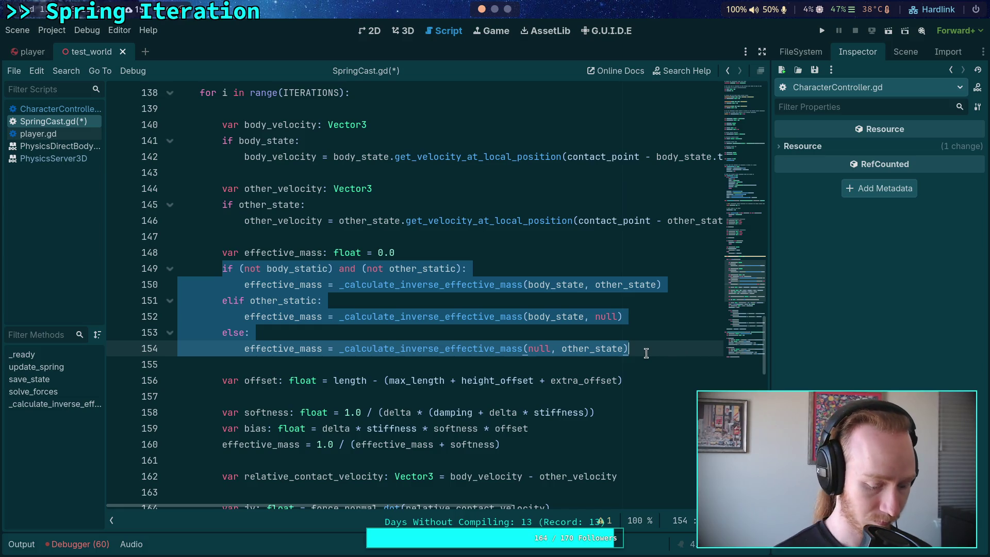
{"action": "key", "text": "ctrl+x"}
{"action": "scroll", "coordinate": [376, 327], "scroll_direction": "up", "scroll_amount": 4}
{"action": "left_click", "coordinate": [459, 253]}
{"action": "key", "text": "Return"}
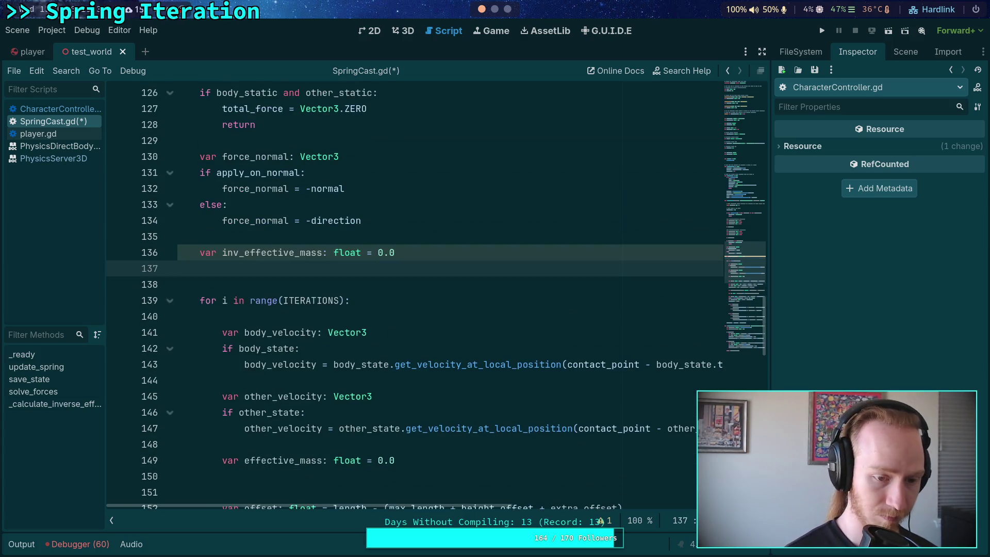
{"action": "key", "text": "ctrl+v"}
{"action": "left_click", "coordinate": [458, 255]}
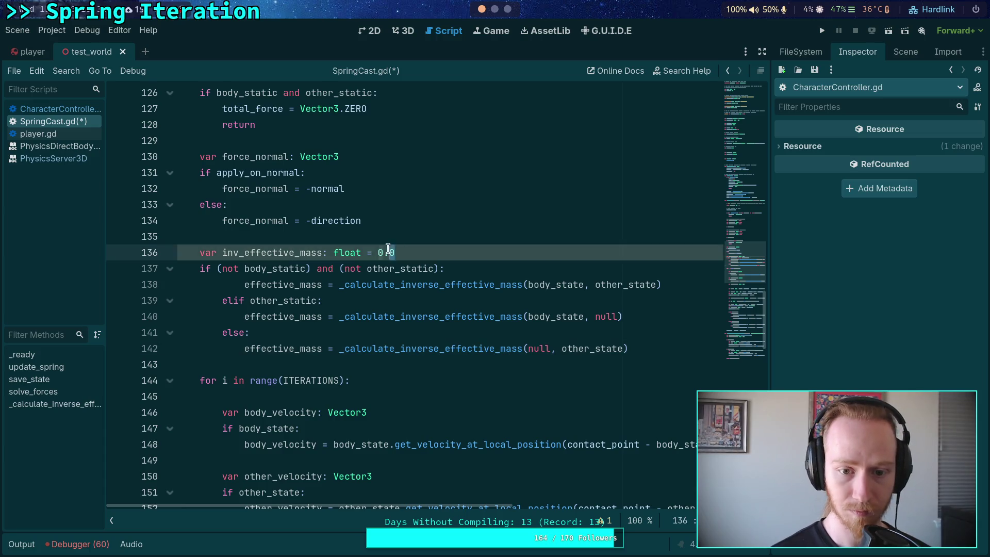
{"action": "key", "text": "BackSpace"}
{"action": "key", "text": "BackSpace"}
{"action": "key", "text": "BackSpace"}
{"action": "left_click_drag", "start_coordinate": [282, 352], "coordinate": [285, 287]}
{"action": "key", "text": "shift+Tab"}
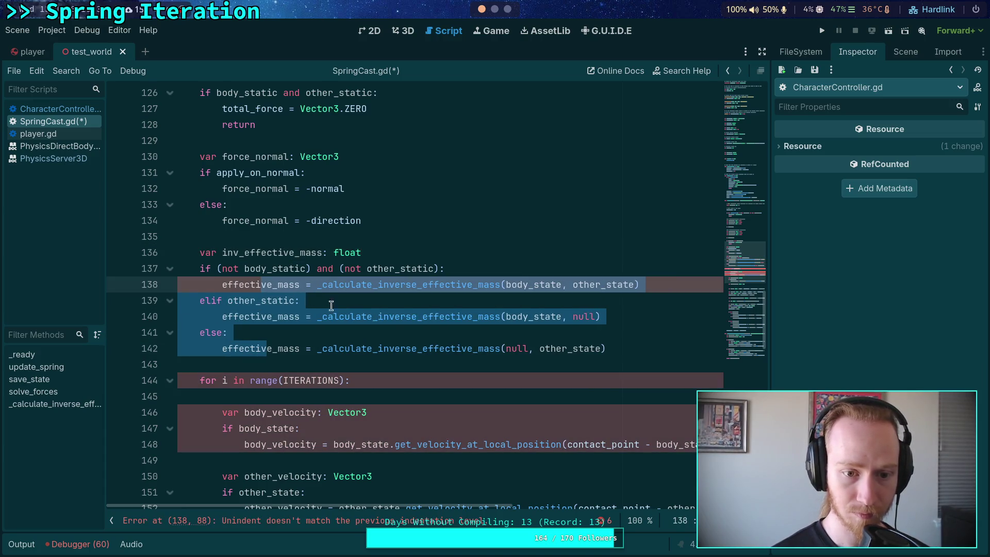
{"action": "left_click", "coordinate": [639, 335]}
Rename the effective_mass assignments on lines 138, 140 and 142 to inv_effective_mass
{"action": "double_click", "coordinate": [241, 252]}
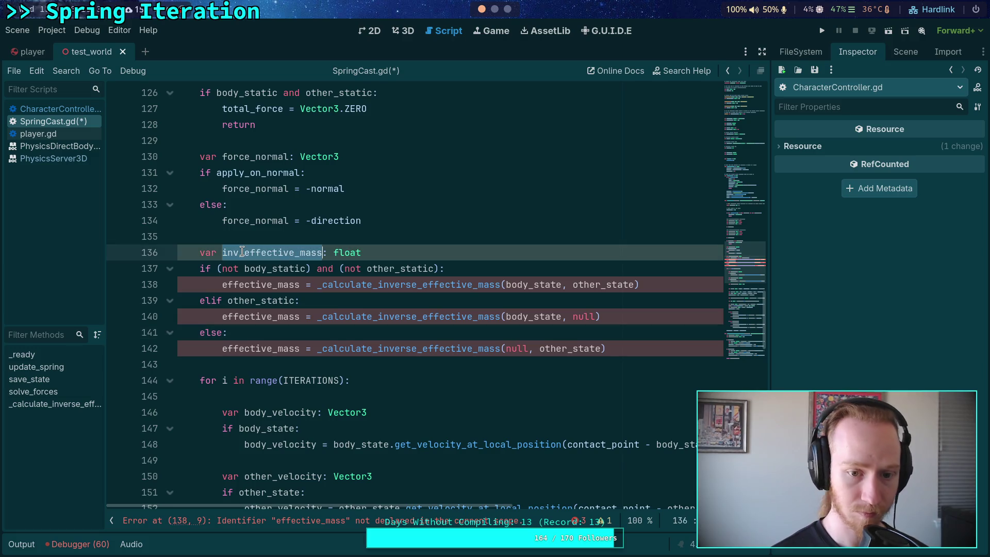
{"action": "key", "text": "ctrl+c"}
{"action": "double_click", "coordinate": [260, 284]}
{"action": "key", "text": "ctrl+v"}
{"action": "double_click", "coordinate": [260, 316]}
{"action": "key", "text": "ctrl+v"}
{"action": "double_click", "coordinate": [260, 349]}
{"action": "key", "text": "ctrl+v"}
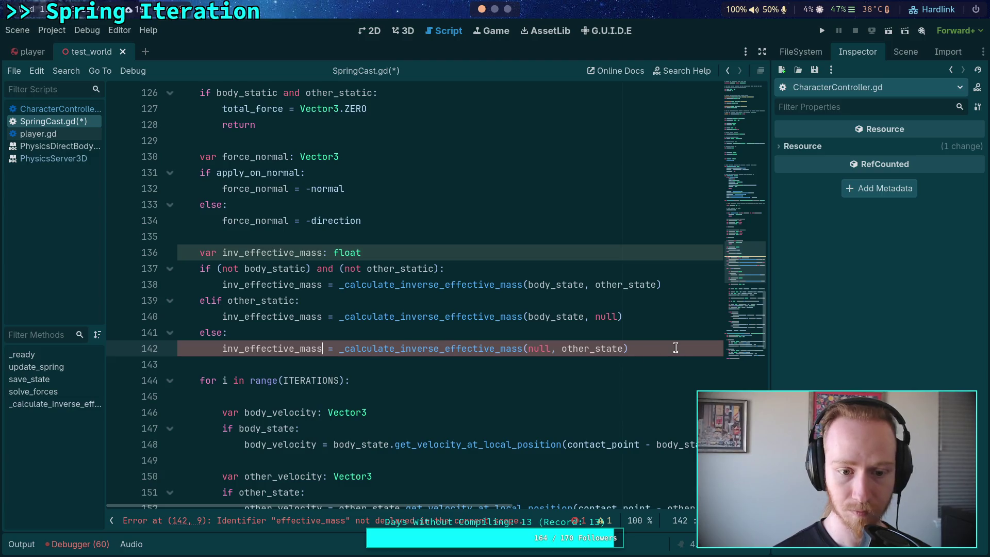
{"action": "left_click", "coordinate": [674, 348]}
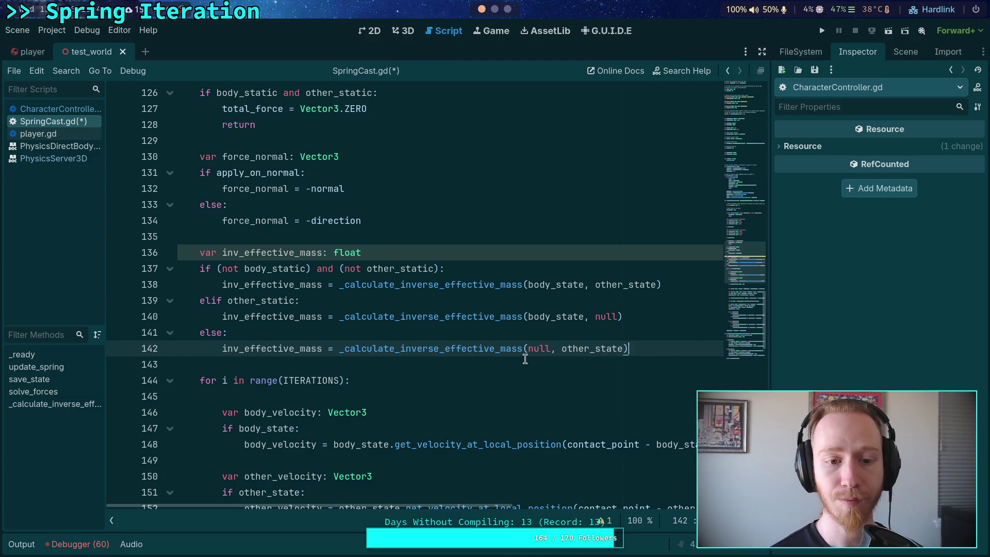
{"action": "key", "text": "Return"}
{"action": "key", "text": "Return"}
Add 'if inv_effective_mass == 0.0:' with a 'return' body after the block
{"action": "type", "text": "if "}
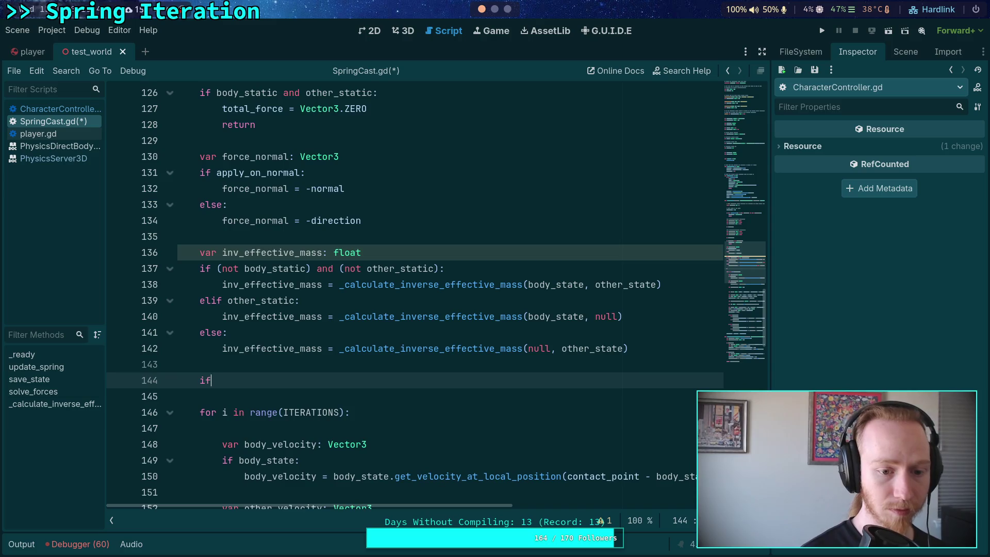
{"action": "type", "text": "is_z"}
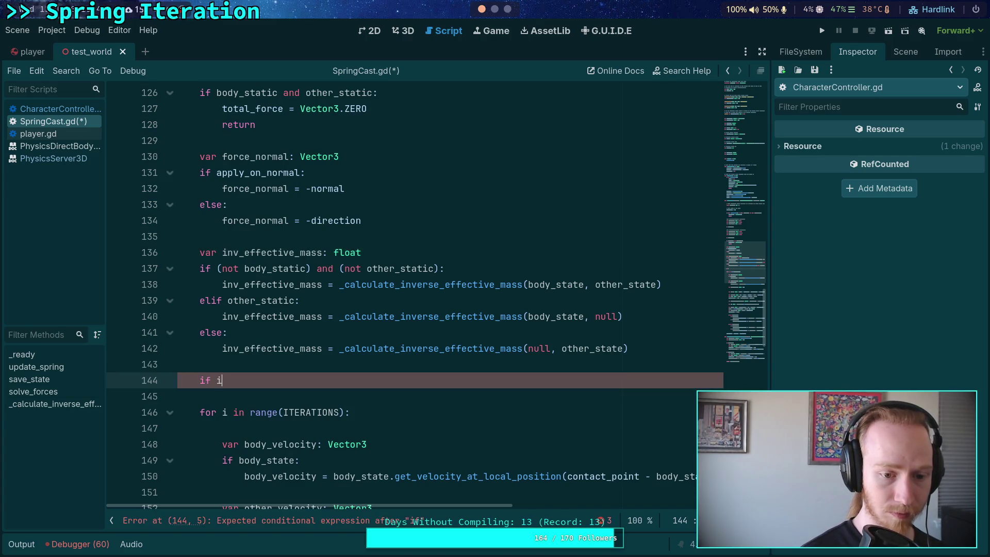
{"action": "key", "text": "Return"}
{"action": "key", "text": "BackSpace"}
{"action": "key", "text": "BackSpace"}
{"action": "key", "text": "BackSpace"}
{"action": "type", "text": "inv"}
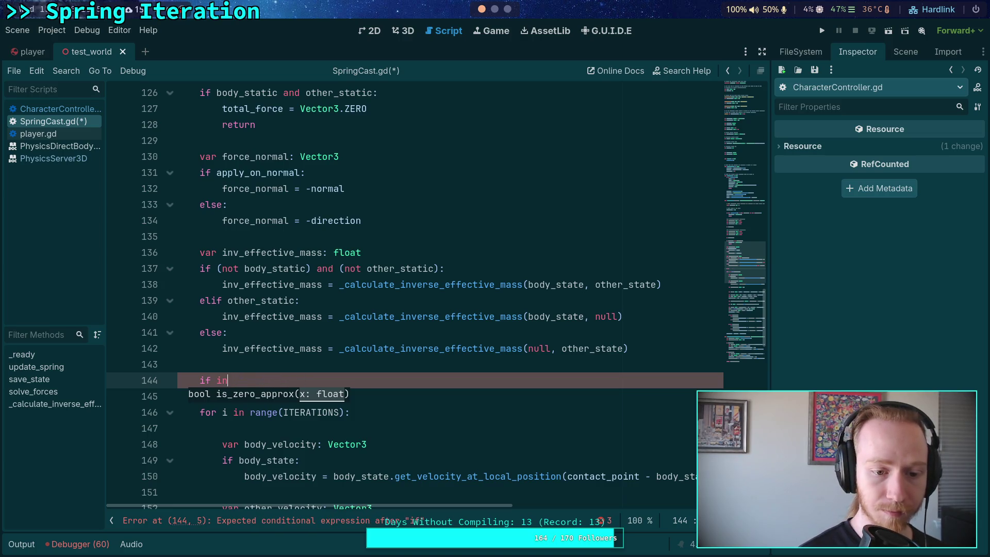
{"action": "key", "text": "Return"}
{"action": "type", "text": "0.0"}
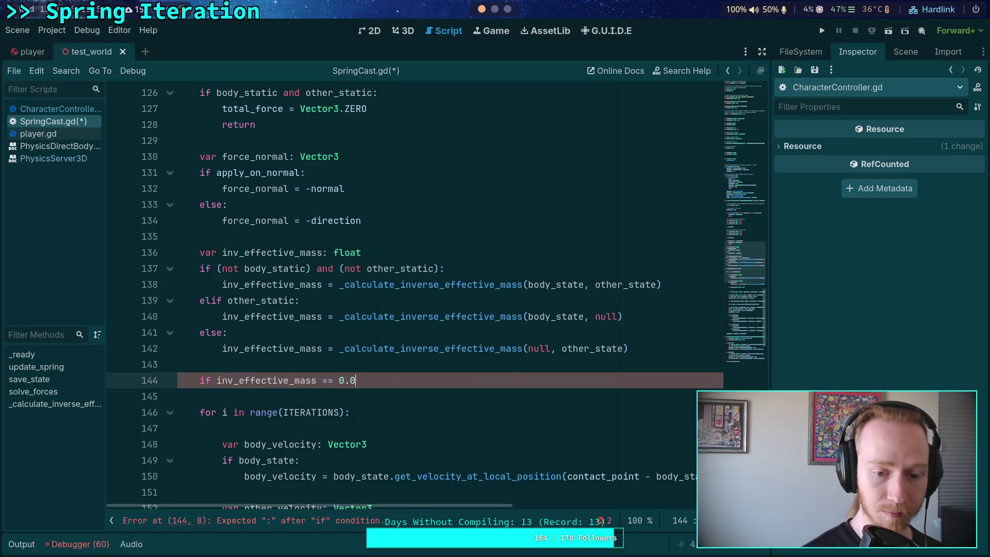
{"action": "type", "text": ":"}
{"action": "key", "text": "Return"}
{"action": "type", "text": "return"}
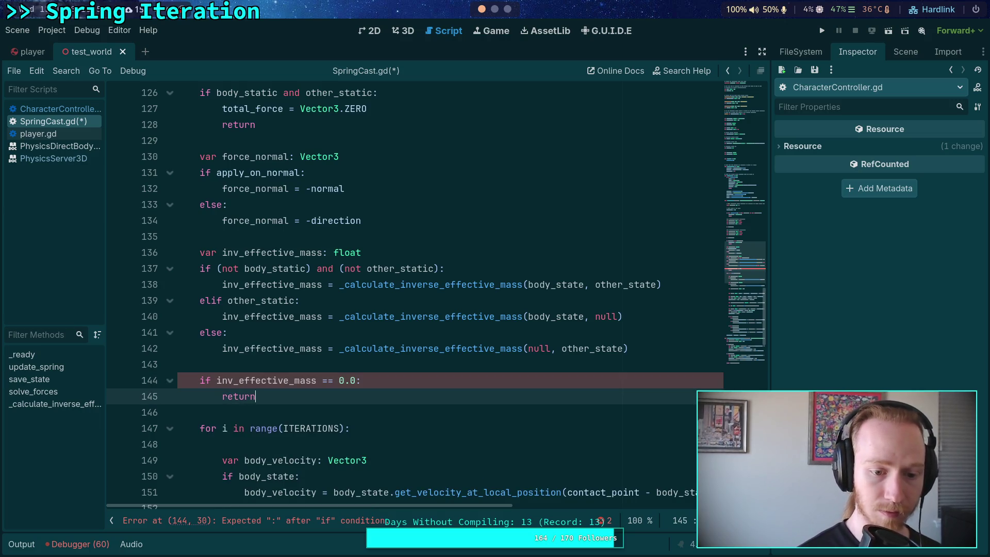
{"action": "key", "text": "Up"}
{"action": "key", "text": "Up"}
Add a comment above the check noting inverse mass can be very small, and save SpringCast.gd
{"action": "key", "text": "Return"}
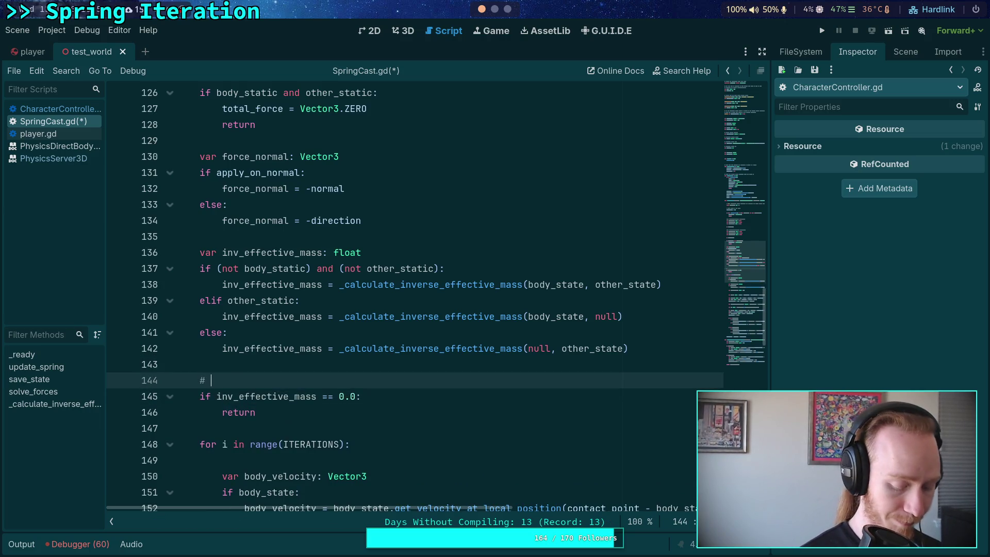
{"action": "type", "text": "INver mass ca"}
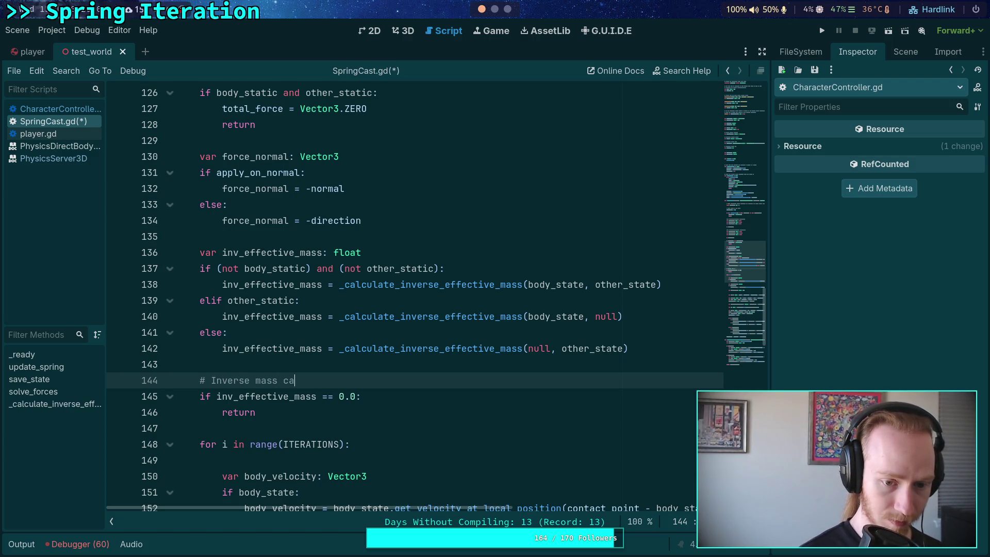
{"action": "type", "text": "n be very small, so"}
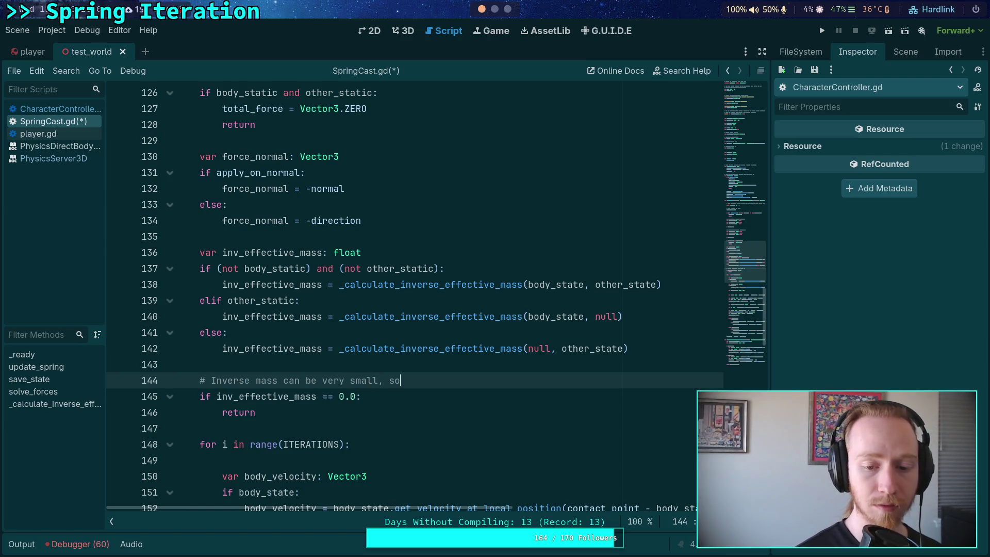
{"action": "type", "text": " only equ"}
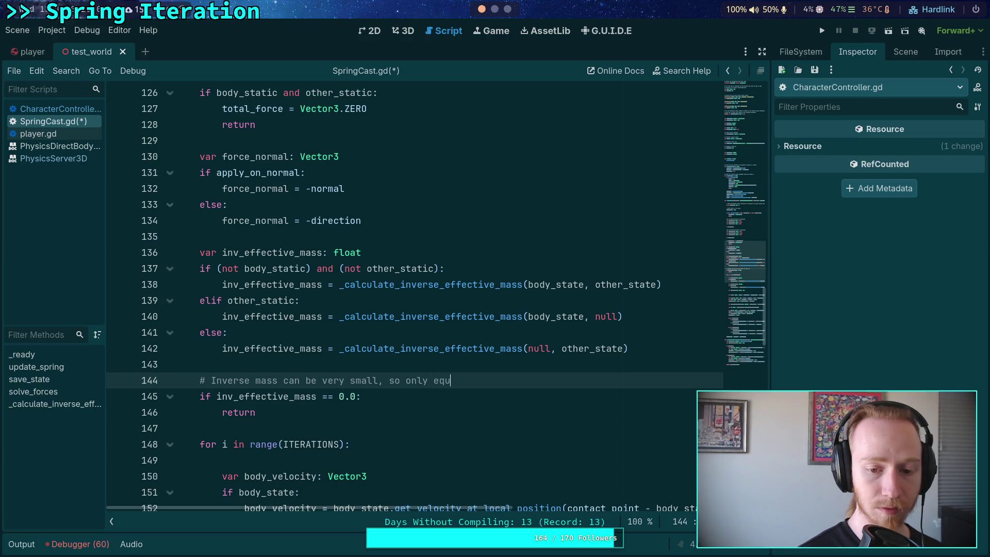
{"action": "type", "text": "ate to zero"}
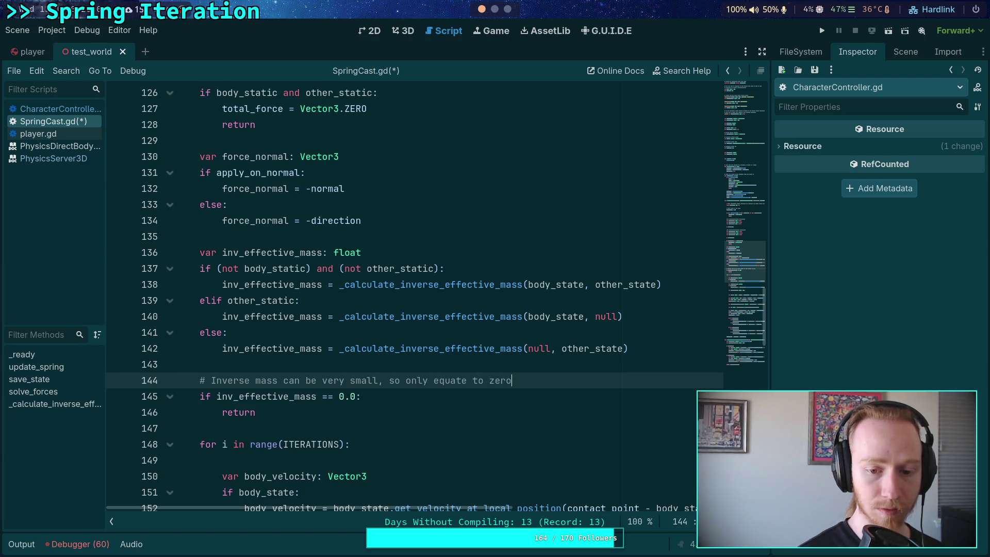
{"action": "key", "text": "ctrl+s"}
{"action": "scroll", "coordinate": [464, 361], "scroll_direction": "down", "scroll_amount": 5}
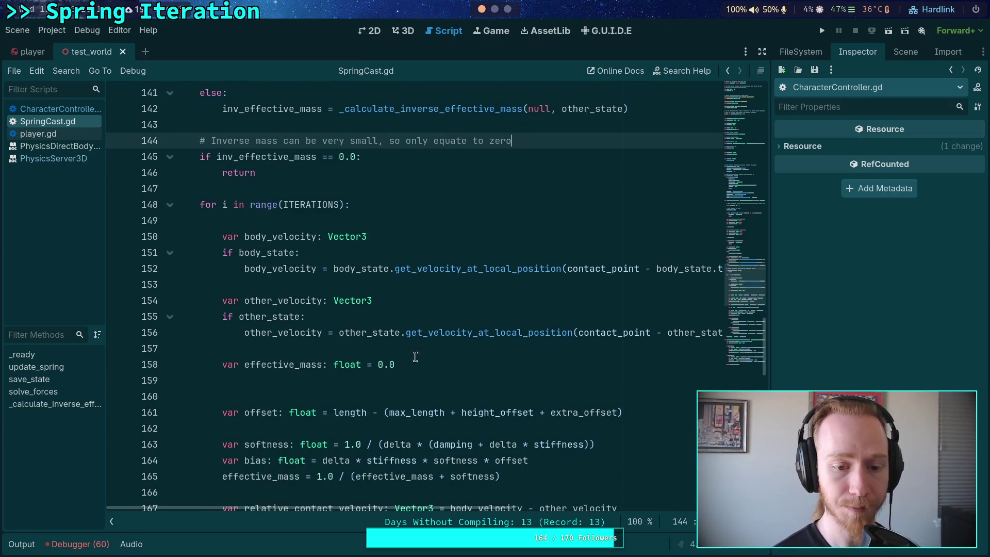
Make the effective_mass line a var declaration dividing 1.0 by inv_effective_mass + softness
{"action": "left_click", "coordinate": [390, 381]}
{"action": "double_click", "coordinate": [265, 365]}
{"action": "scroll", "coordinate": [265, 364], "scroll_direction": "down", "scroll_amount": 2}
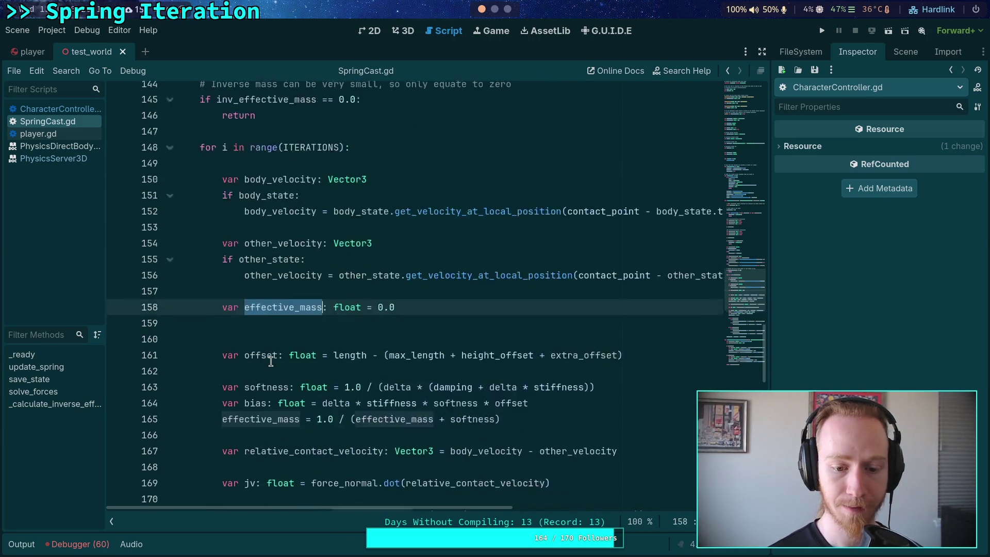
{"action": "left_click", "coordinate": [223, 380]}
{"action": "type", "text": "var"}
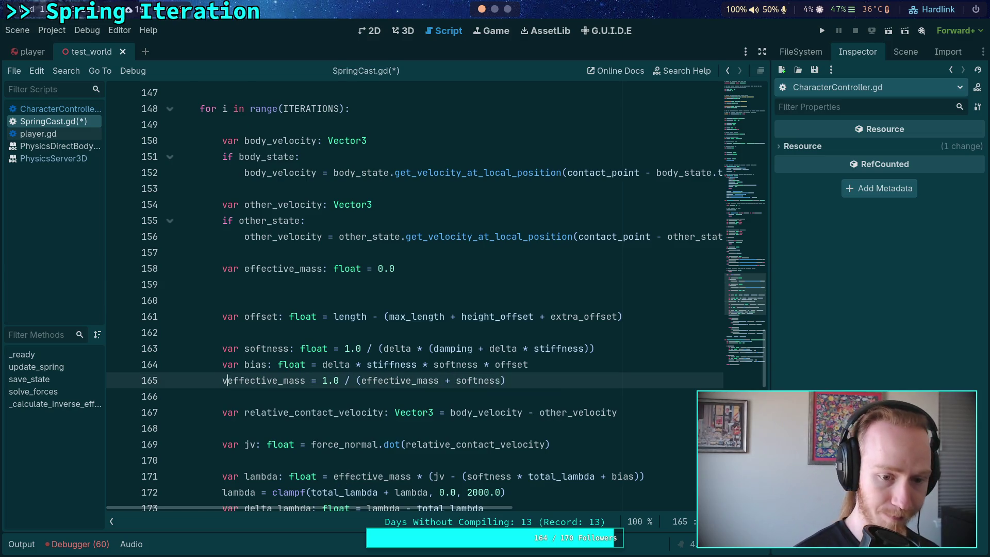
{"action": "left_click", "coordinate": [378, 381]}
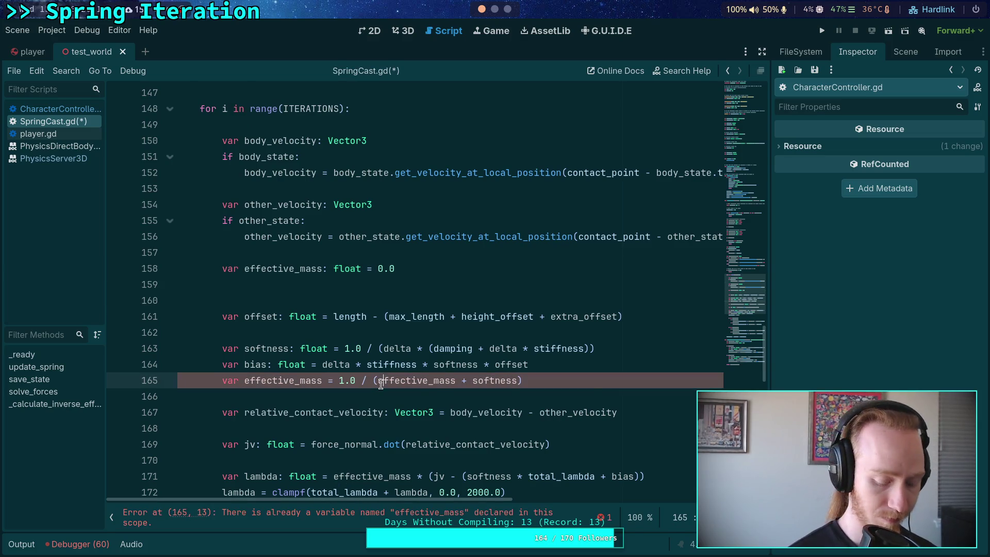
{"action": "type", "text": "is"}
{"action": "key", "text": "BackSpace"}
{"action": "type", "text": "nv_"}
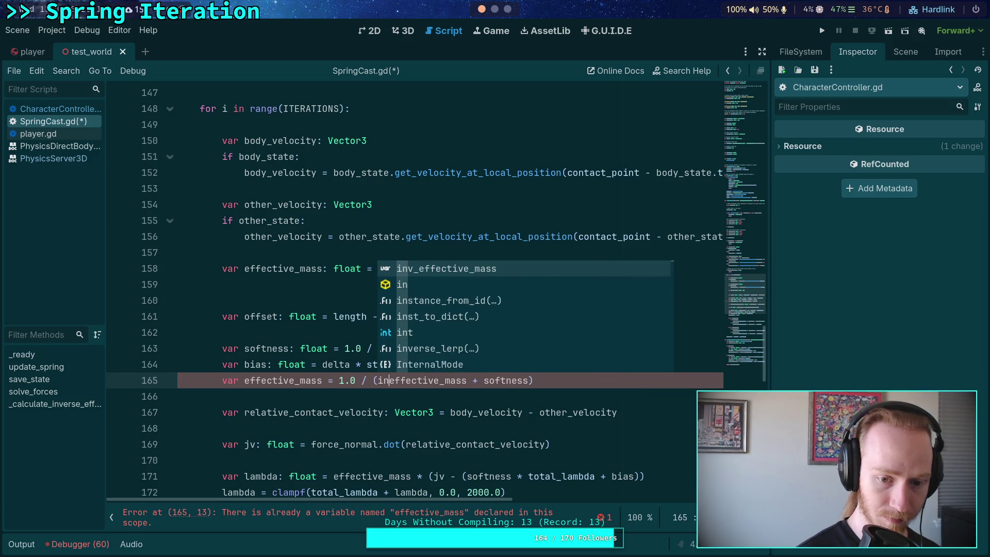
{"action": "key", "text": "Escape"}
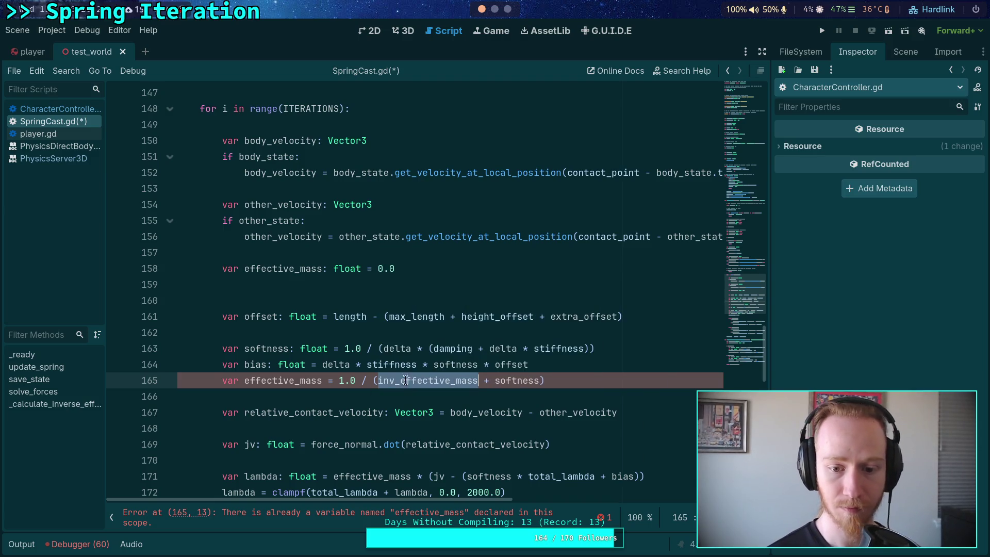
Delete the redundant earlier effective_mass declaration inside the loop
{"action": "scroll", "coordinate": [399, 302], "scroll_direction": "up", "scroll_amount": 1}
{"action": "left_click", "coordinate": [395, 326]}
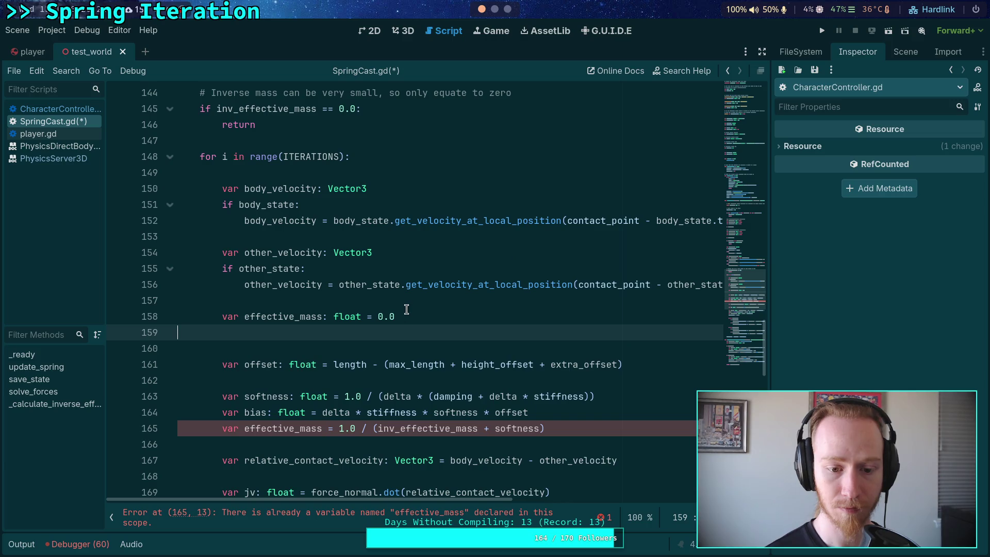
{"action": "left_click", "coordinate": [434, 316]}
{"action": "key", "text": "ctrl+shift+k"}
{"action": "key", "text": "ctrl+shift+k"}
{"action": "key", "text": "BackSpace"}
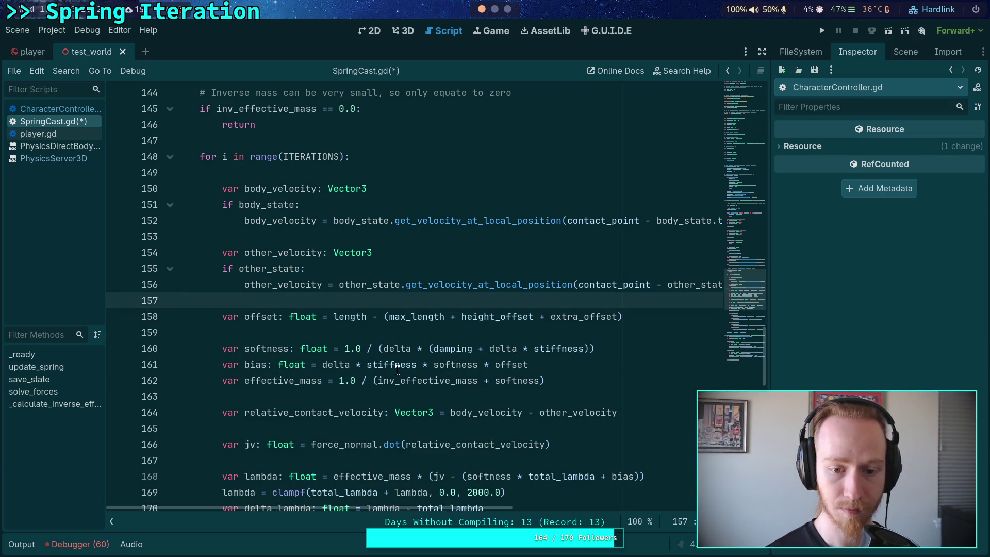
Cut the offset, softness, bias and effective_mass lines out of the ITERATIONS loop
{"action": "left_click", "coordinate": [532, 380]}
{"action": "double_click", "coordinate": [532, 380]}
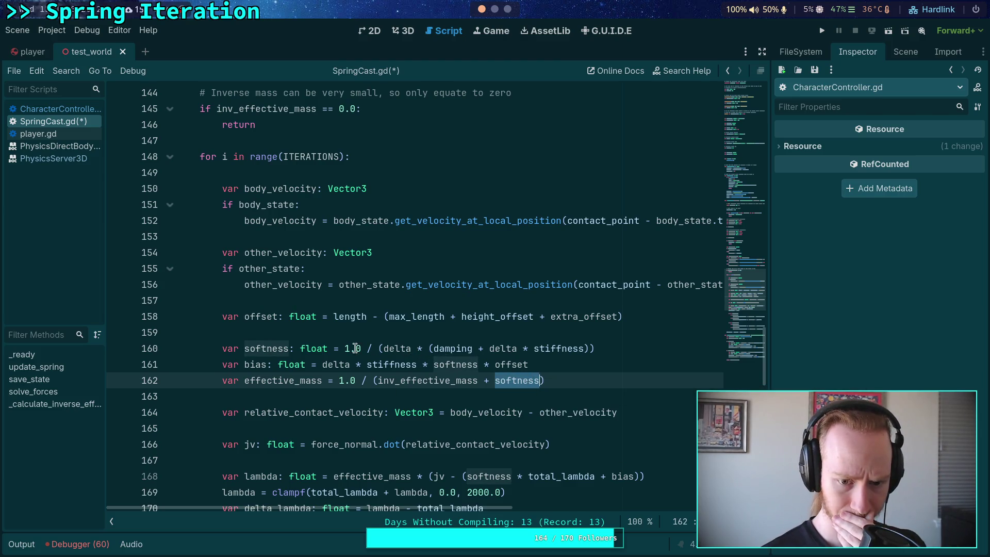
{"action": "double_click", "coordinate": [503, 365]}
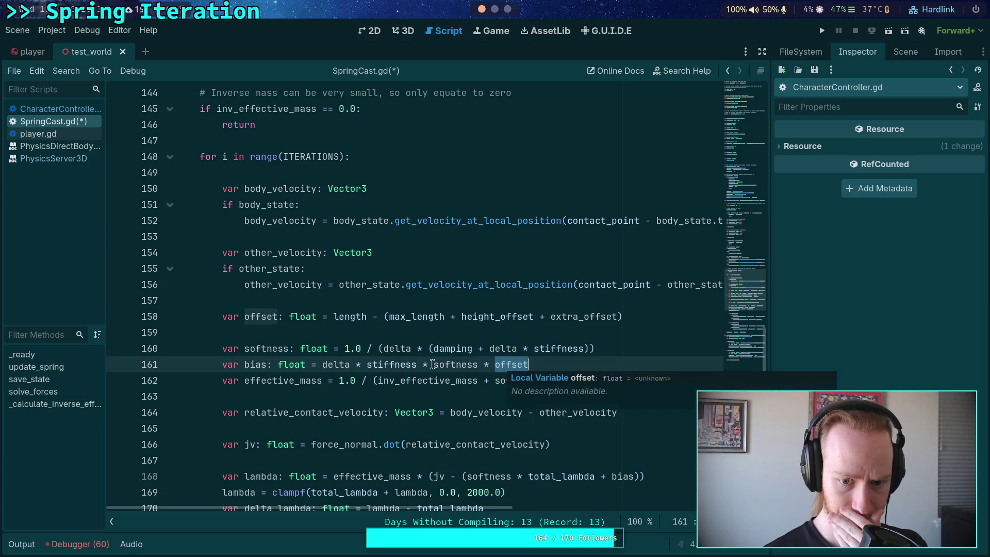
{"action": "scroll", "coordinate": [421, 363], "scroll_direction": "up", "scroll_amount": 1}
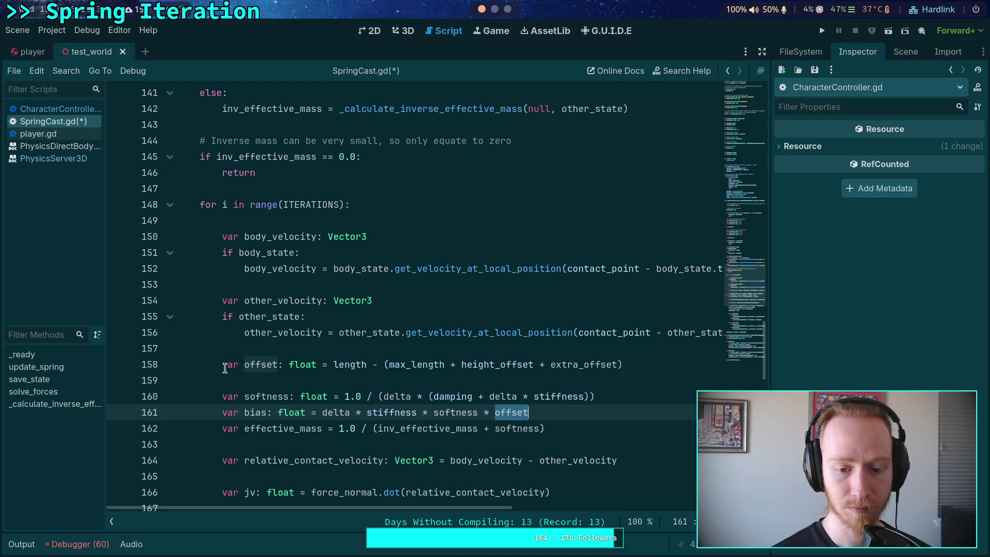
{"action": "mouse_move", "coordinate": [589, 431]}
{"action": "left_mouse_down"}
{"action": "mouse_move", "coordinate": [261, 397]}
{"action": "mouse_move", "coordinate": [98, 367]}
{"action": "left_mouse_up"}
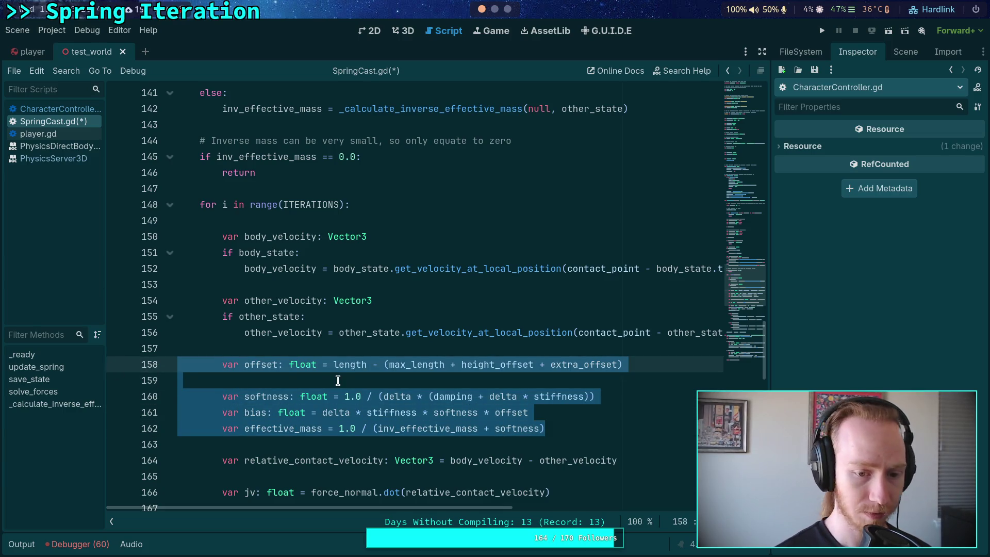
{"action": "key", "text": "ctrl+x"}
{"action": "key", "text": "BackSpace"}
{"action": "key", "text": "BackSpace"}
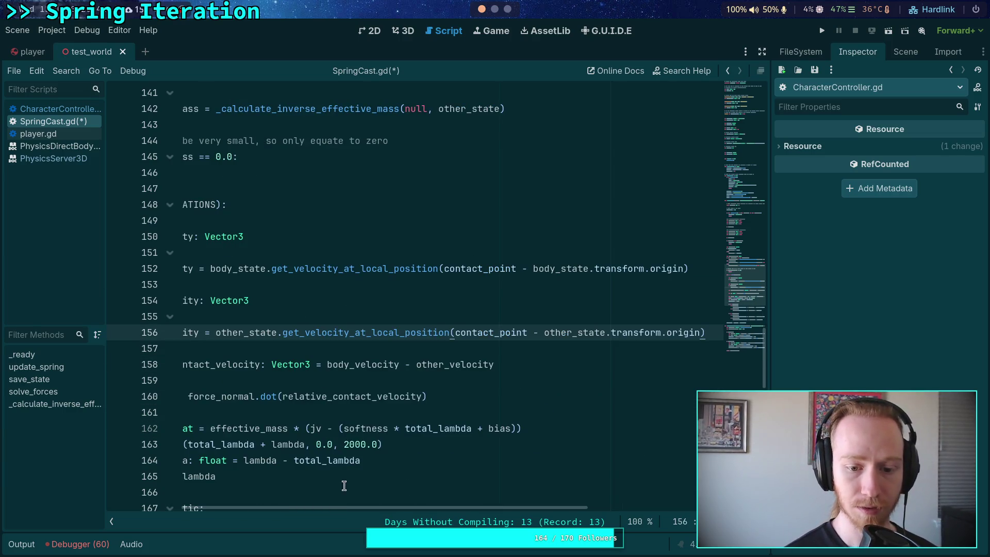
Paste the four calculations after the early return and unindent them to function level
{"action": "left_click_drag", "start_coordinate": [408, 506], "coordinate": [333, 506]}
{"action": "scroll", "coordinate": [490, 365], "scroll_direction": "up", "scroll_amount": 2}
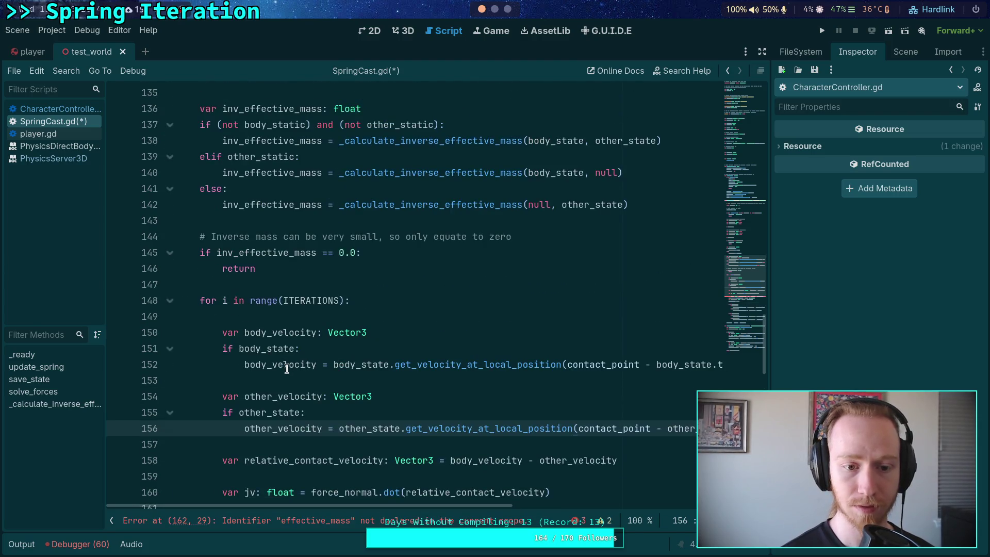
{"action": "left_click", "coordinate": [369, 263]}
{"action": "key", "text": "Return"}
{"action": "key", "text": "Return"}
{"action": "key", "text": "ctrl+v"}
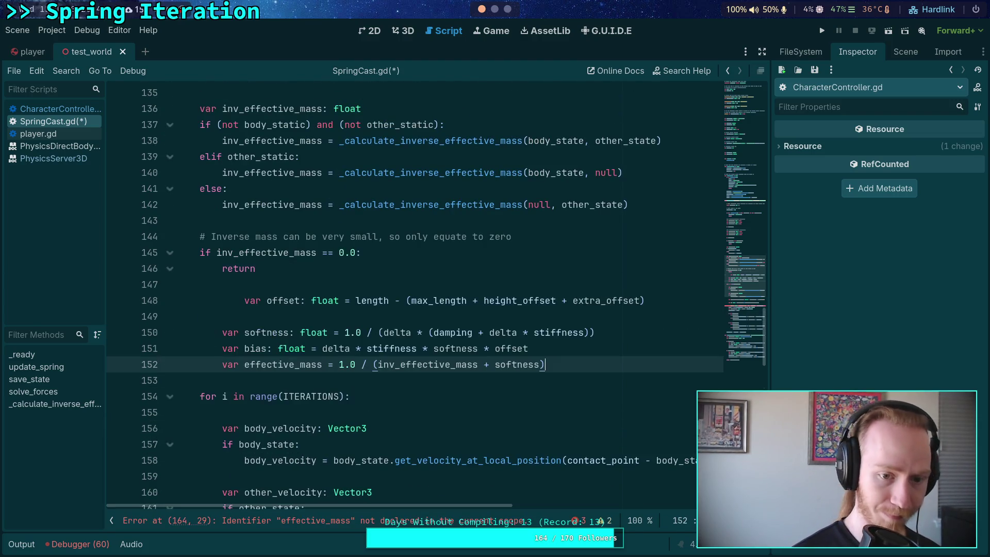
{"action": "left_click_drag", "start_coordinate": [248, 300], "coordinate": [264, 361]}
{"action": "key", "text": "shift+Tab"}
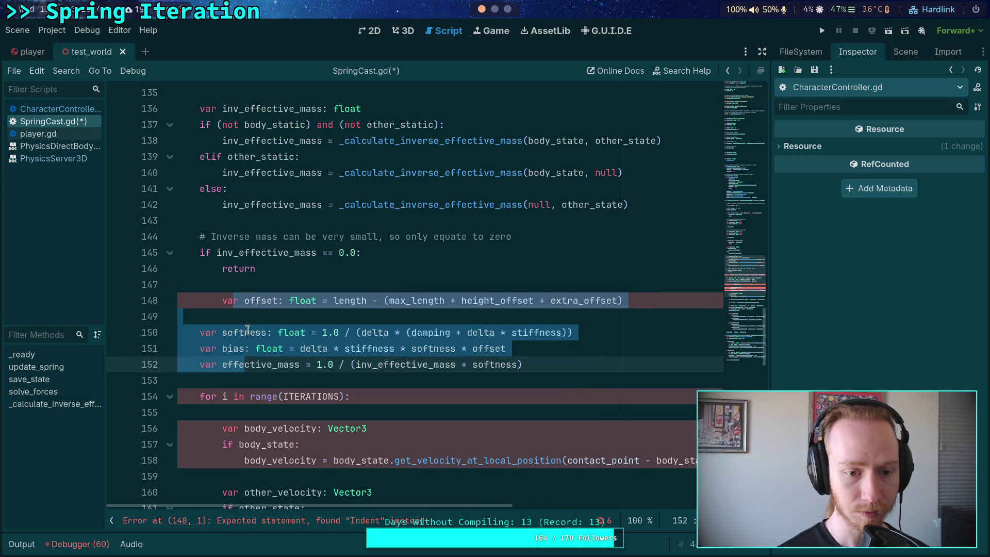
{"action": "left_click", "coordinate": [256, 302]}
{"action": "key", "text": "shift+Tab"}
{"action": "left_click", "coordinate": [284, 316]}
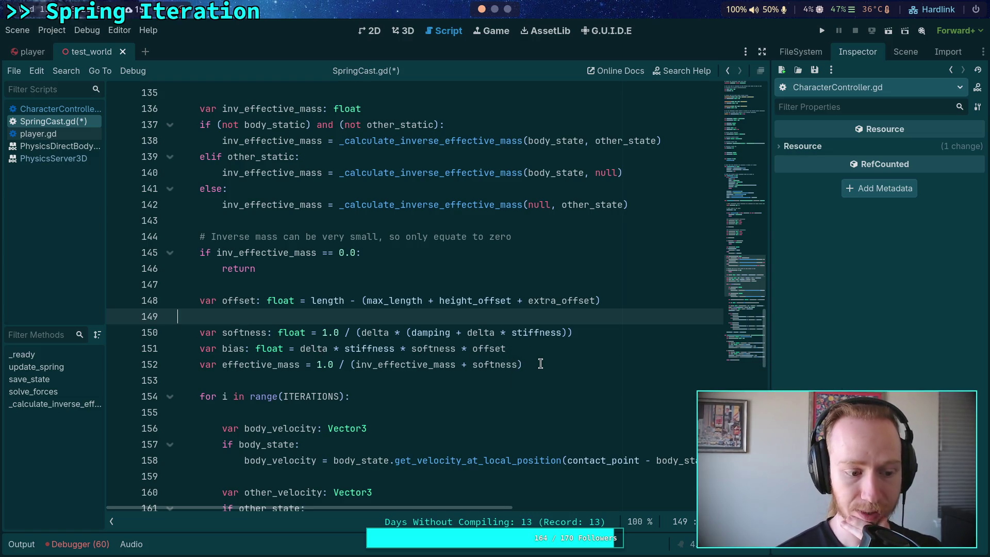
{"action": "scroll", "coordinate": [539, 364], "scroll_direction": "down", "scroll_amount": 5}
{"action": "left_click", "coordinate": [411, 332]}
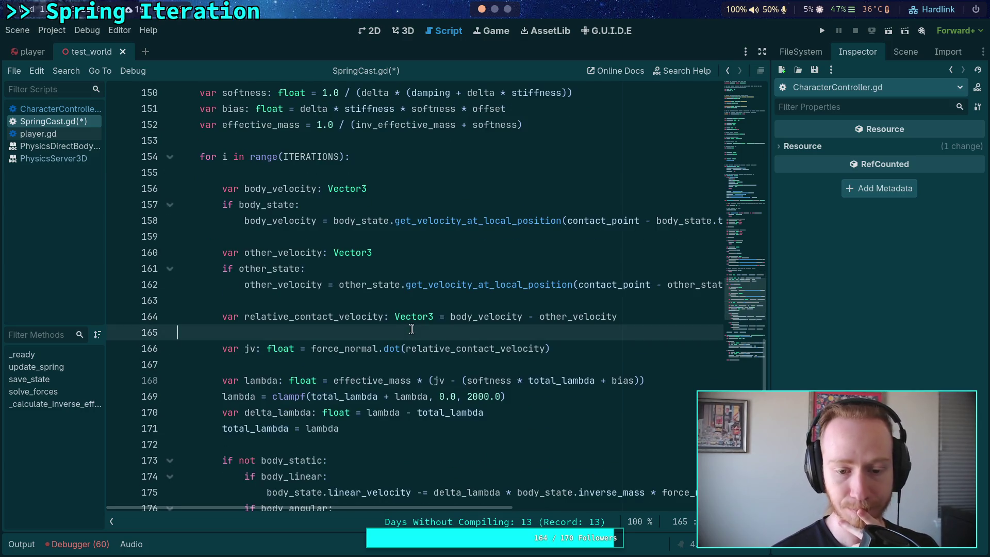
{"action": "scroll", "coordinate": [412, 329], "scroll_direction": "down", "scroll_amount": 2}
{"action": "left_click", "coordinate": [406, 345]}
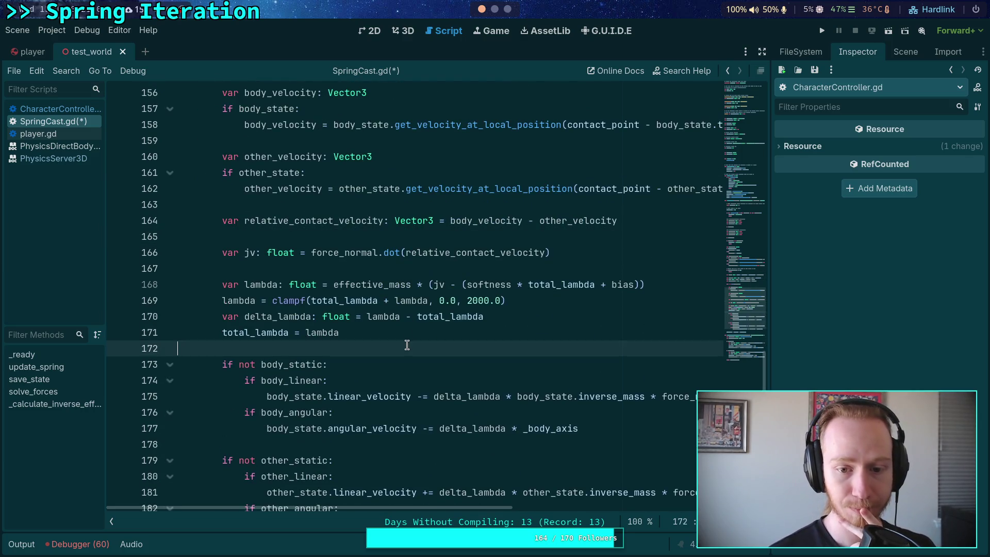
{"action": "scroll", "coordinate": [407, 345], "scroll_direction": "down", "scroll_amount": 3}
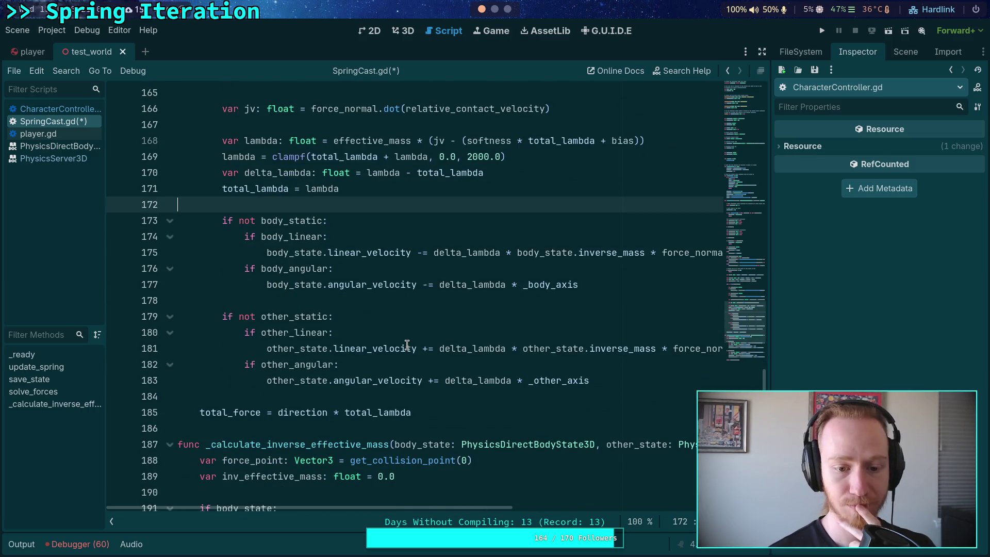
{"action": "scroll", "coordinate": [407, 345], "scroll_direction": "up", "scroll_amount": 5}
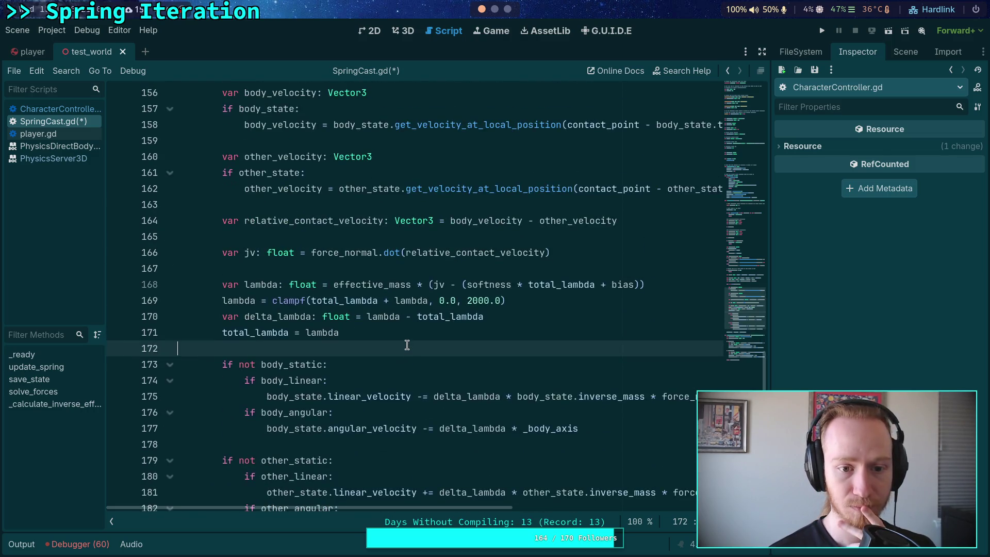
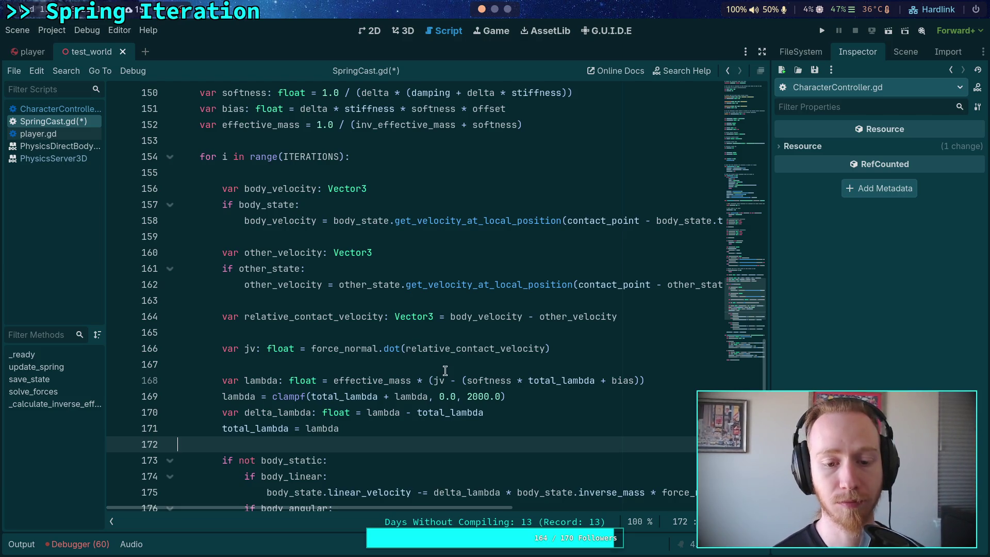
Change the ITERATIONS constant on line 81 from 8 to 3
{"action": "scroll", "coordinate": [447, 351], "scroll_direction": "down", "scroll_amount": 2}
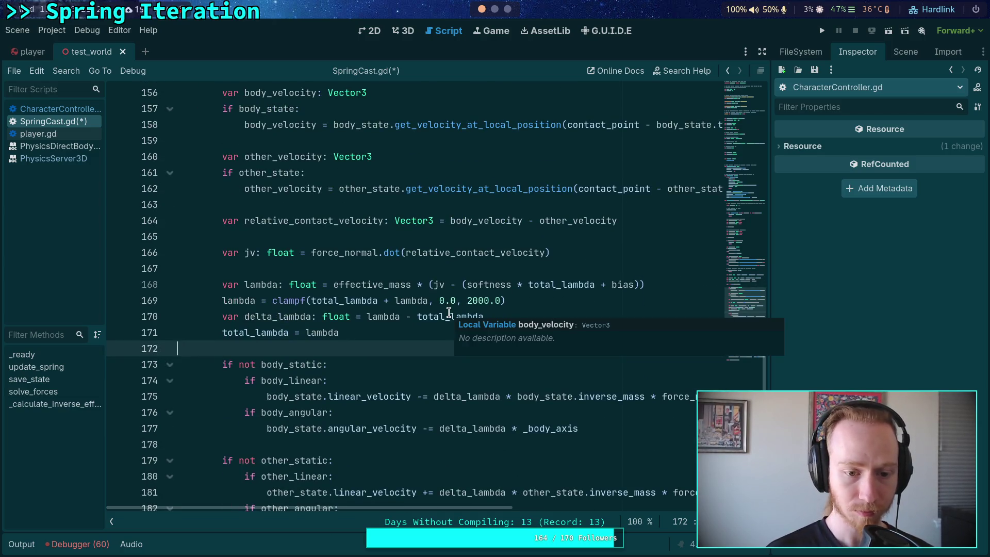
{"action": "scroll", "coordinate": [305, 258], "scroll_direction": "up", "scroll_amount": 13}
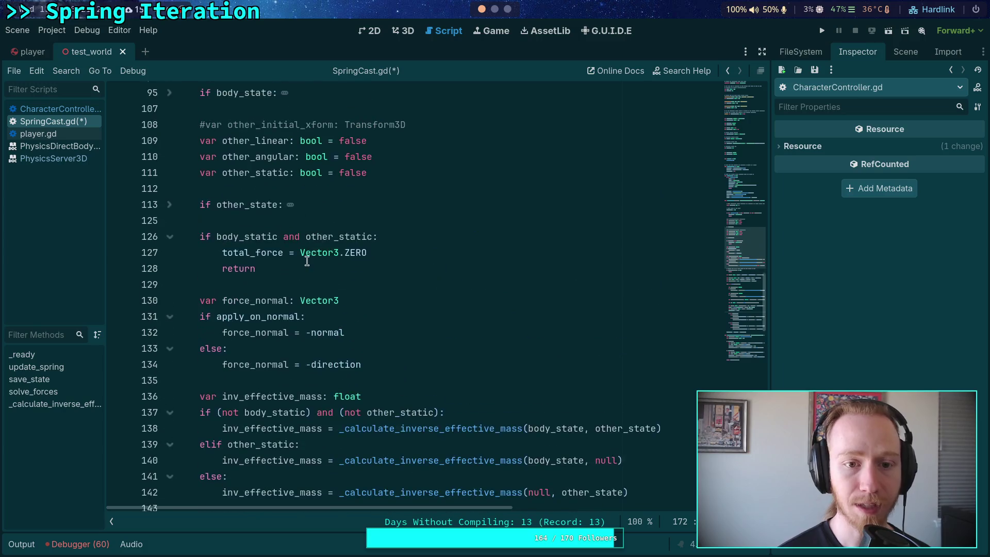
{"action": "scroll", "coordinate": [324, 208], "scroll_direction": "up", "scroll_amount": 9}
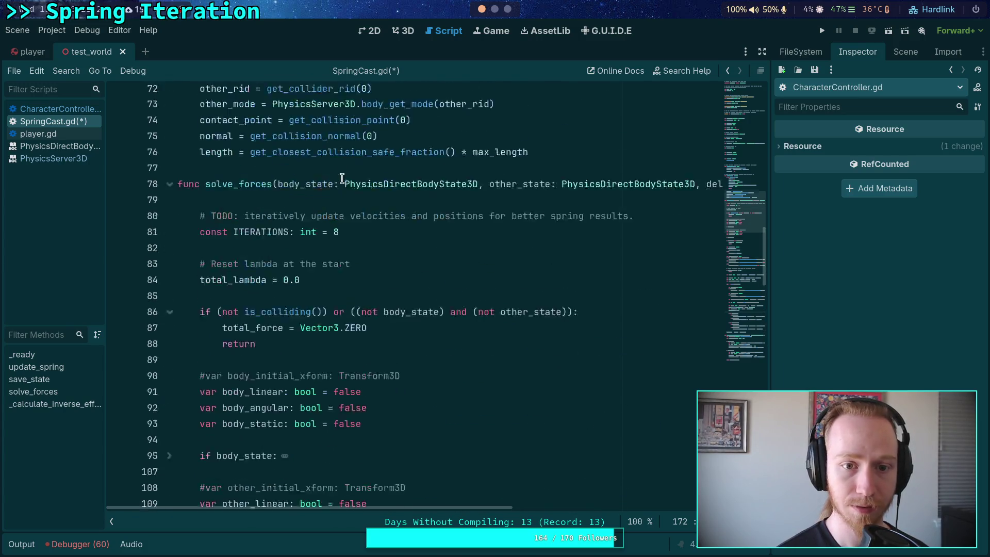
{"action": "left_click", "coordinate": [344, 299]}
{"action": "key", "text": "BackSpace"}
{"action": "type", "text": "3"}
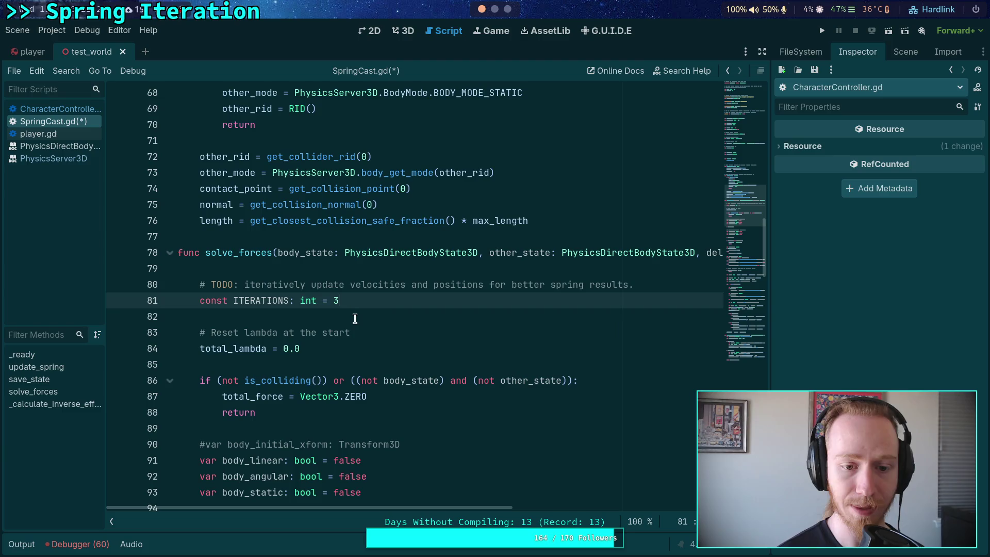
{"action": "left_click", "coordinate": [354, 318]}
Review the iteration loop's lambda update and the body and other updates
{"action": "scroll", "coordinate": [413, 318], "scroll_direction": "down", "scroll_amount": 20}
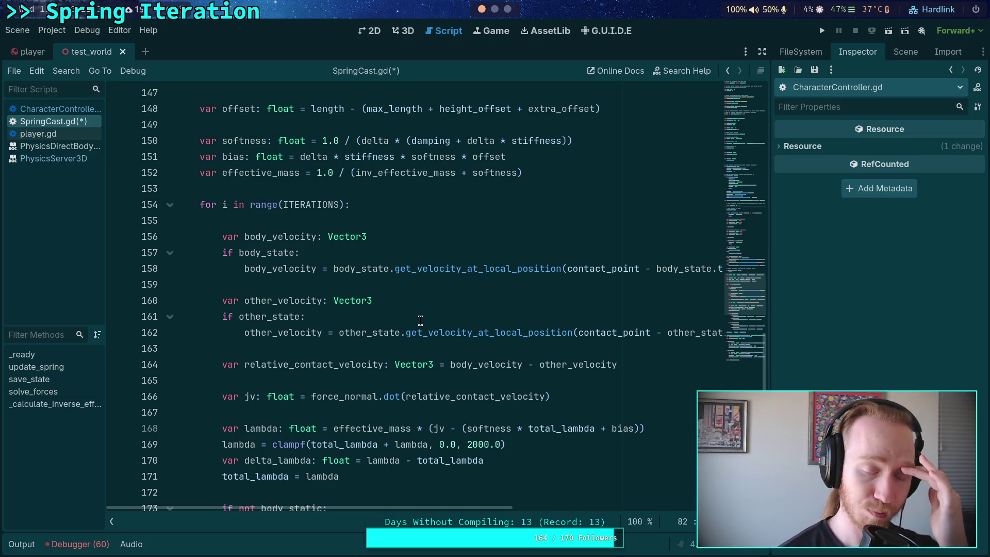
{"action": "left_click", "coordinate": [423, 377]}
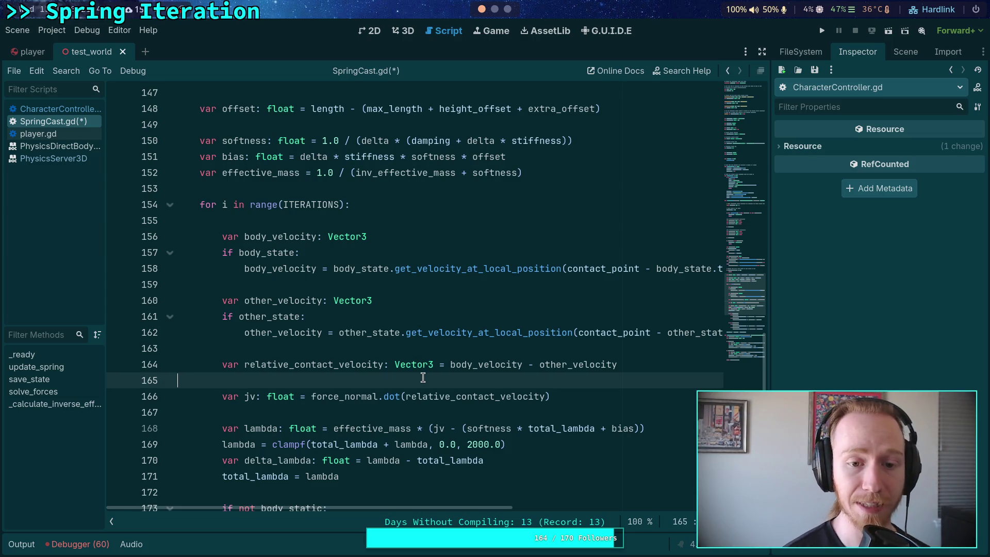
{"action": "scroll", "coordinate": [422, 378], "scroll_direction": "up", "scroll_amount": 12}
{"action": "scroll", "coordinate": [358, 324], "scroll_direction": "up", "scroll_amount": 4}
{"action": "scroll", "coordinate": [358, 324], "scroll_direction": "down", "scroll_amount": 10}
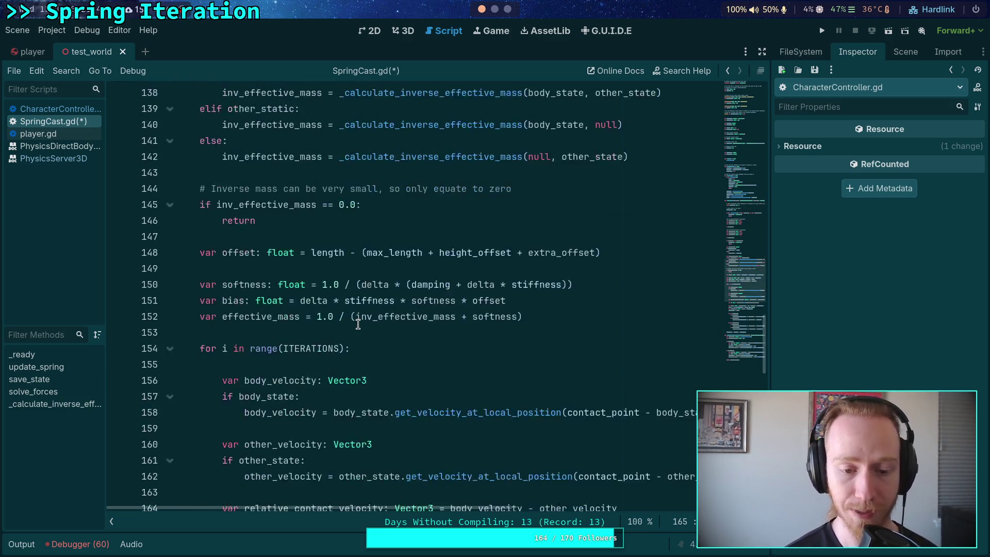
{"action": "scroll", "coordinate": [358, 323], "scroll_direction": "down", "scroll_amount": 5}
{"action": "left_click", "coordinate": [312, 294]}
{"action": "scroll", "coordinate": [318, 301], "scroll_direction": "down", "scroll_amount": 1}
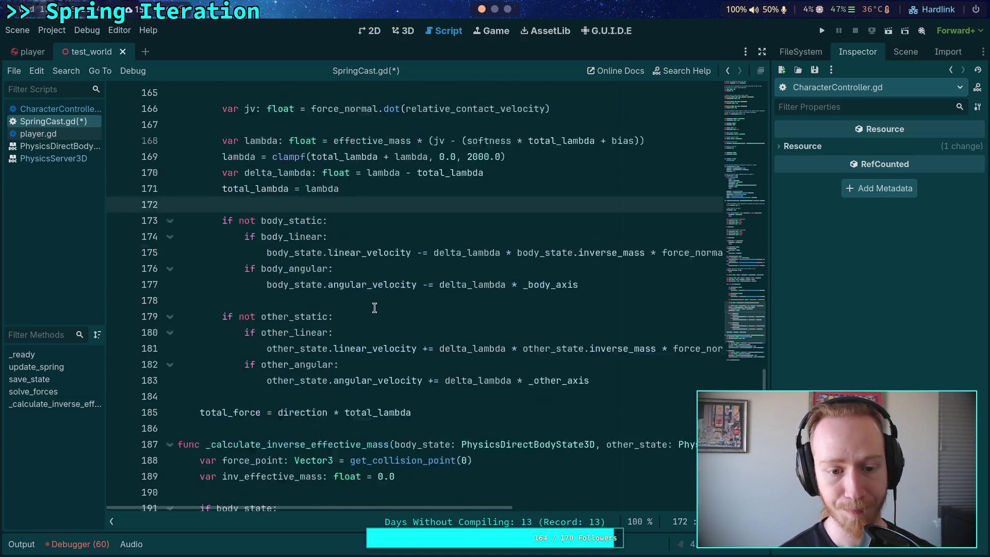
{"action": "scroll", "coordinate": [369, 307], "scroll_direction": "down", "scroll_amount": 1}
{"action": "left_click", "coordinate": [404, 255]}
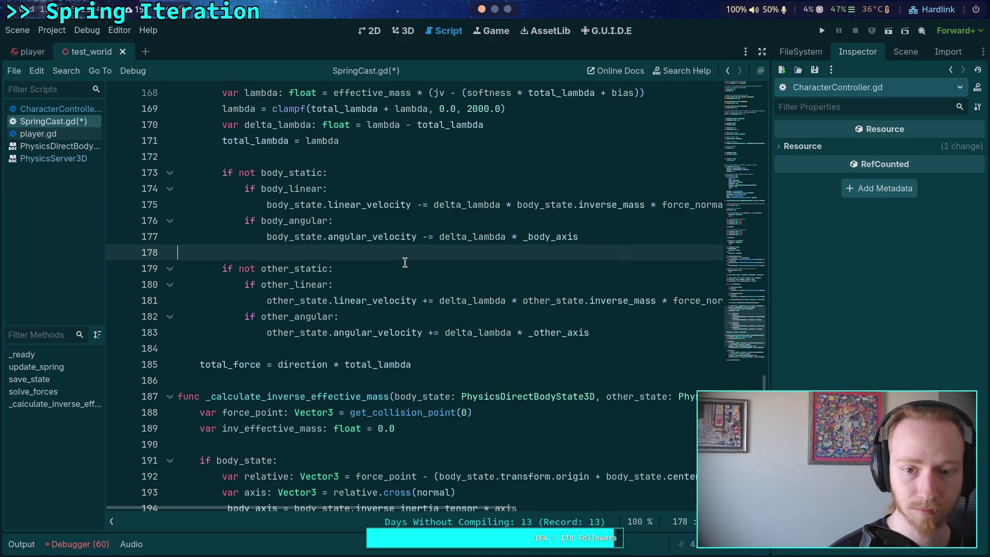
Move the bias line up with Alt+Up so it sits directly under offset
{"action": "scroll", "coordinate": [420, 313], "scroll_direction": "up", "scroll_amount": 2}
{"action": "scroll", "coordinate": [304, 410], "scroll_direction": "up", "scroll_amount": 1}
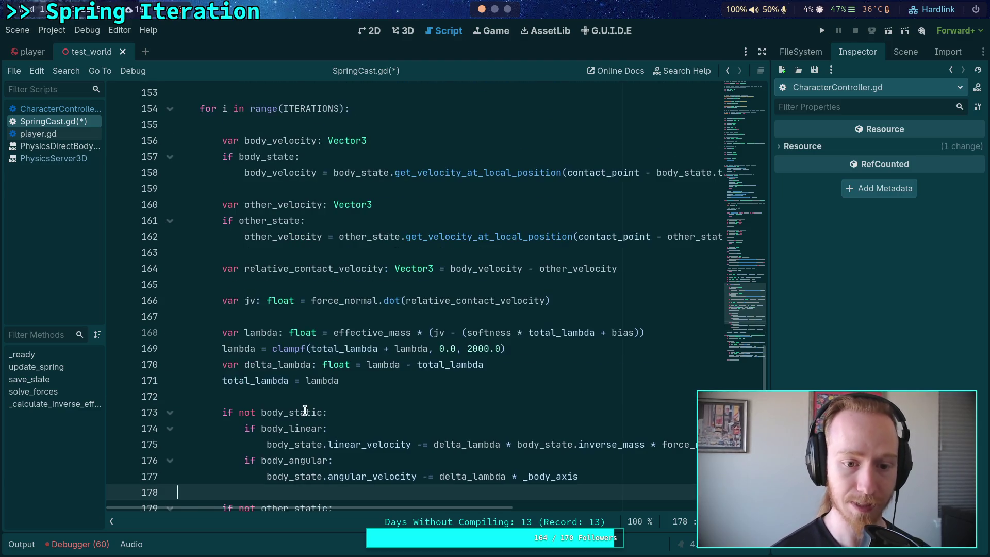
{"action": "scroll", "coordinate": [308, 405], "scroll_direction": "up", "scroll_amount": 4}
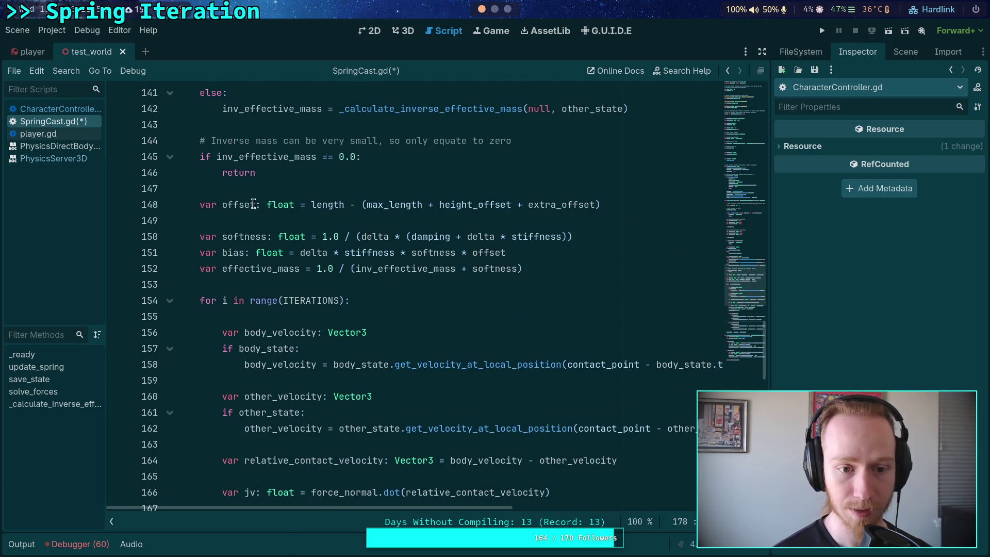
{"action": "double_click", "coordinate": [256, 207]}
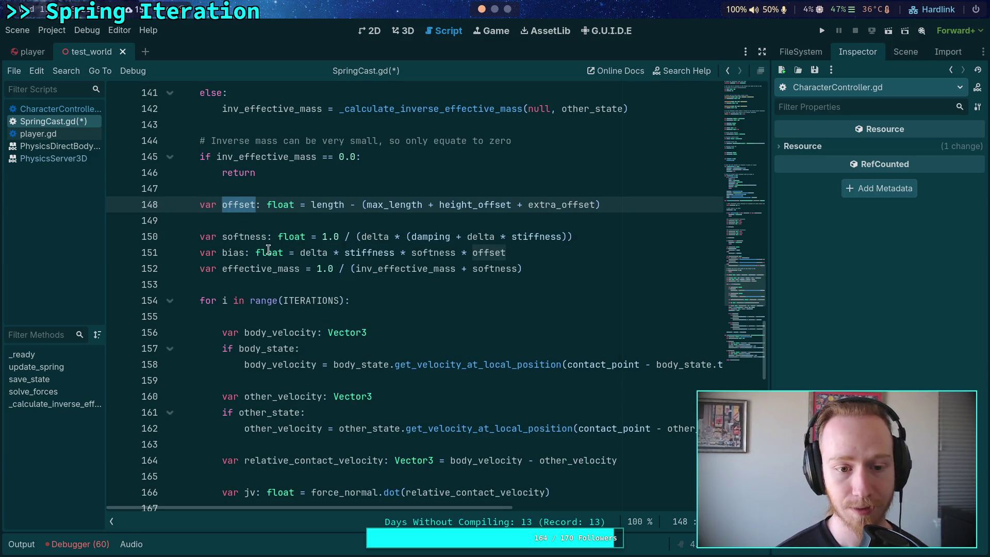
{"action": "left_click", "coordinate": [230, 253]}
{"action": "left_click", "coordinate": [240, 207]}
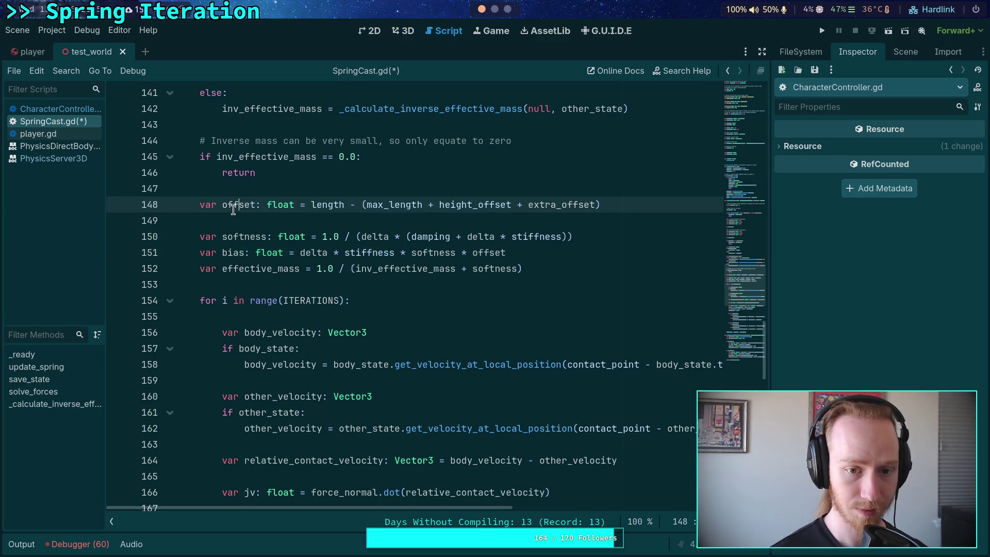
{"action": "left_click", "coordinate": [248, 251]}
{"action": "key", "text": "alt+Up"}
{"action": "key", "text": "alt+Up"}
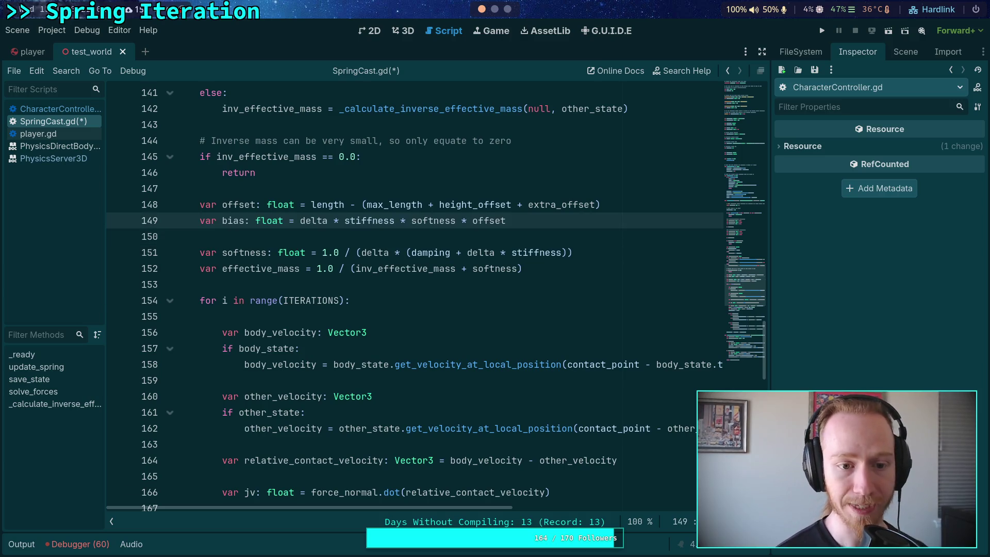
Cut the offset and bias lines out and remove the leftover blank line
{"action": "left_click", "coordinate": [518, 220]}
{"action": "left_click_drag", "start_coordinate": [533, 221], "coordinate": [124, 205]}
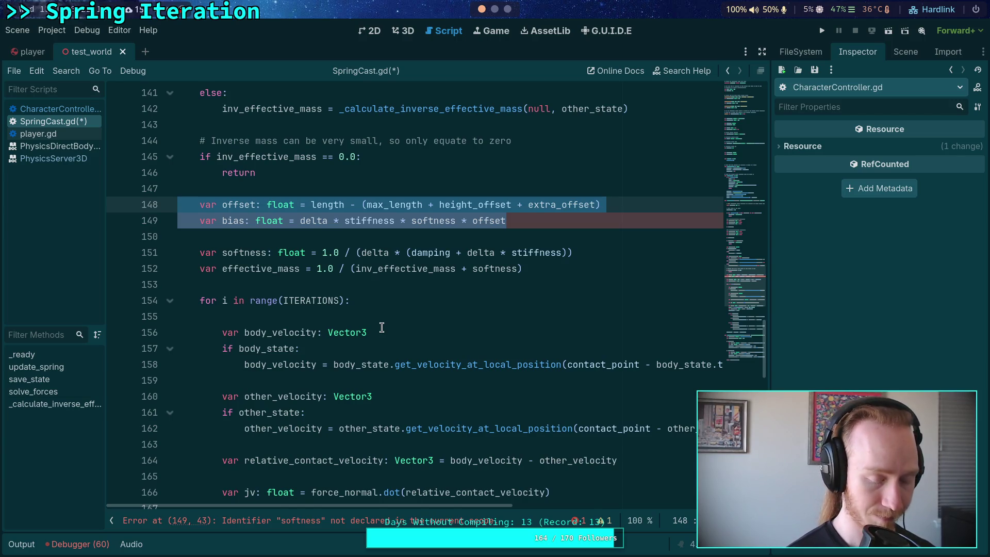
{"action": "key", "text": "ctrl+x"}
{"action": "key", "text": "BackSpace"}
{"action": "key", "text": "BackSpace"}
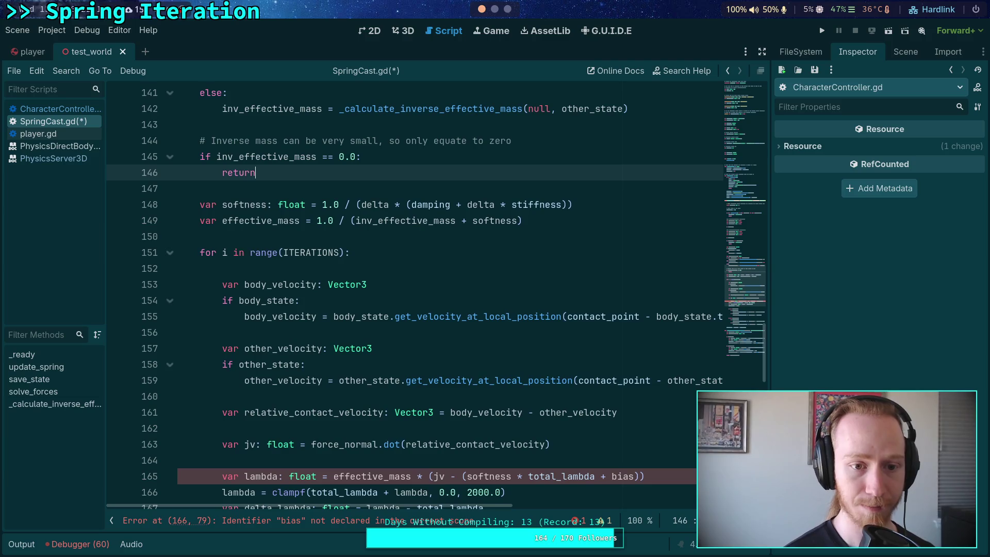
Paste them into the loop after relative_contact_velocity, fix the indentation, and add a blank line above
{"action": "scroll", "coordinate": [320, 277], "scroll_direction": "down", "scroll_amount": 1}
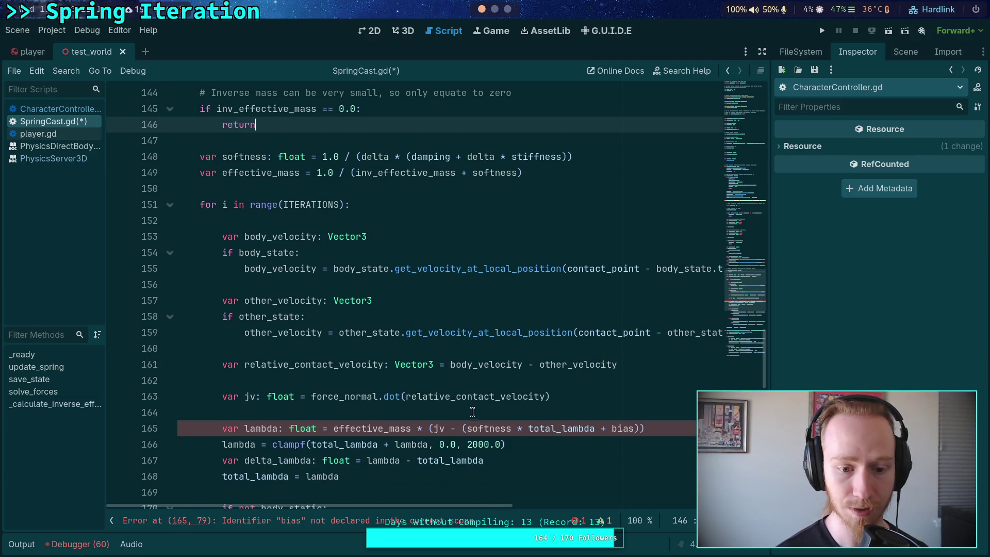
{"action": "scroll", "coordinate": [469, 411], "scroll_direction": "down", "scroll_amount": 1}
{"action": "left_click", "coordinate": [550, 365]}
{"action": "left_click", "coordinate": [513, 326]}
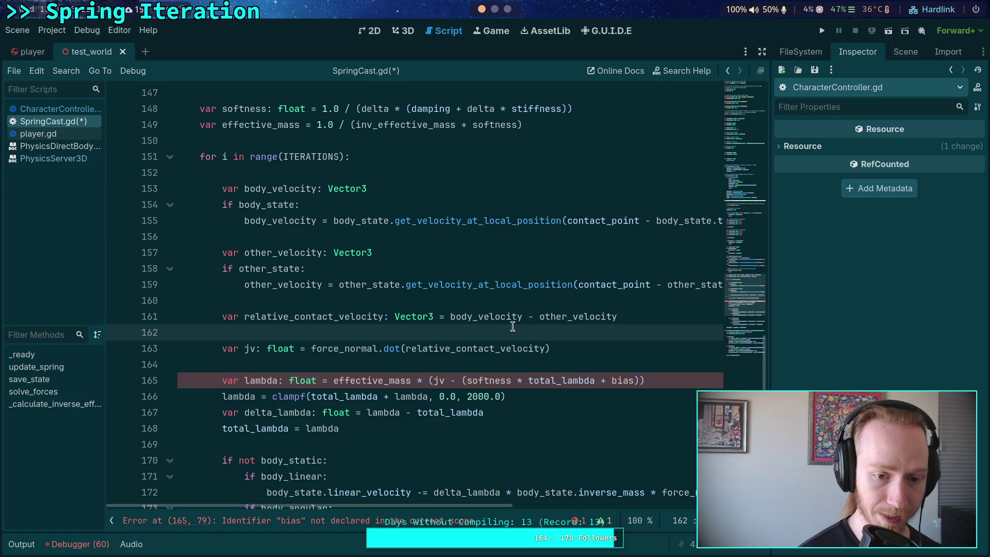
{"action": "key", "text": "Return"}
{"action": "key", "text": "ctrl+v"}
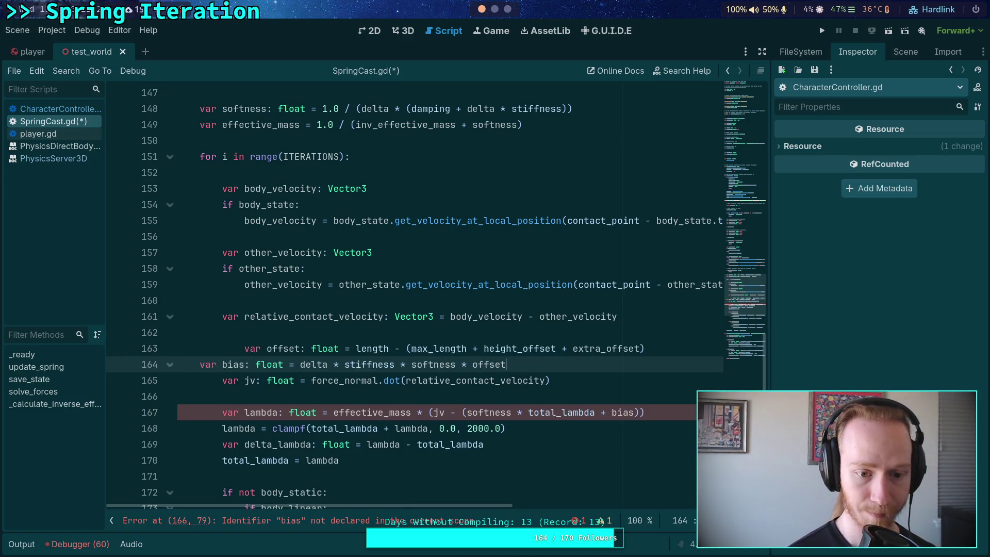
{"action": "left_click", "coordinate": [242, 352]}
{"action": "key", "text": "BackSpace"}
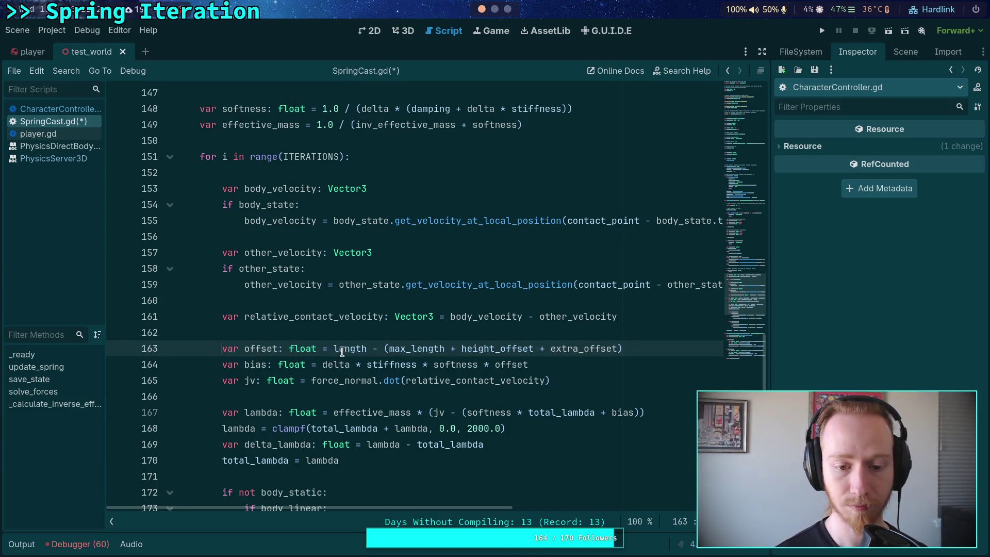
{"action": "left_click", "coordinate": [367, 337]}
{"action": "key", "text": "Return"}
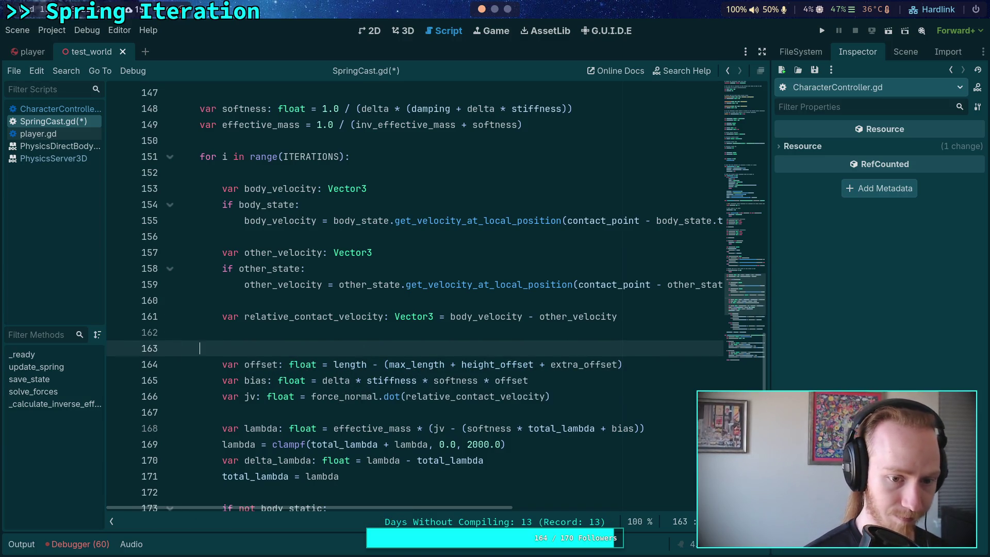
Write a two-line TODO about updating positions and recasting the shape to check spring-cast changes
{"action": "type", "text": "#TODO: "}
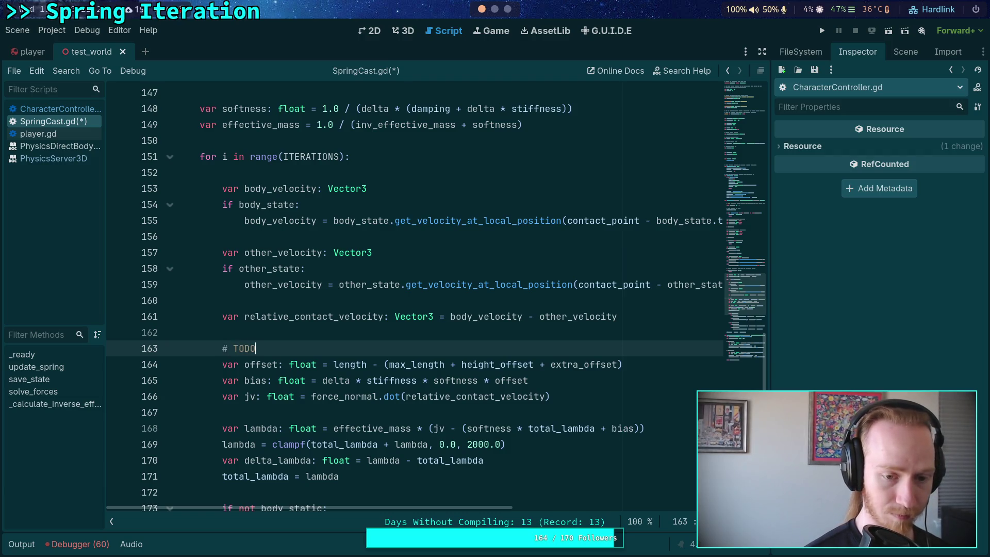
{"action": "type", "text": "update posit"}
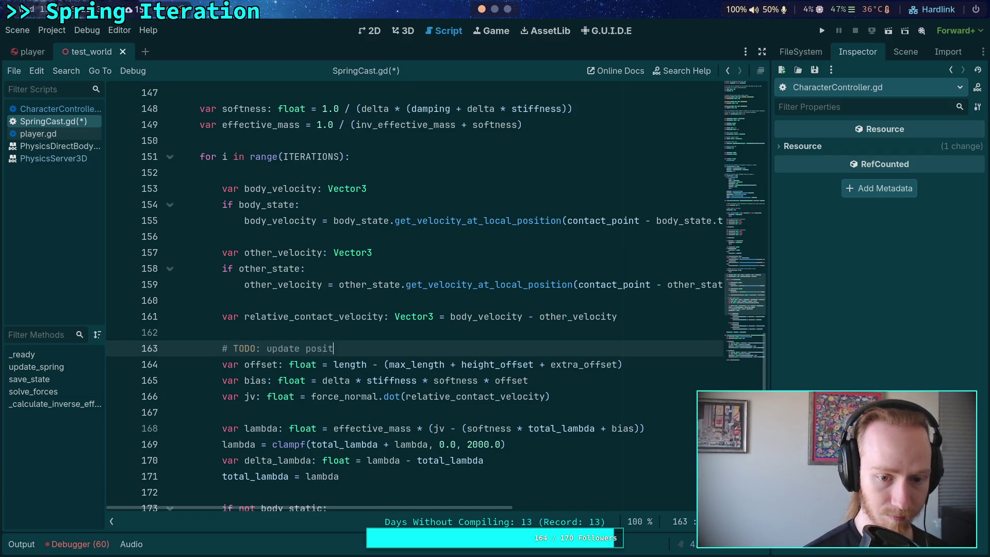
{"action": "type", "text": "ions and try to recast the "}
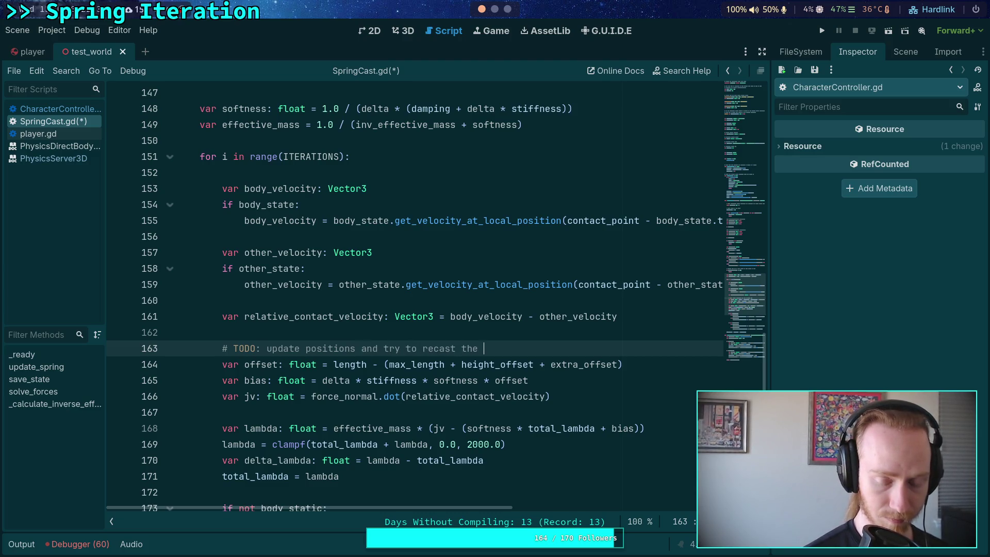
{"action": "type", "text": "sha"}
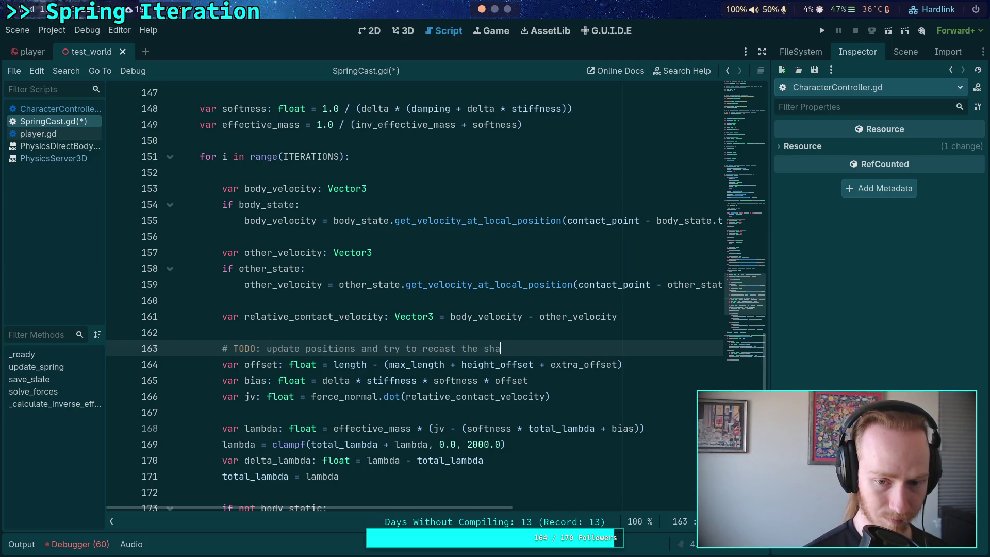
{"action": "type", "text": "pe to se"}
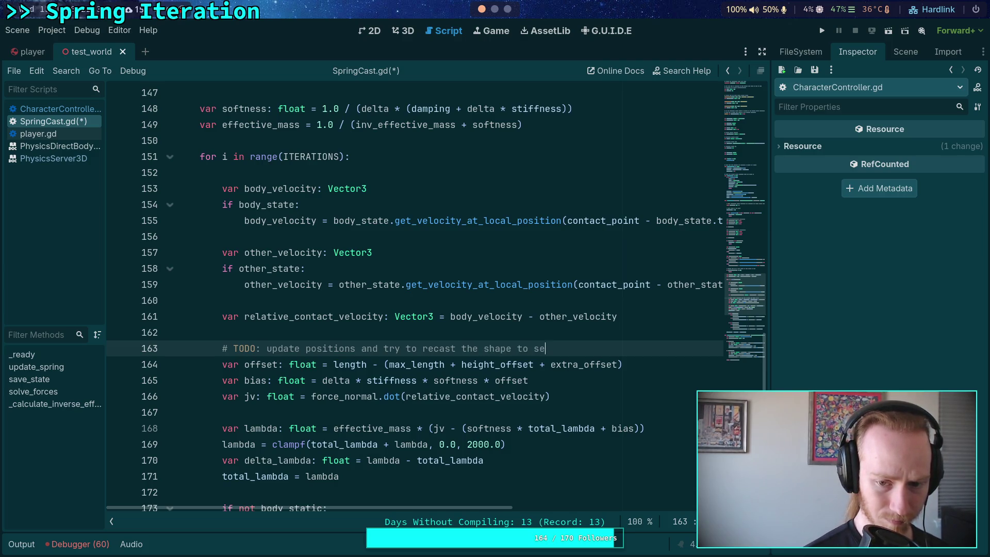
{"action": "type", "text": "e if the position"}
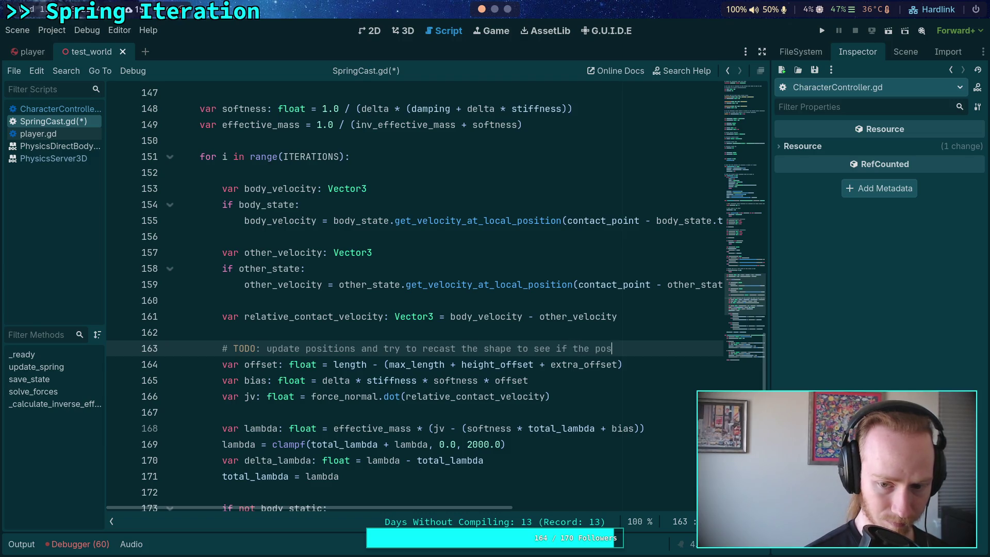
{"action": "key", "text": "Return"}
{"action": "type", "text": "#       changes actually affec"}
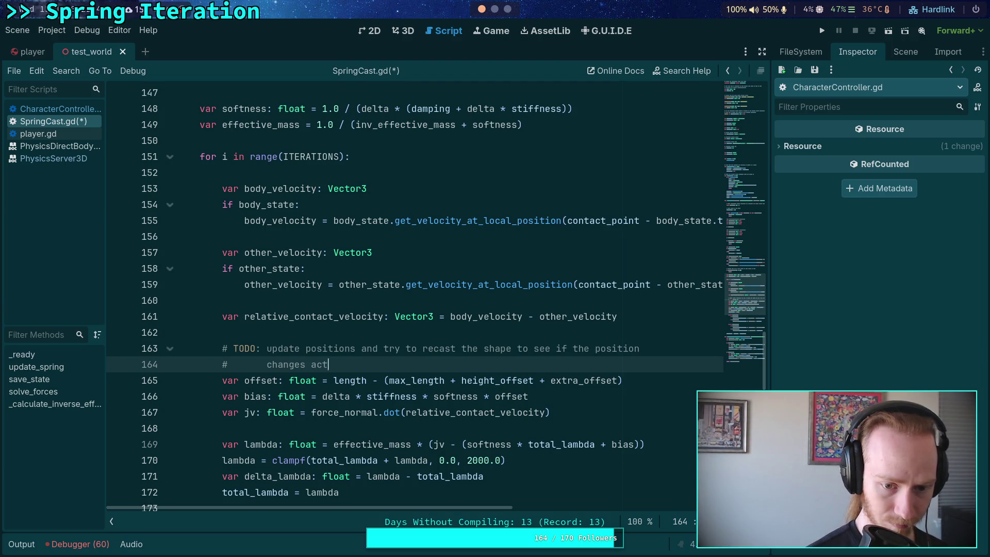
{"action": "type", "text": "t th"}
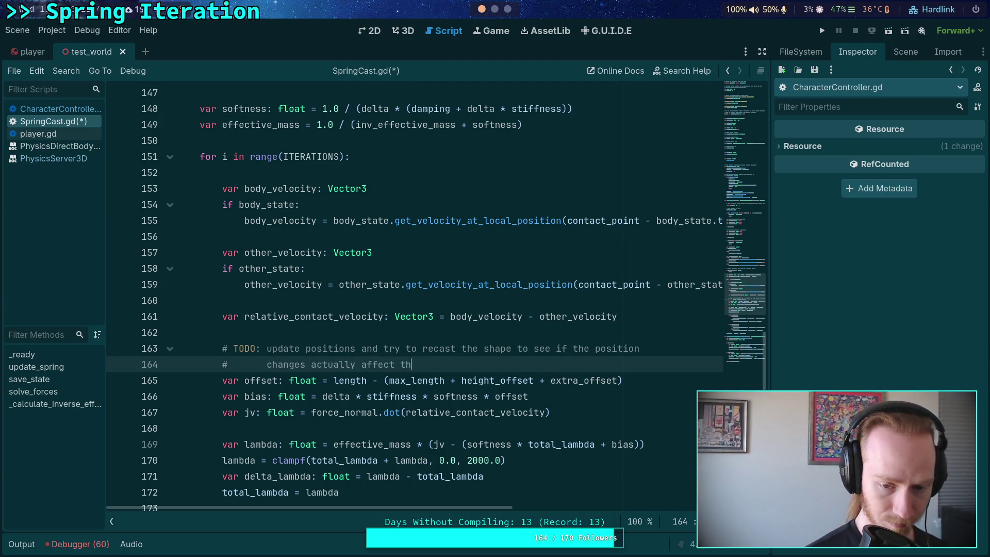
{"action": "type", "text": "e spring cast."}
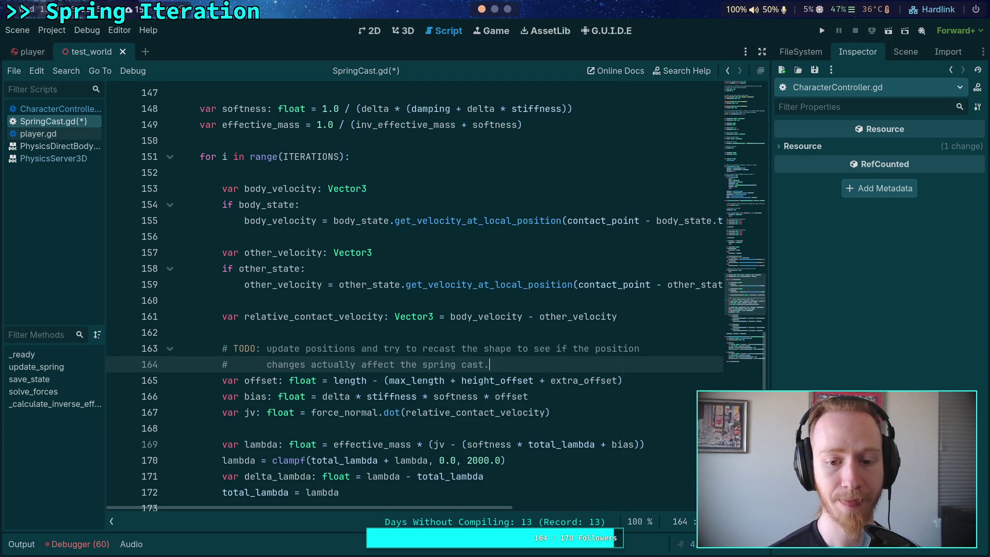
{"action": "scroll", "coordinate": [453, 344], "scroll_direction": "down", "scroll_amount": 2}
{"action": "left_click", "coordinate": [411, 330]}
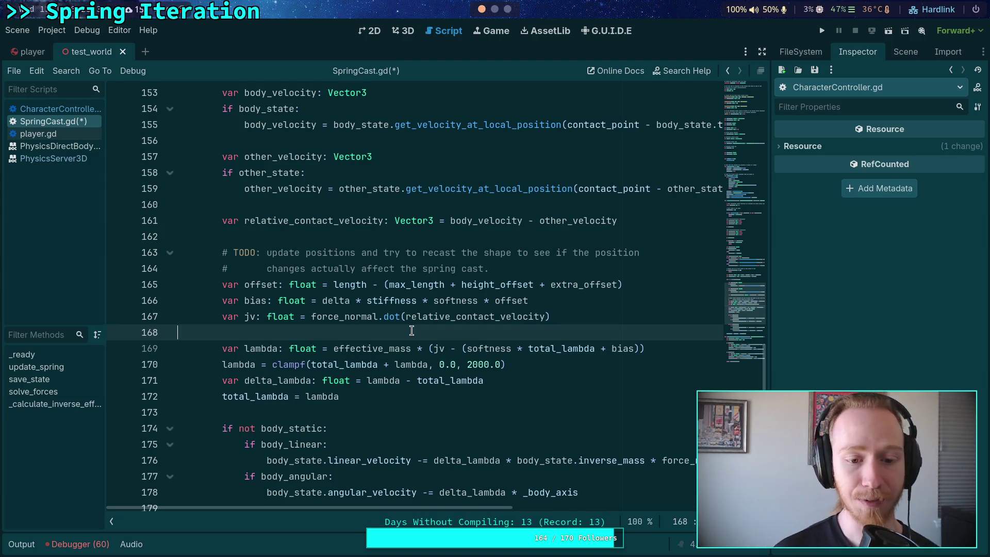
{"action": "scroll", "coordinate": [412, 331], "scroll_direction": "up", "scroll_amount": 1}
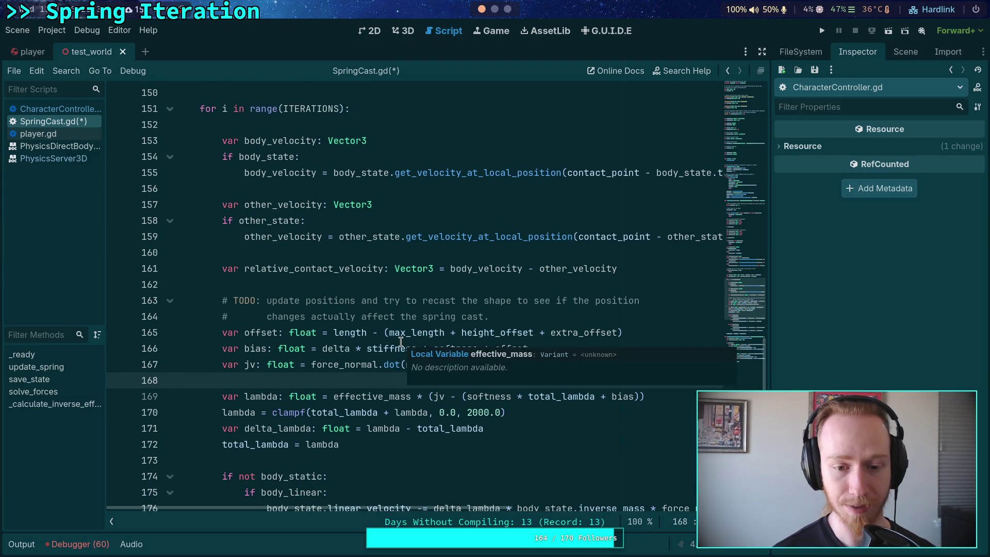
{"action": "left_click", "coordinate": [283, 332]}
{"action": "left_click_drag", "start_coordinate": [536, 318], "coordinate": [219, 301]}
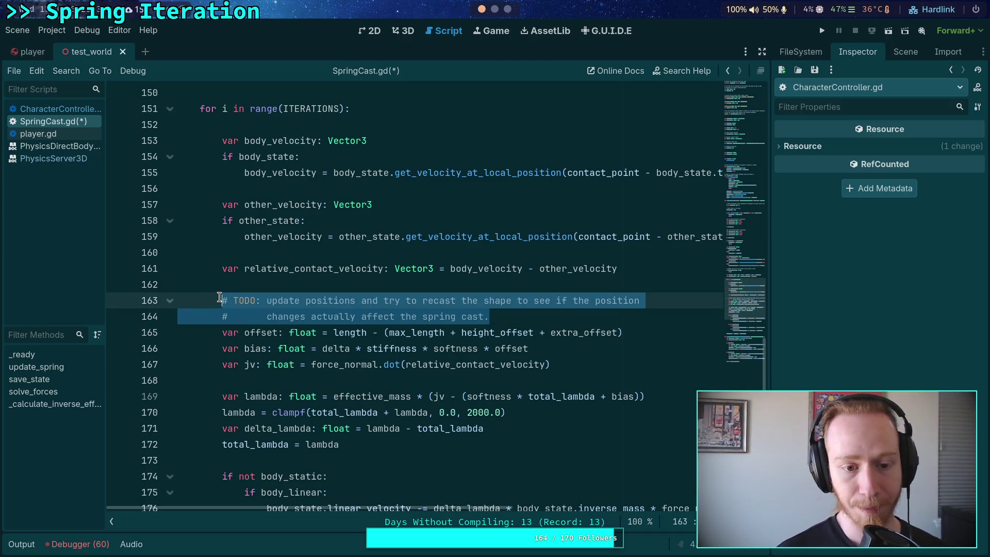
{"action": "left_click", "coordinate": [519, 319]}
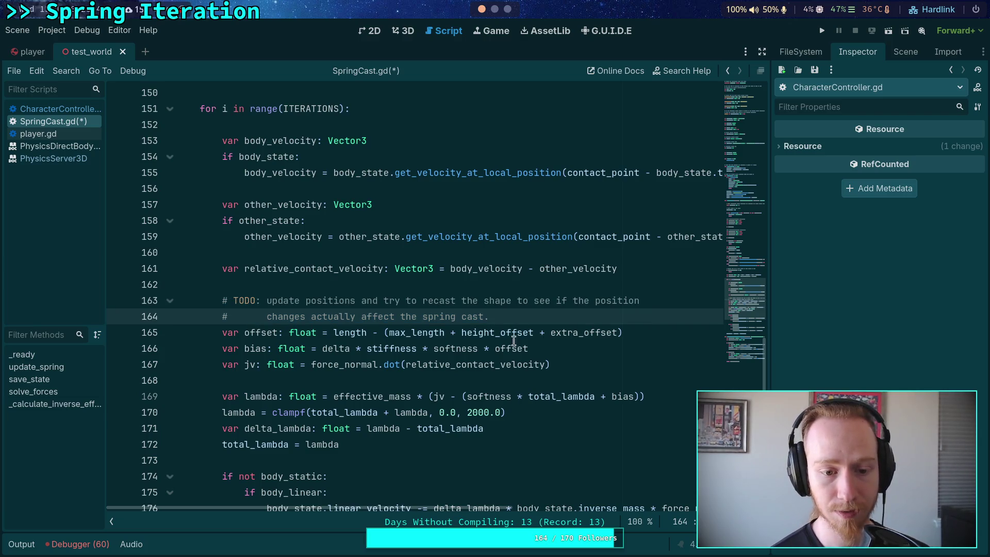
{"action": "left_click", "coordinate": [485, 381]}
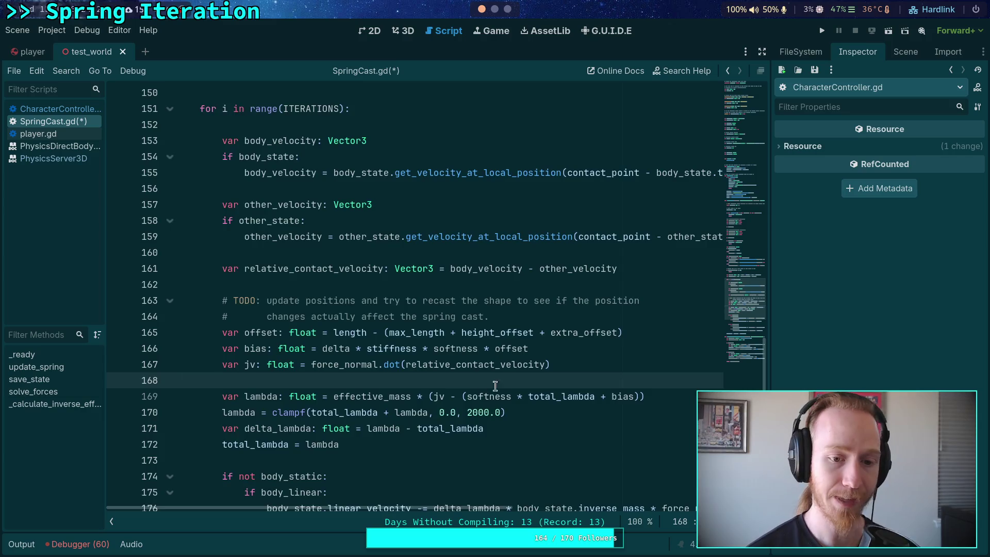
{"action": "scroll", "coordinate": [488, 384], "scroll_direction": "down", "scroll_amount": 2}
{"action": "left_click", "coordinate": [493, 375]}
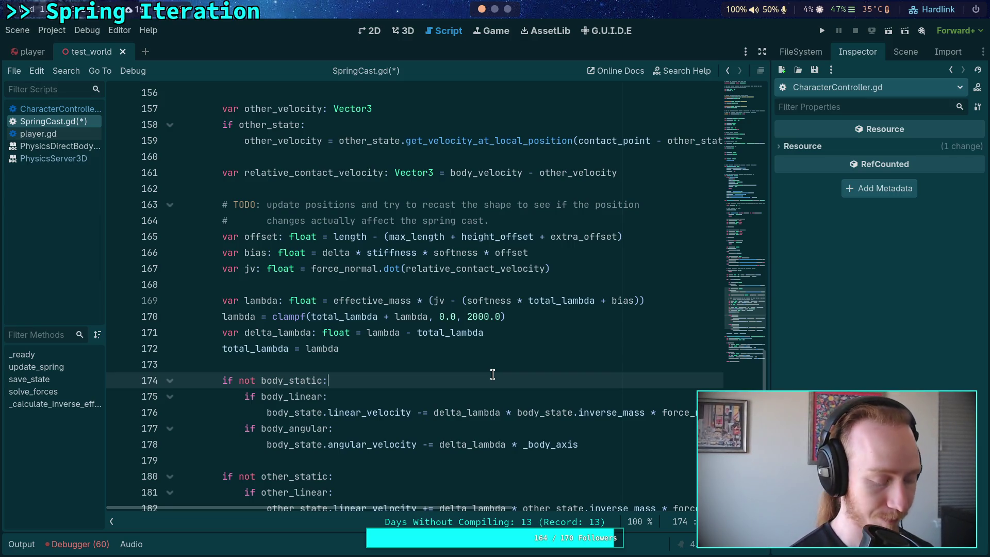
Save SpringCast.gd and inspect where lambda, effective_mass and offset are used
{"action": "key", "text": "ctrl+s"}
{"action": "double_click", "coordinate": [263, 300]}
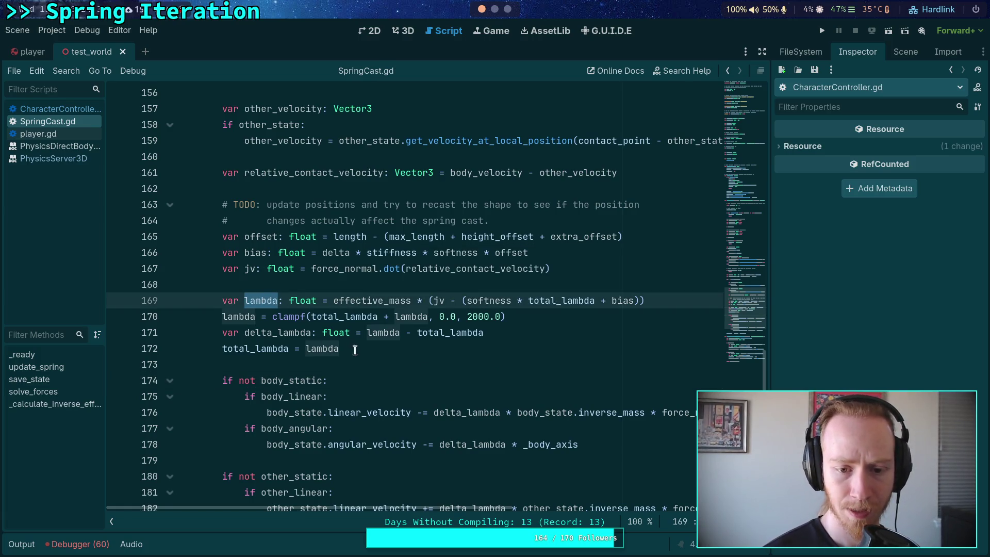
{"action": "double_click", "coordinate": [363, 299]}
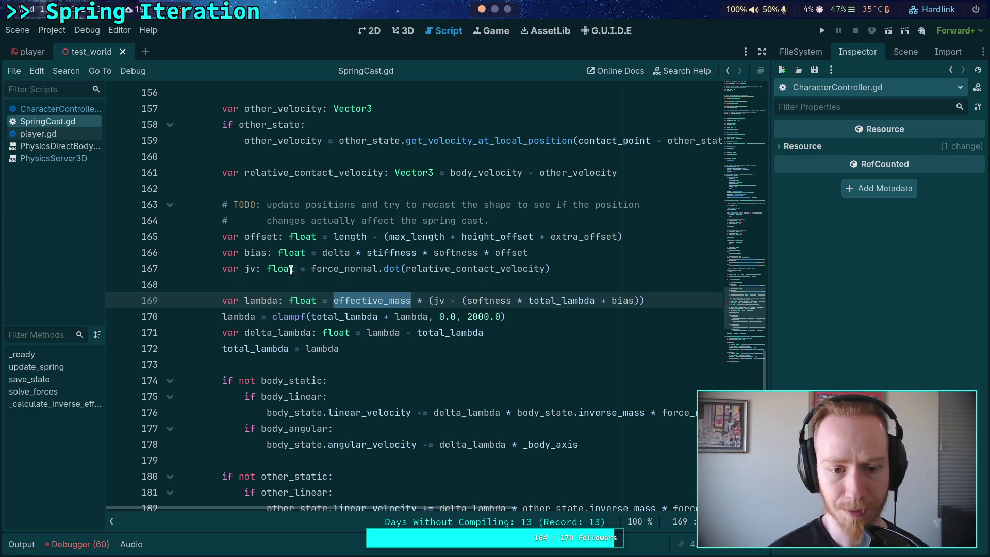
{"action": "mouse_move", "coordinate": [457, 264]}
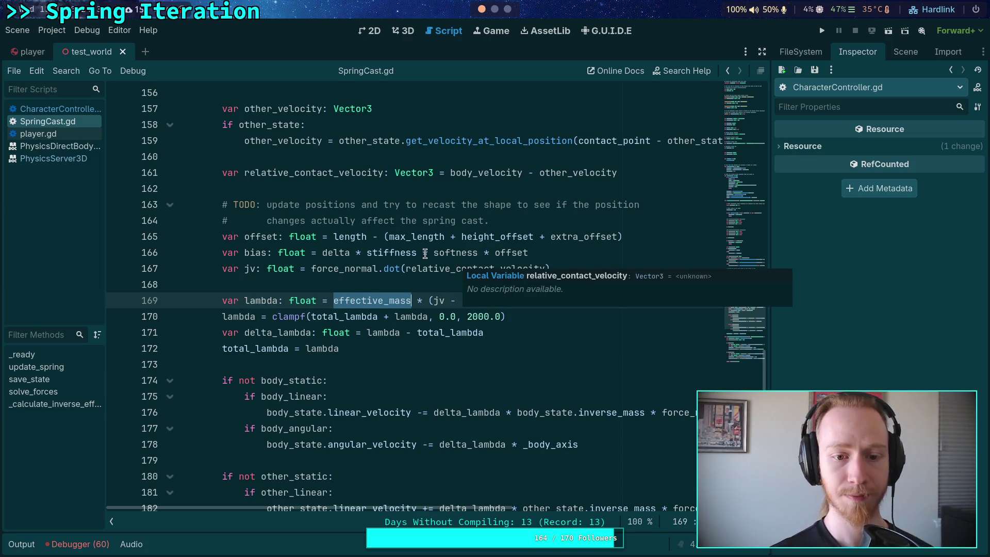
{"action": "left_click", "coordinate": [262, 253]}
{"action": "double_click", "coordinate": [510, 252]}
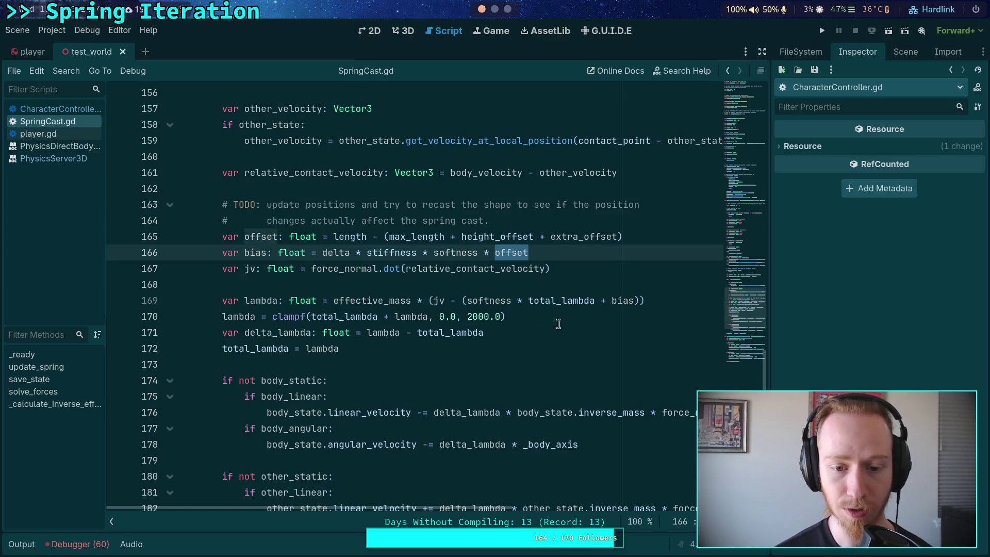
{"action": "scroll", "coordinate": [423, 359], "scroll_direction": "down", "scroll_amount": 2}
{"action": "scroll", "coordinate": [422, 357], "scroll_direction": "up", "scroll_amount": 4}
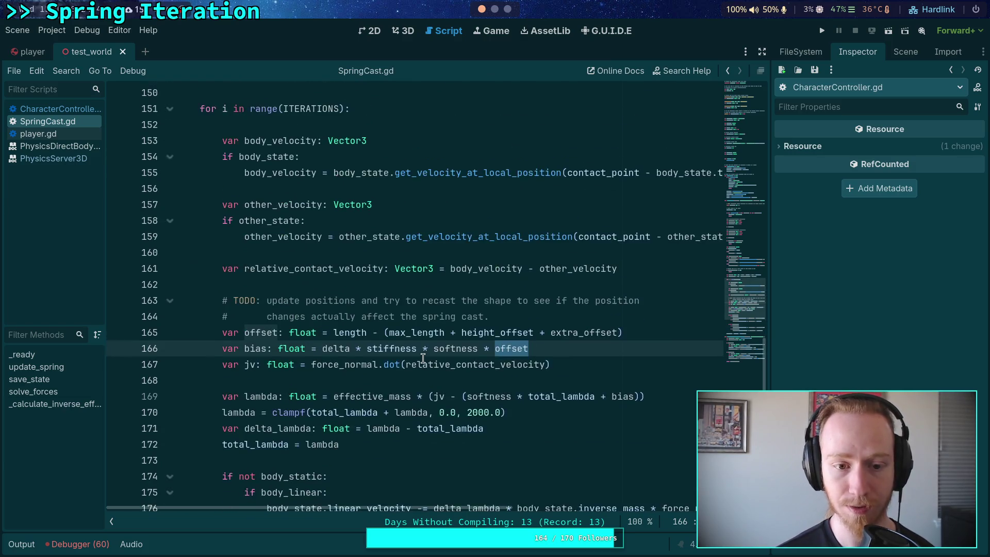
{"action": "scroll", "coordinate": [423, 357], "scroll_direction": "up", "scroll_amount": 5}
{"action": "left_click", "coordinate": [556, 314]}
{"action": "left_click", "coordinate": [436, 269]}
{"action": "scroll", "coordinate": [587, 257], "scroll_direction": "up", "scroll_amount": 3}
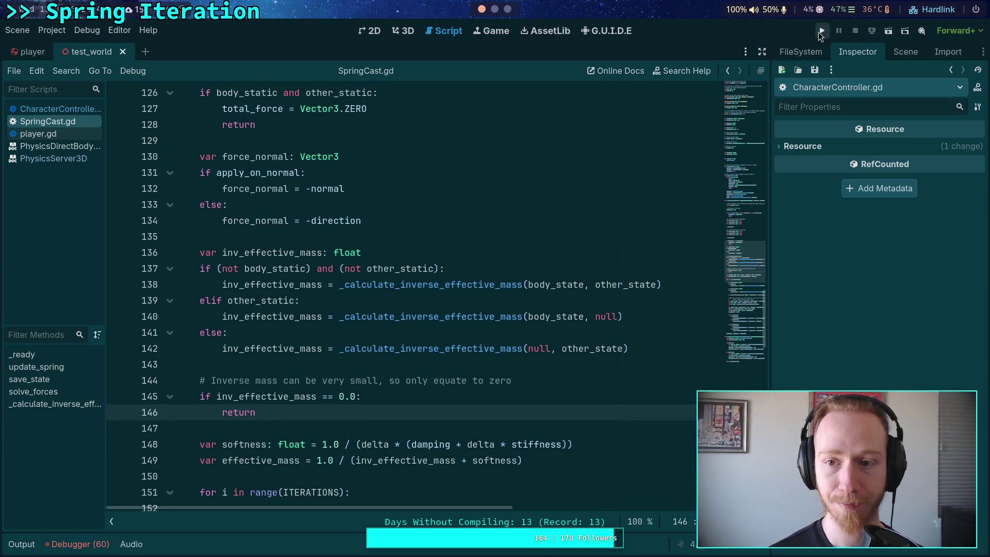
Run the project, drive the character along the blue ramp, then stop the game
{"action": "left_click", "coordinate": [821, 31]}
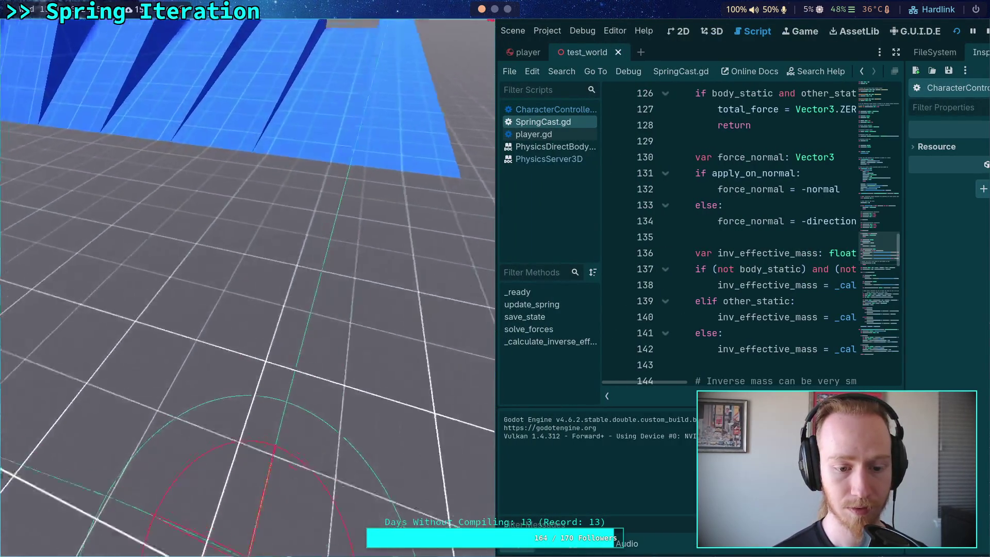
{"action": "key", "text": "w"}
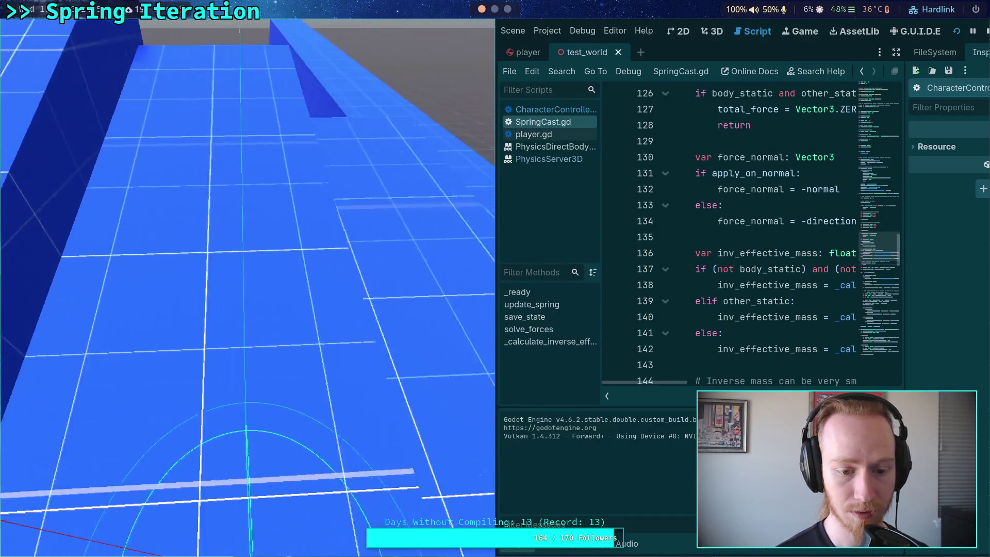
{"action": "left_click", "coordinate": [986, 32]}
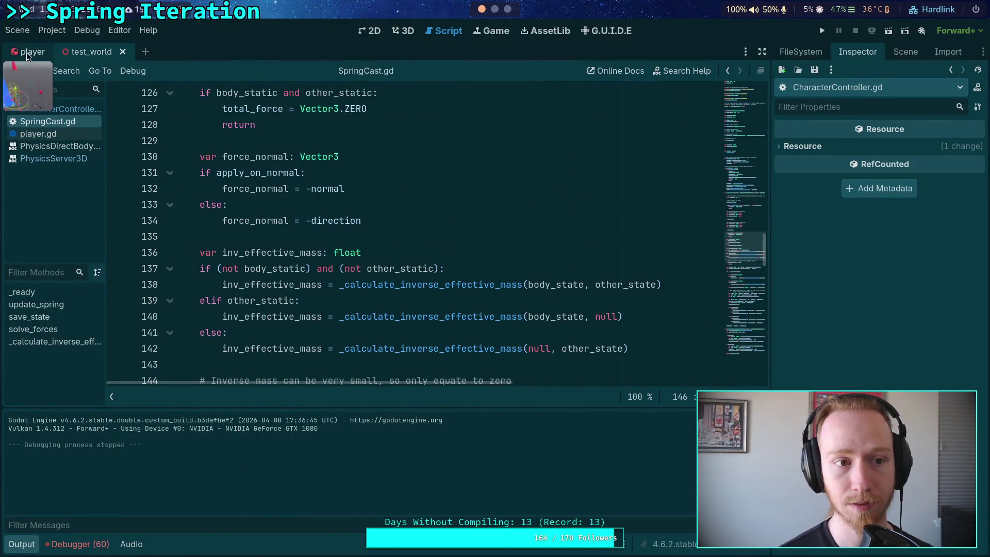
In the player scene, select spring_cast and turn off Apply on Normal
{"action": "left_click", "coordinate": [906, 52]}
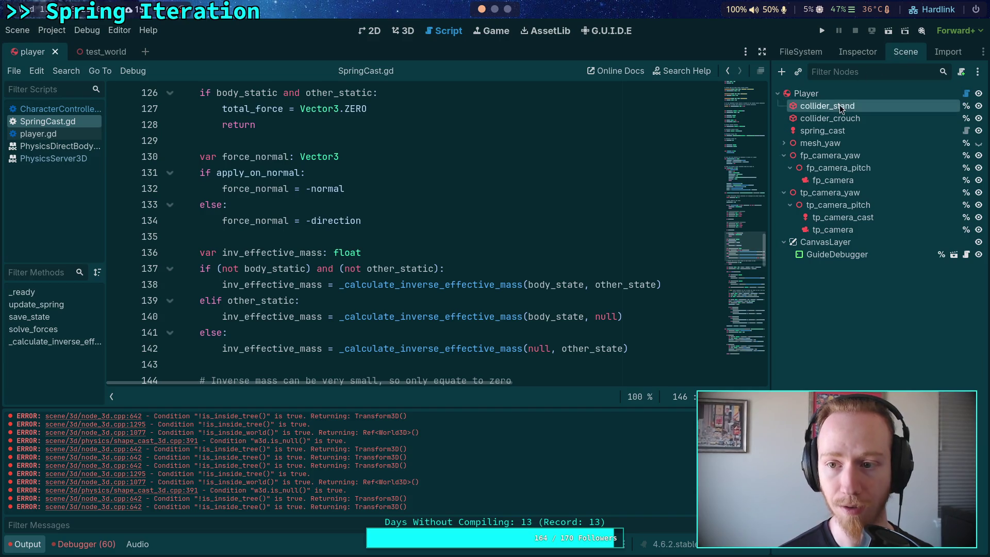
{"action": "left_click", "coordinate": [858, 52]}
{"action": "left_click", "coordinate": [840, 253]}
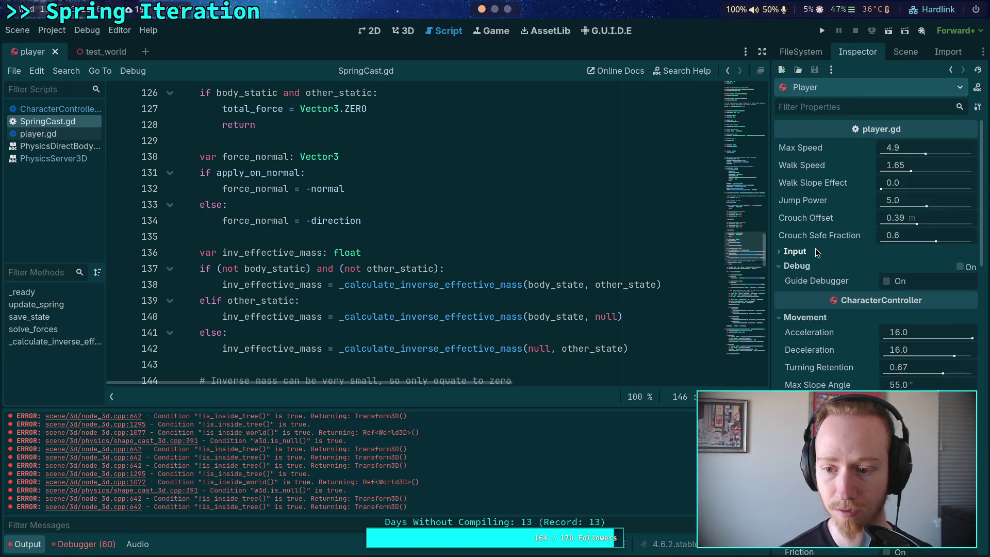
{"action": "left_click", "coordinate": [906, 52]}
{"action": "left_click", "coordinate": [823, 131]}
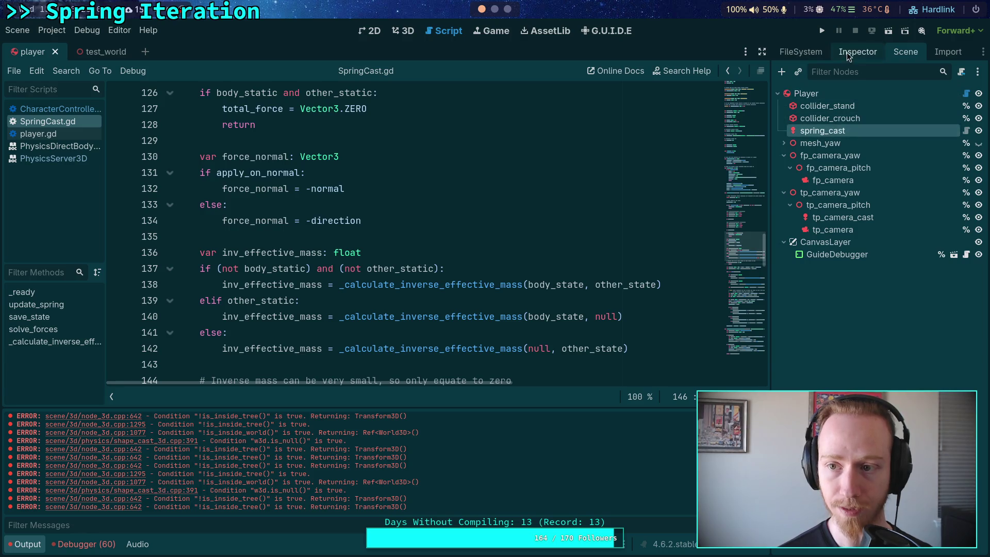
{"action": "left_click", "coordinate": [847, 52]}
{"action": "left_click", "coordinate": [884, 201]}
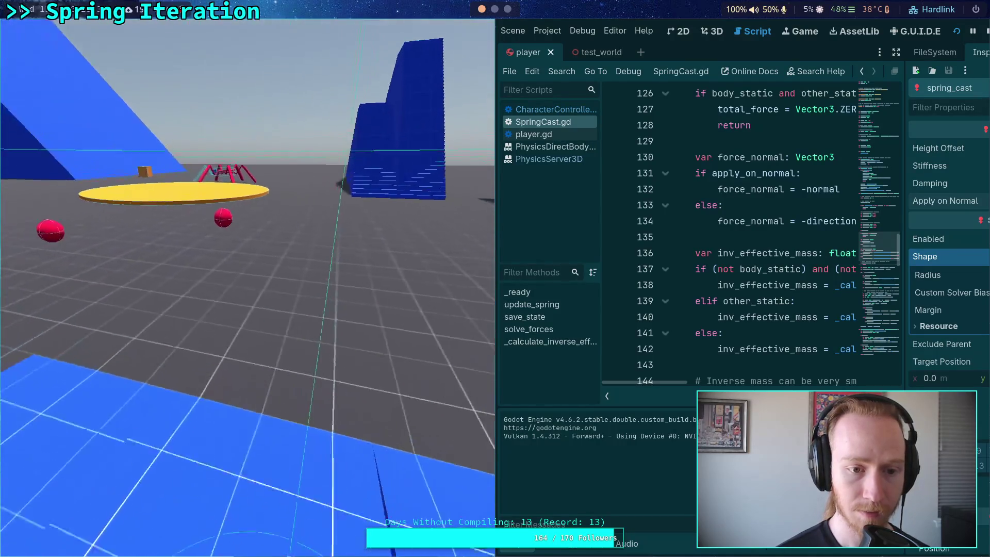
Stop the test run and start editing the Stiffness value 5685.0
{"action": "left_click", "coordinate": [971, 33]}
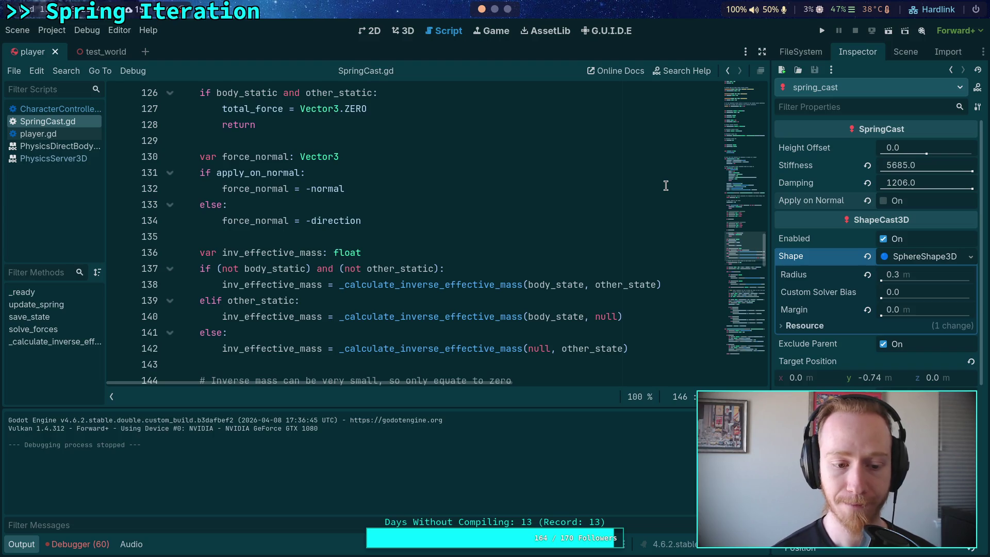
{"action": "left_click", "coordinate": [899, 165]}
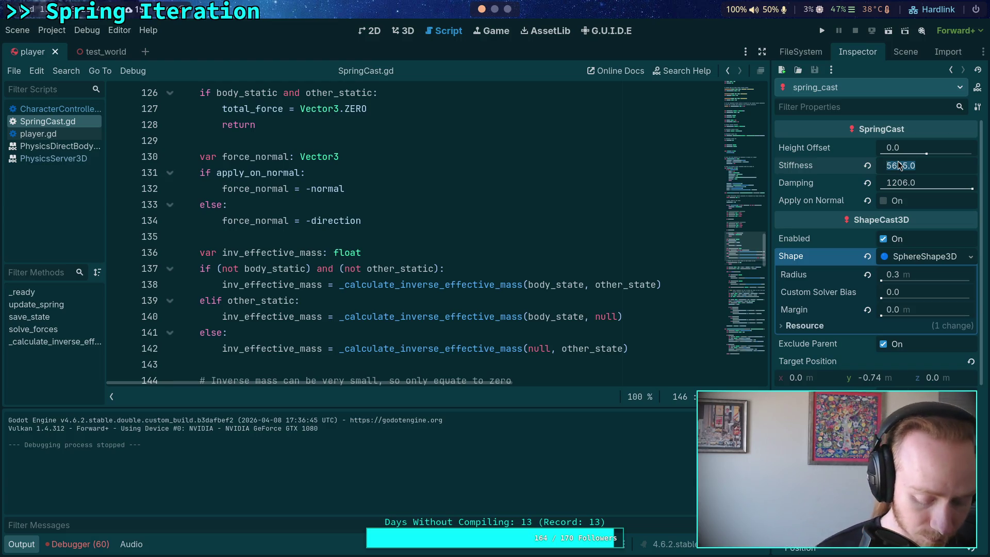
{"action": "key", "text": "super+1"}
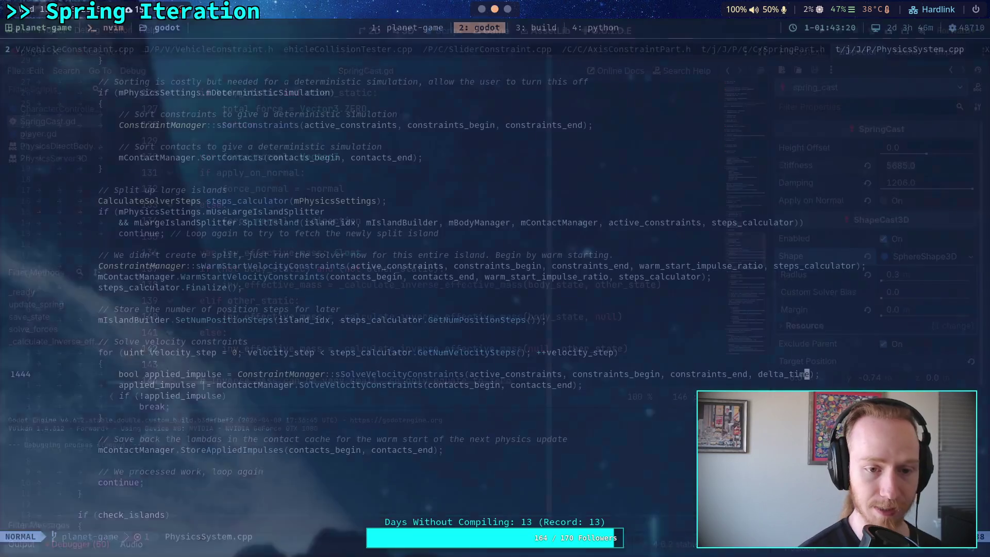
In the terminal, run git diff and then git status
{"action": "left_click", "coordinate": [413, 34]}
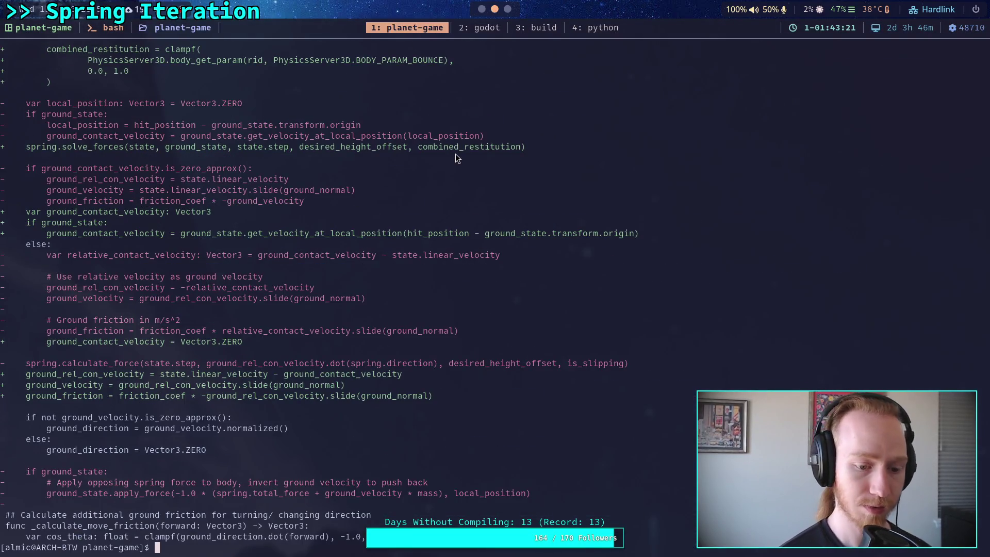
{"action": "key", "text": "Up"}
{"action": "key", "text": "BackSpace"}
{"action": "key", "text": "BackSpace"}
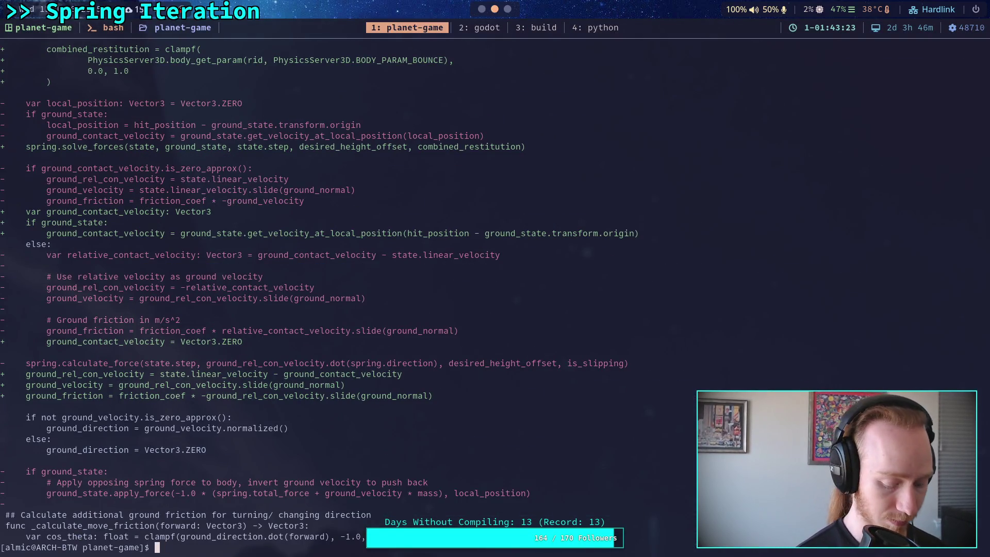
{"action": "type", "text": "git diff"}
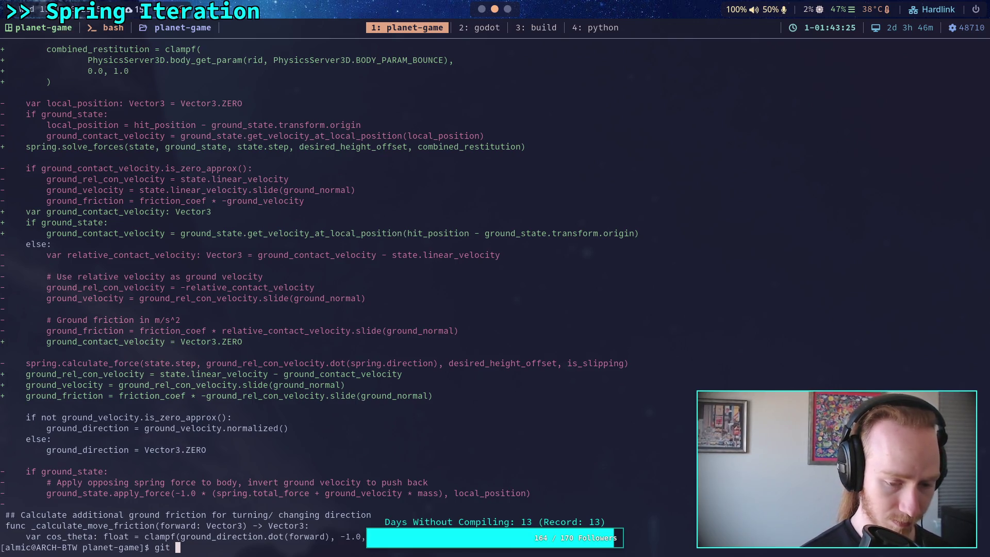
{"action": "key", "text": "Return"}
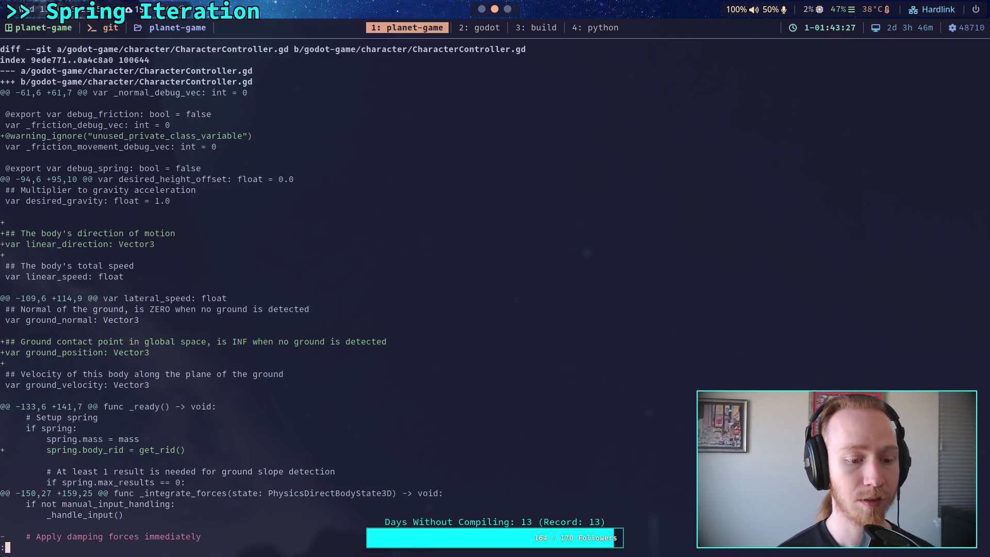
{"action": "type", "text": "qgit diff"}
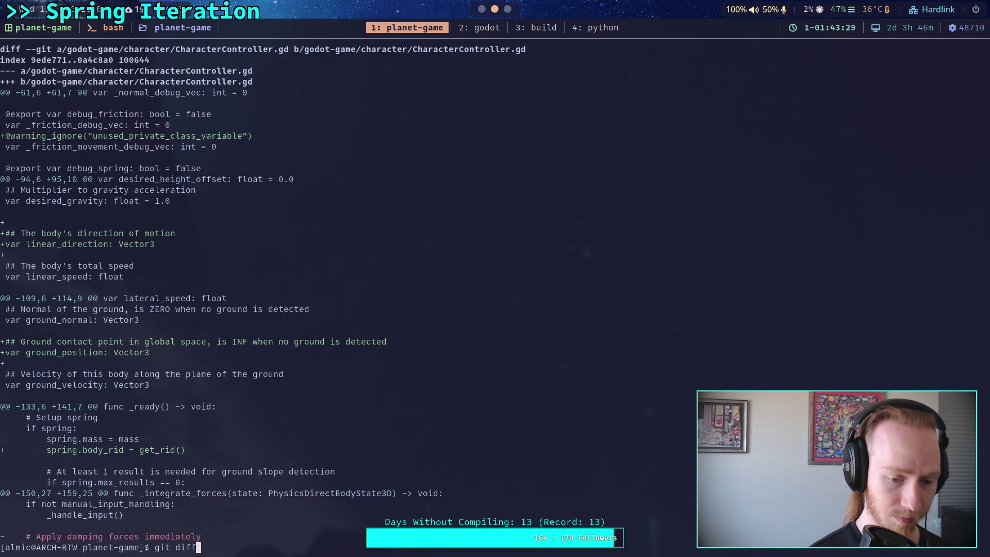
{"action": "key", "text": "BackSpace"}
{"action": "key", "text": "BackSpace"}
{"action": "key", "text": "BackSpace"}
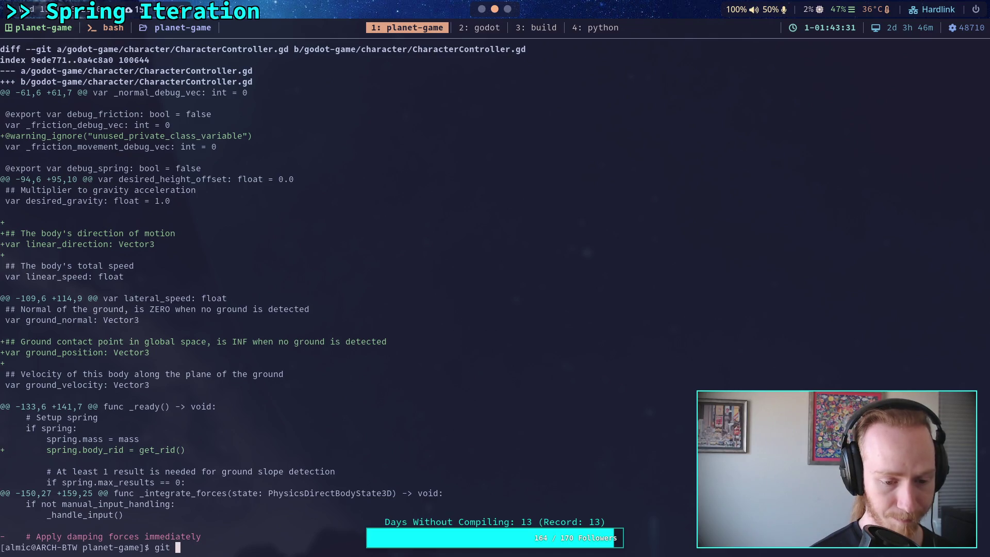
{"action": "type", "text": "status"}
{"action": "key", "text": "Return"}
Show the git diff for the godot-game/character/player folder
{"action": "type", "text": "git diff god"}
{"action": "key", "text": "Tab"}
{"action": "type", "text": "c"}
{"action": "key", "text": "Tab"}
{"action": "type", "text": "p"}
{"action": "key", "text": "Tab"}
{"action": "key", "text": "Return"}
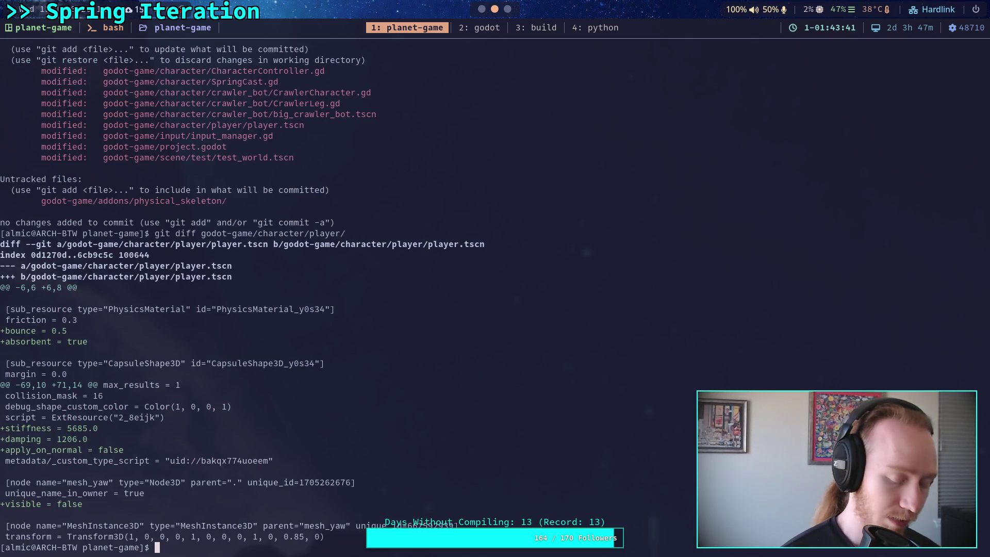
Show the SpringCast.gd diff, page through to its end, and return to Godot
{"action": "type", "text": "git diff "}
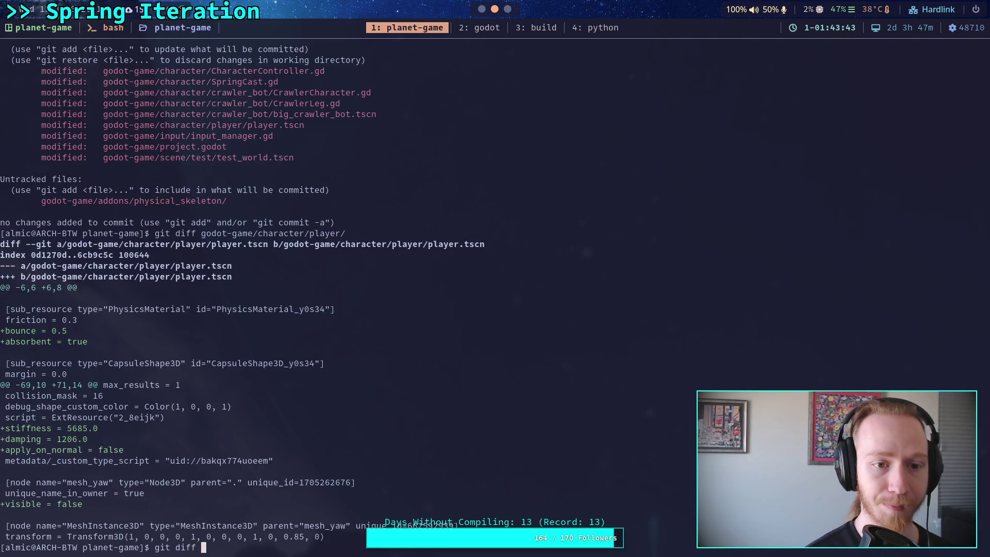
{"action": "type", "text": "go"}
{"action": "key", "text": "Tab"}
{"action": "type", "text": "c"}
{"action": "key", "text": "Tab"}
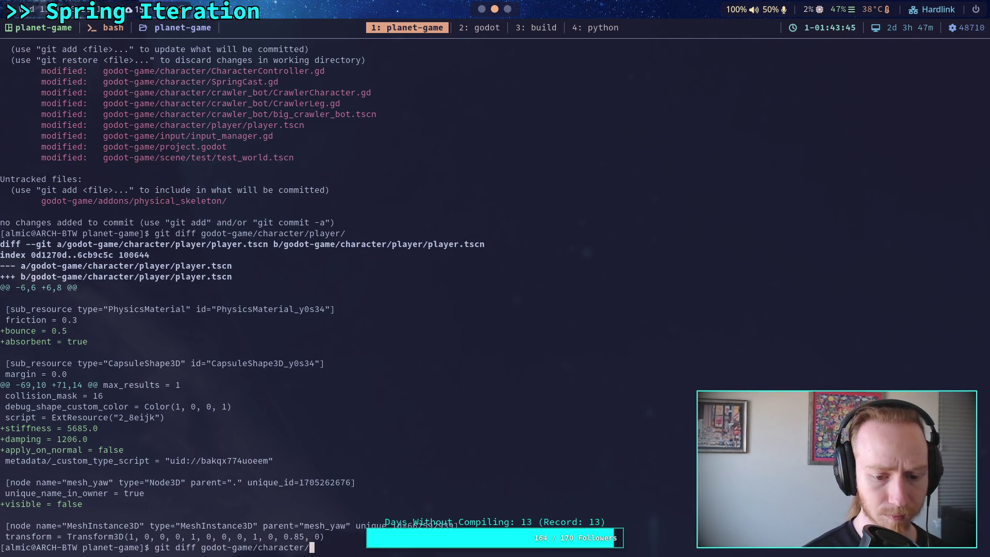
{"action": "type", "text": "Sp"}
{"action": "key", "text": "Tab"}
{"action": "key", "text": "Return"}
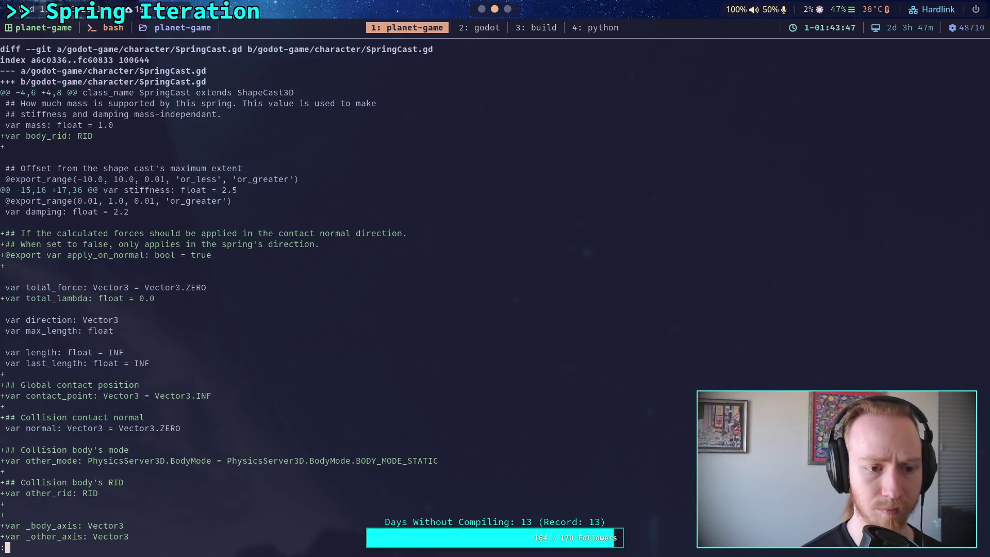
{"action": "key", "text": "Down"}
{"action": "key", "text": "Down"}
{"action": "key", "text": "Down"}
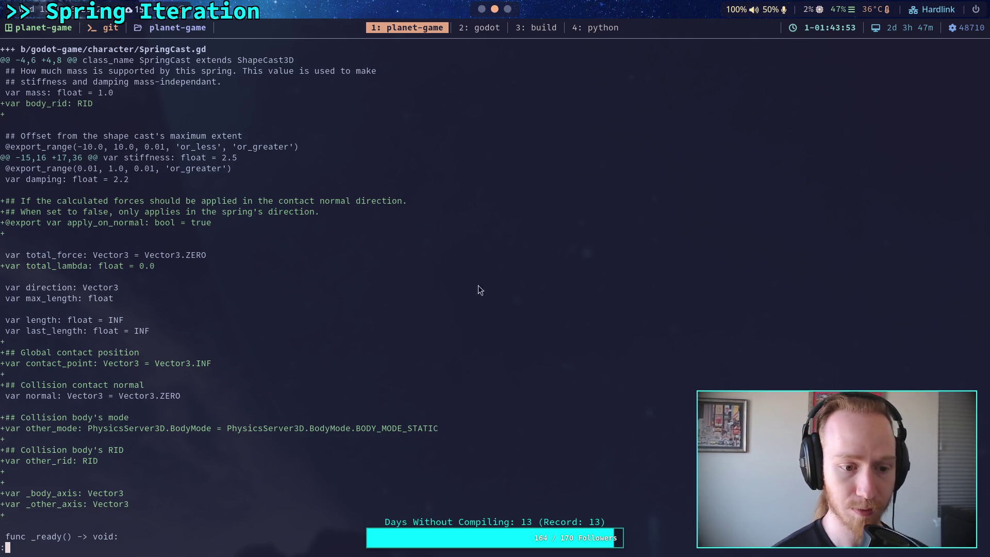
{"action": "key", "text": "space"}
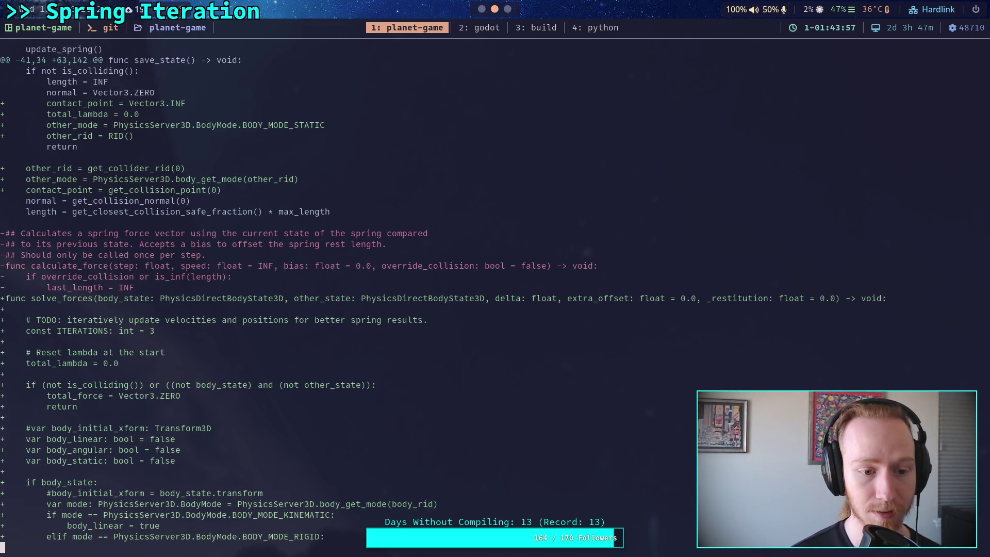
{"action": "key", "text": "space"}
{"action": "key", "text": "space"}
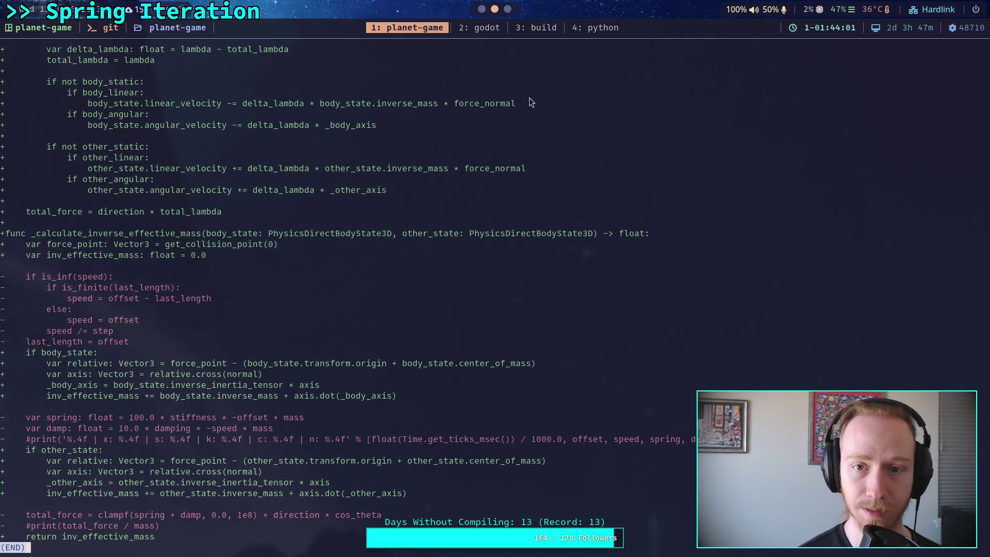
{"action": "left_click", "coordinate": [485, 11]}
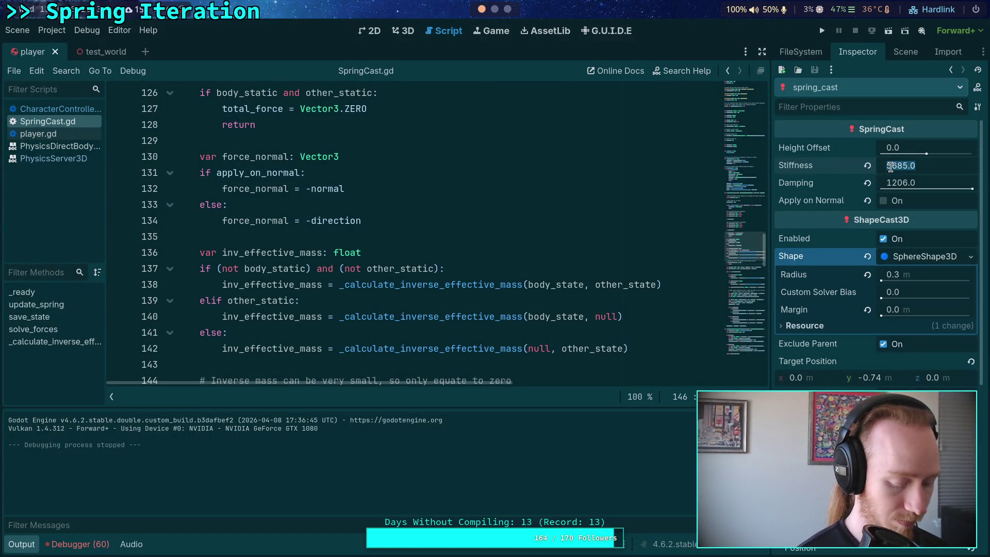
Enter stiffness 220, then page back to the top of the SpringCast.gd diff
{"action": "type", "text": "220"}
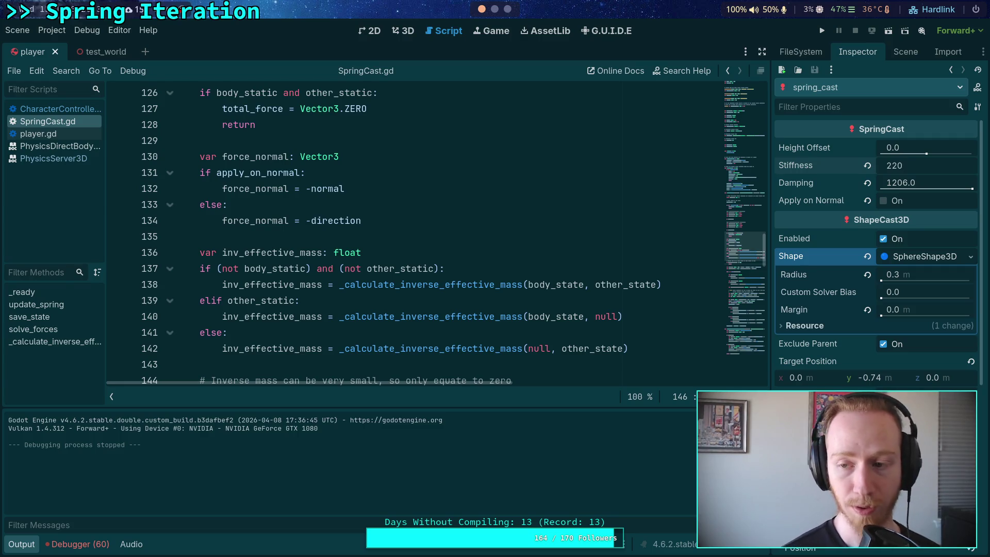
{"action": "left_click", "coordinate": [915, 183]}
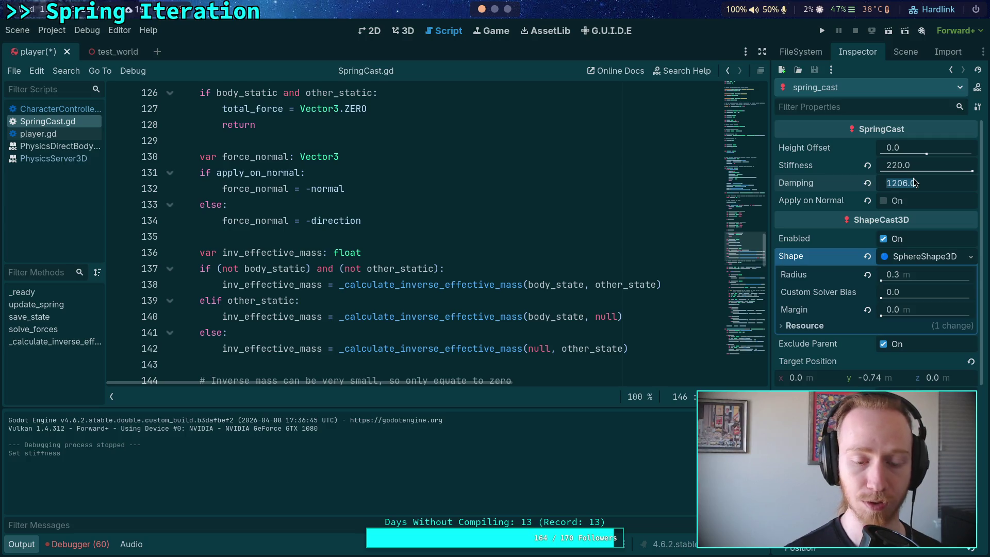
{"action": "left_click", "coordinate": [496, 12]}
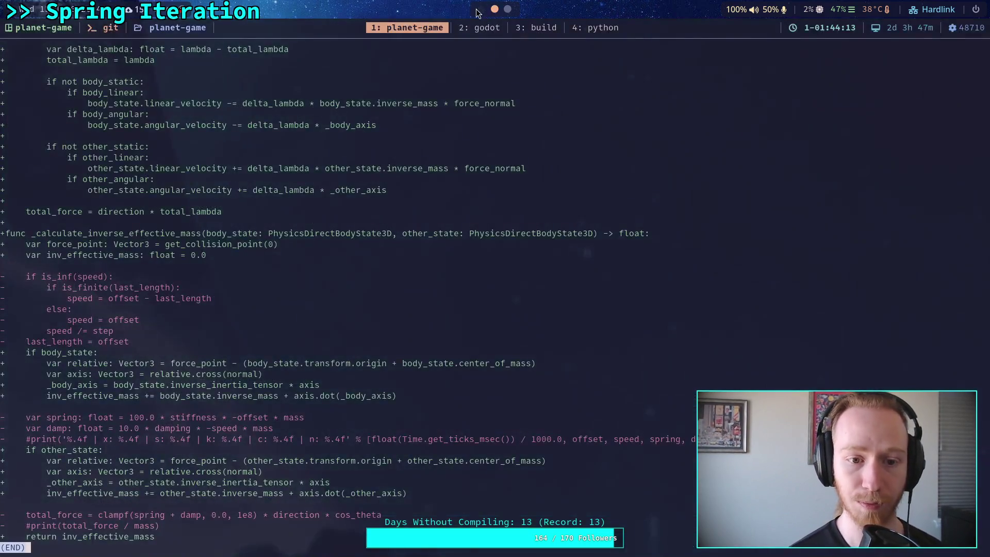
{"action": "key", "text": "Page_Up"}
{"action": "key", "text": "Page_Up"}
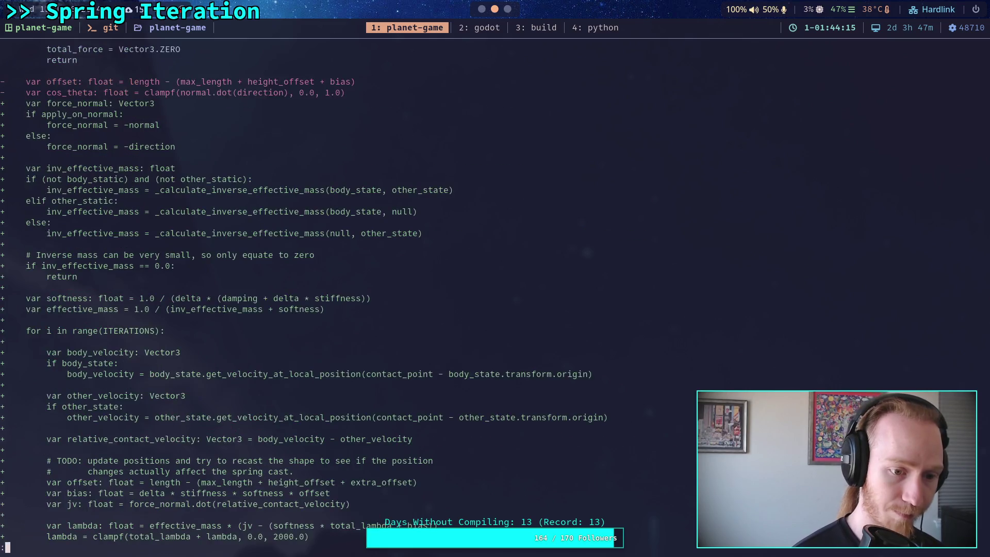
{"action": "key", "text": "Page_Up"}
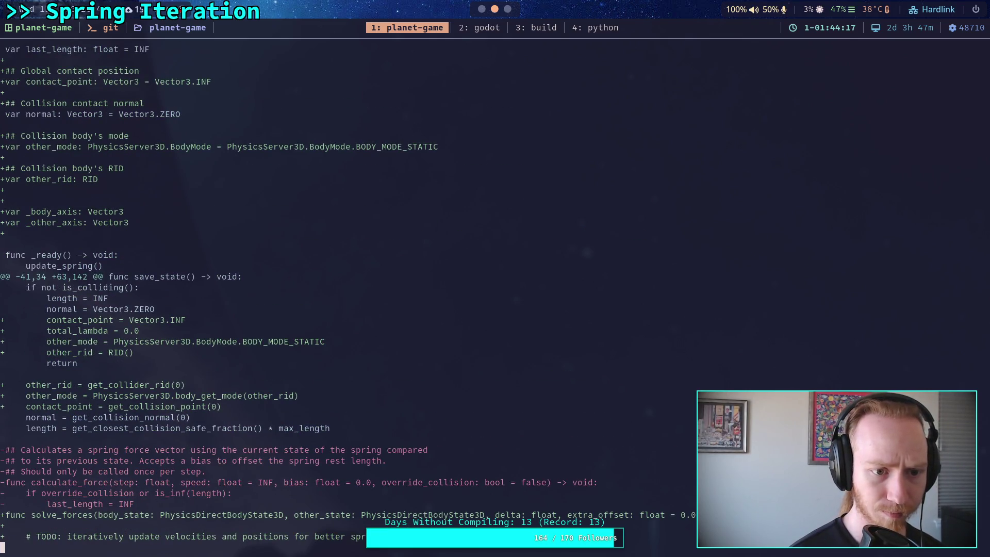
{"action": "key", "text": "Page_Up"}
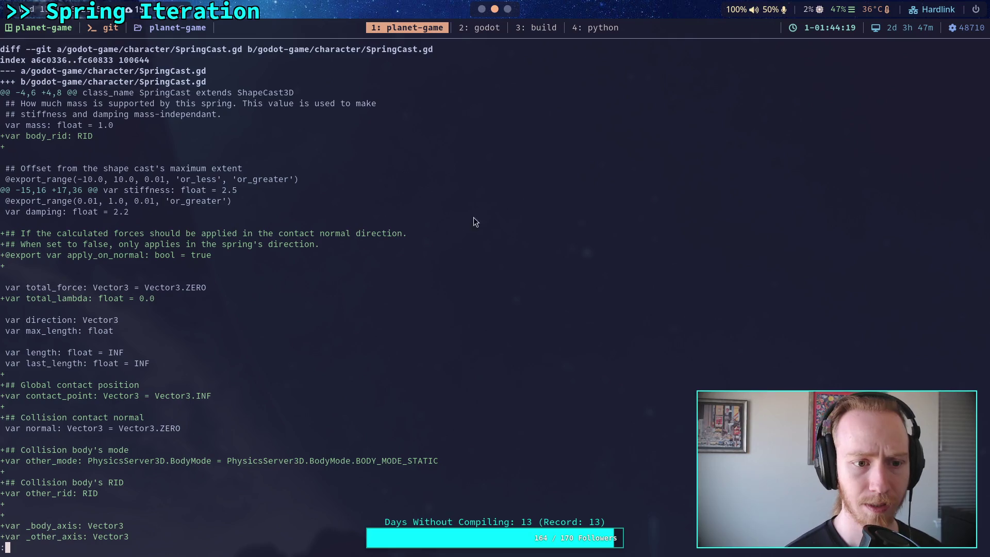
{"action": "left_click", "coordinate": [480, 14]}
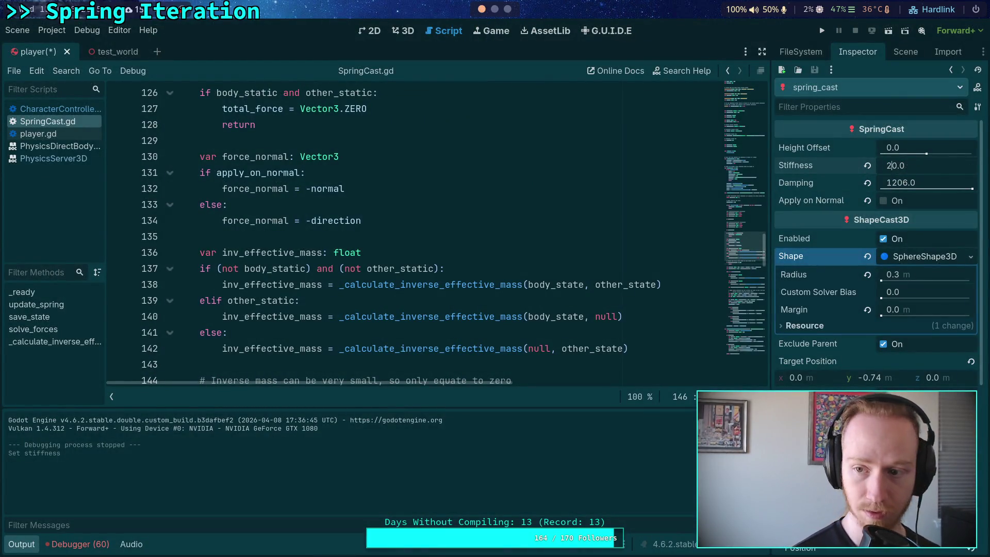
Set Stiffness to 250 and Damping to 22, and save the player scene
{"action": "left_click", "coordinate": [939, 183]}
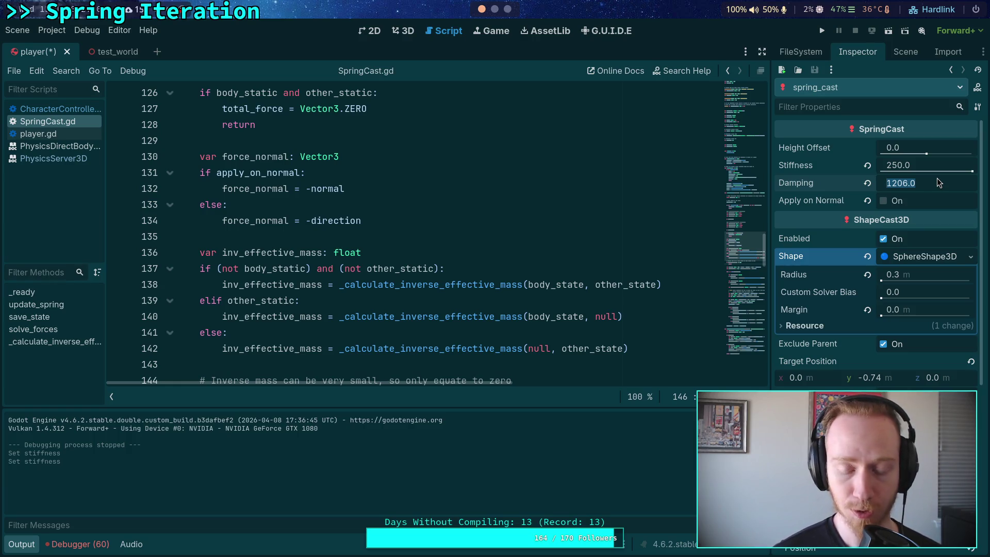
{"action": "type", "text": "22"}
{"action": "key", "text": "Return"}
{"action": "key", "text": "ctrl+s"}
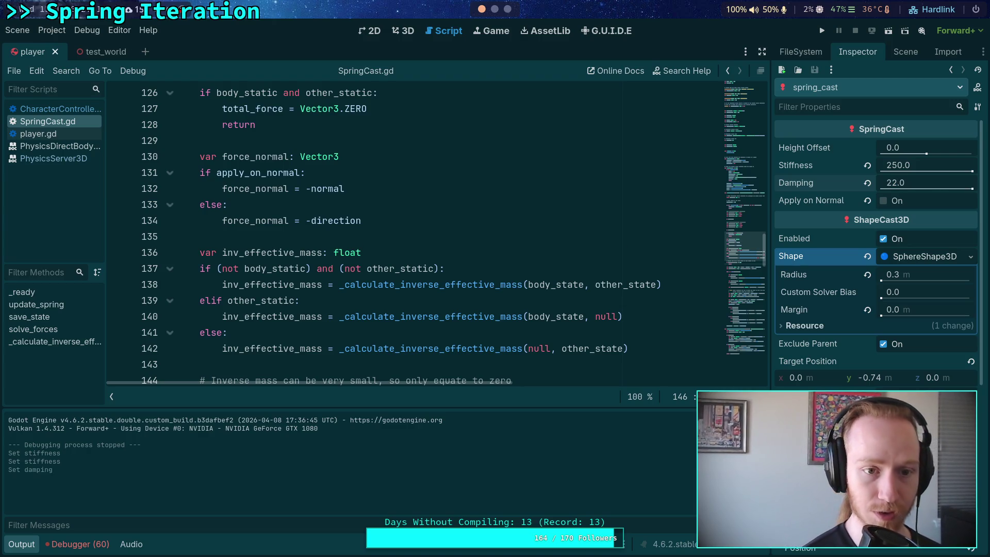
Test-run the project, stop it, and return to the git diff
{"action": "left_click", "coordinate": [828, 34]}
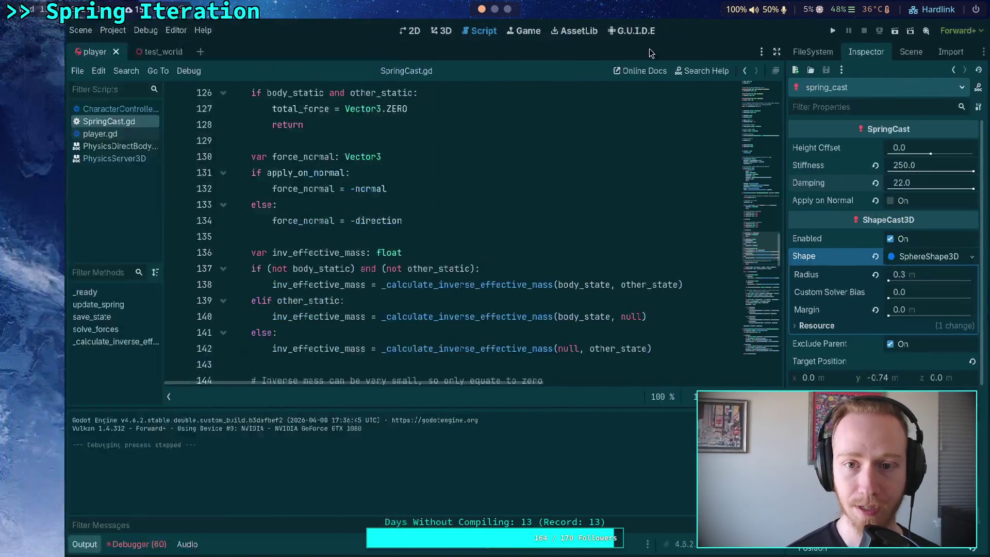
{"action": "left_click", "coordinate": [481, 9]}
{"action": "left_click", "coordinate": [494, 12]}
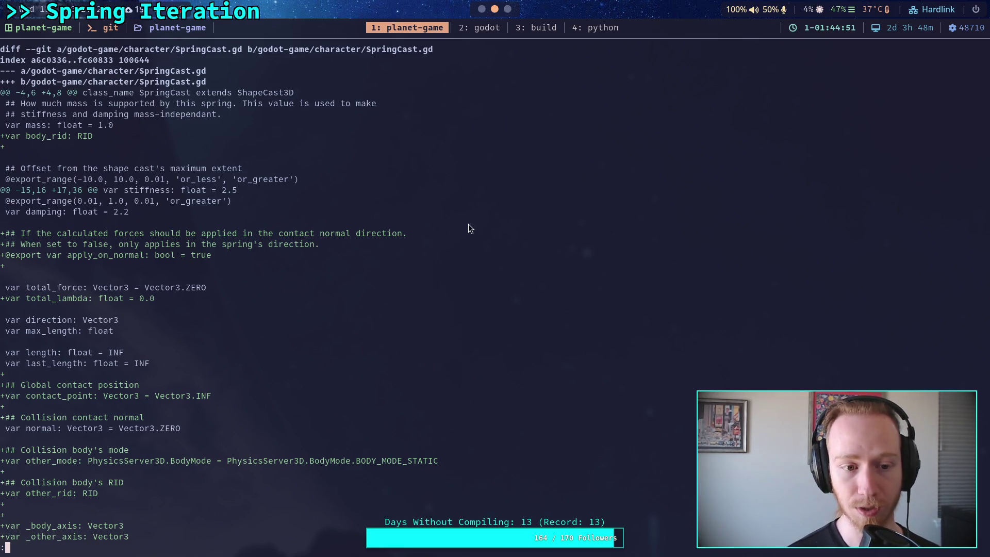
Page the diff down to solve_forces' body and other mode checks, then return to Godot
{"action": "key", "text": "space"}
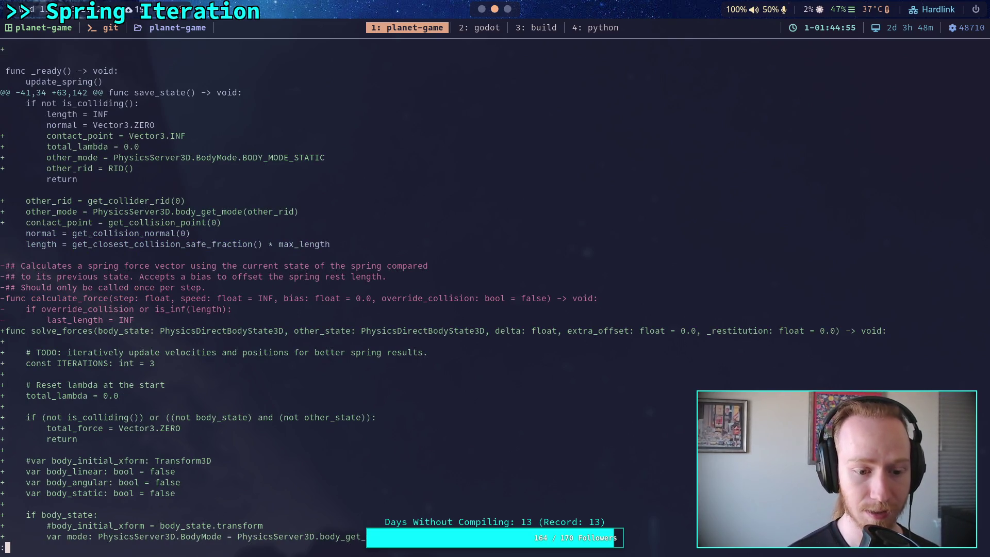
{"action": "key", "text": "space"}
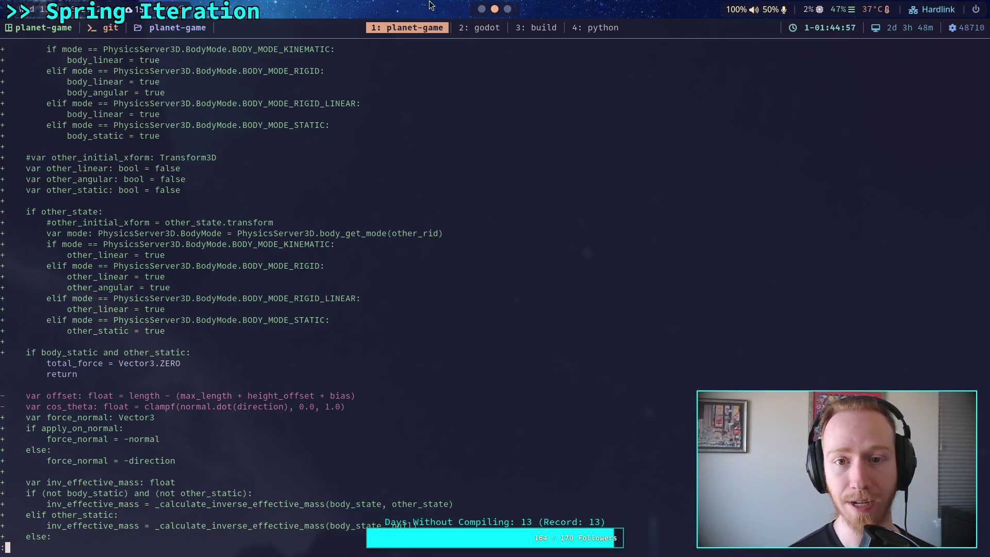
{"action": "key", "text": "super+2"}
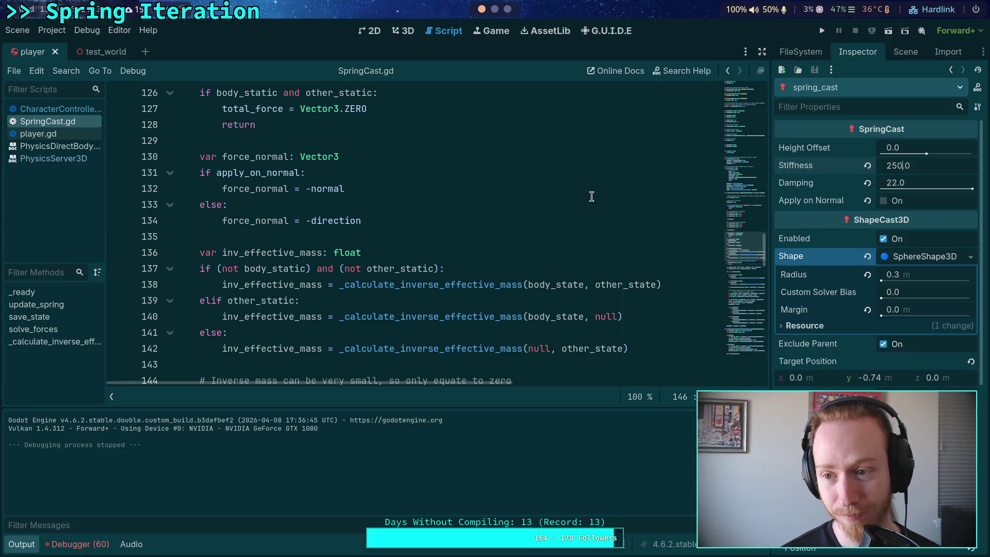
Raise spring_cast's Stiffness to 25000 and Damping to 2200
{"action": "type", "text": "00"}
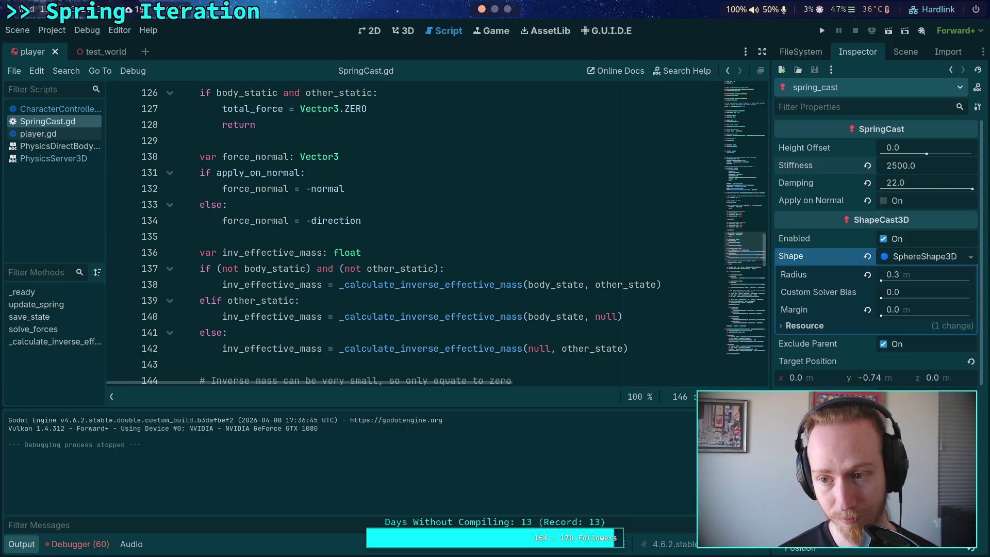
{"action": "key", "text": "Return"}
{"action": "left_click", "coordinate": [898, 184]}
{"action": "type", "text": "00"}
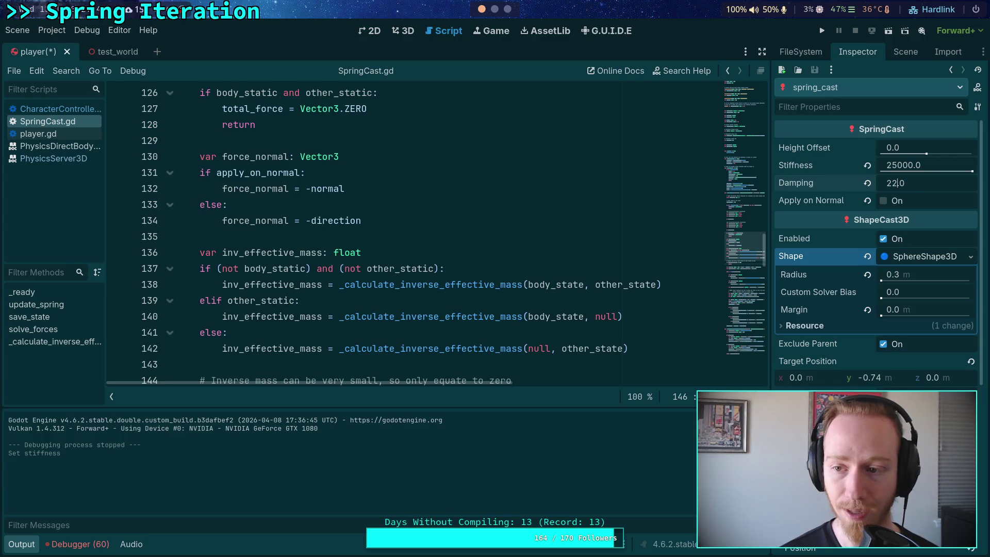
{"action": "key", "text": "Return"}
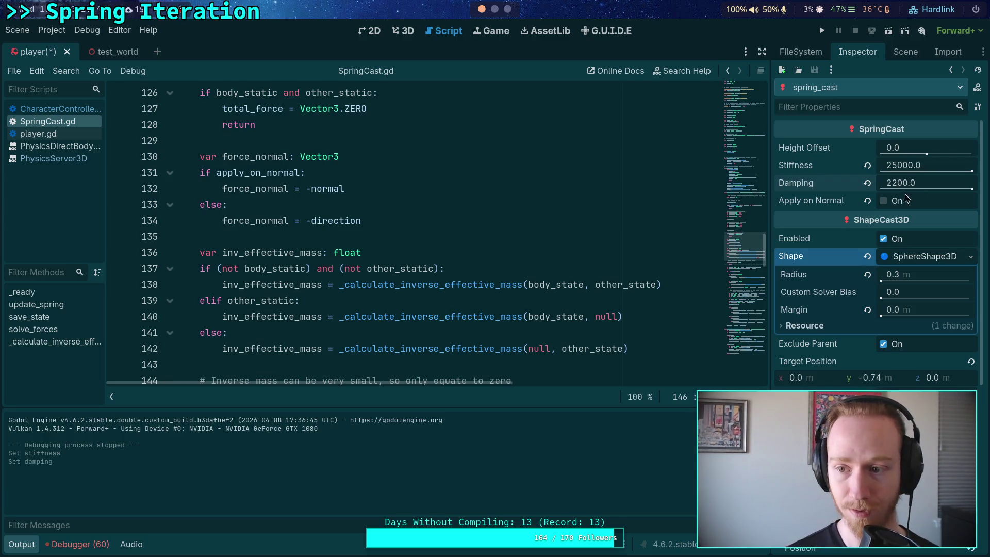
Run the project with the stiffer spring, stop it with F8, and collapse the Output panel
{"action": "left_click", "coordinate": [822, 31]}
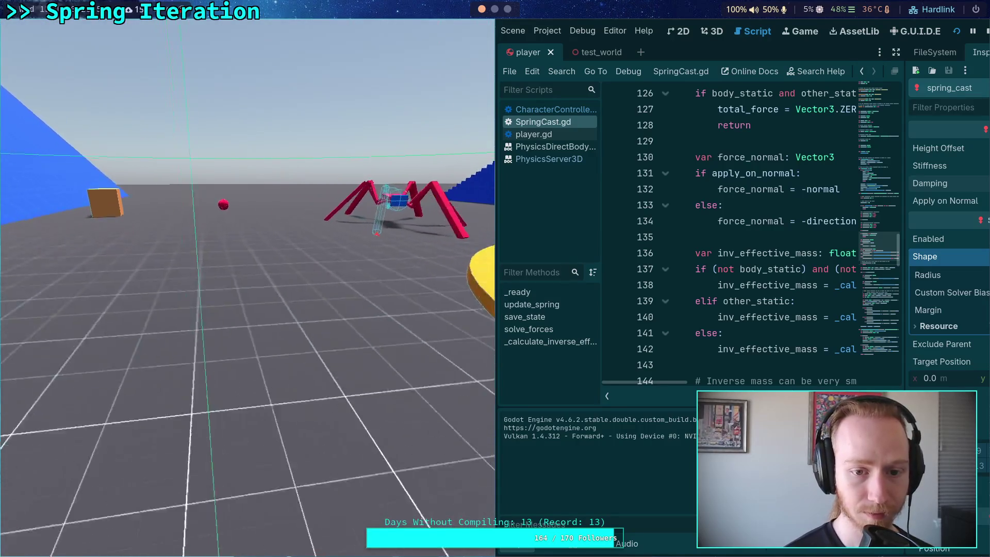
{"action": "key", "text": "F8"}
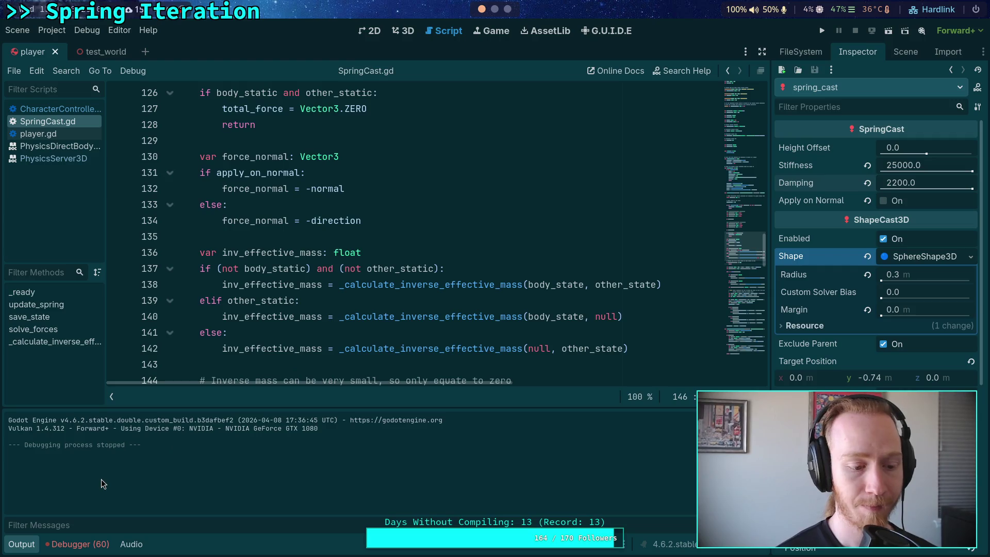
{"action": "left_click", "coordinate": [21, 544]}
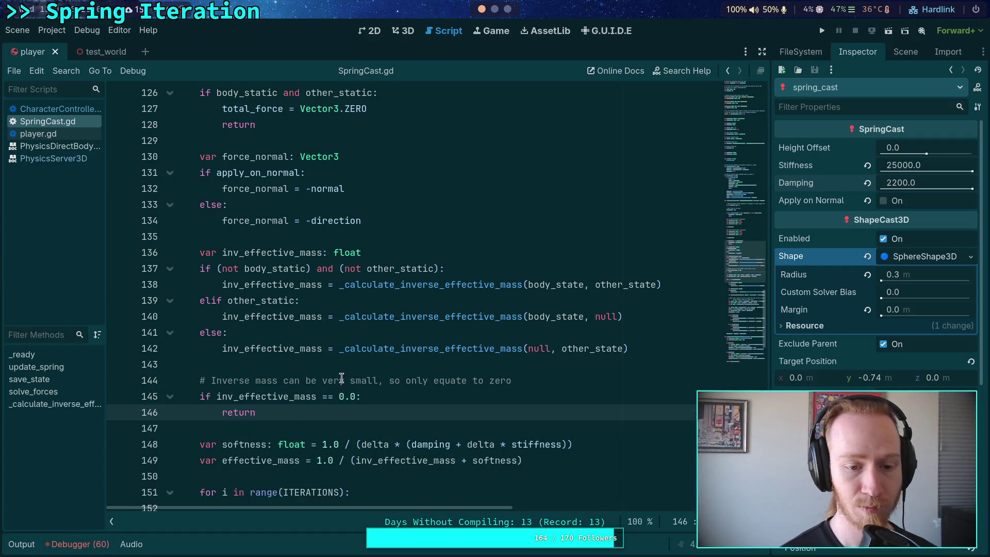
Open test_world in 3D and move the player onto the red sphere from a top view
{"action": "left_click", "coordinate": [314, 359]}
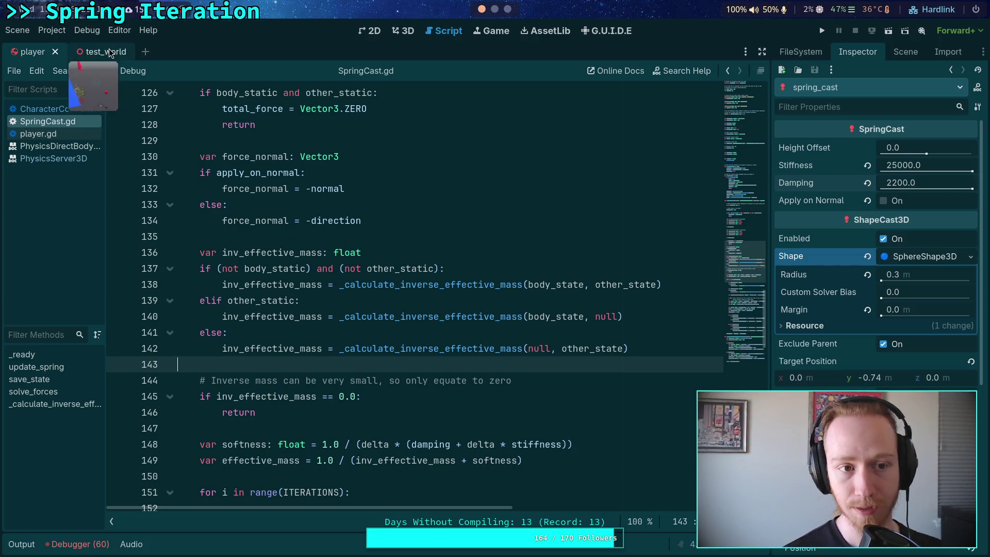
{"action": "left_click", "coordinate": [93, 52]}
{"action": "left_click", "coordinate": [396, 32]}
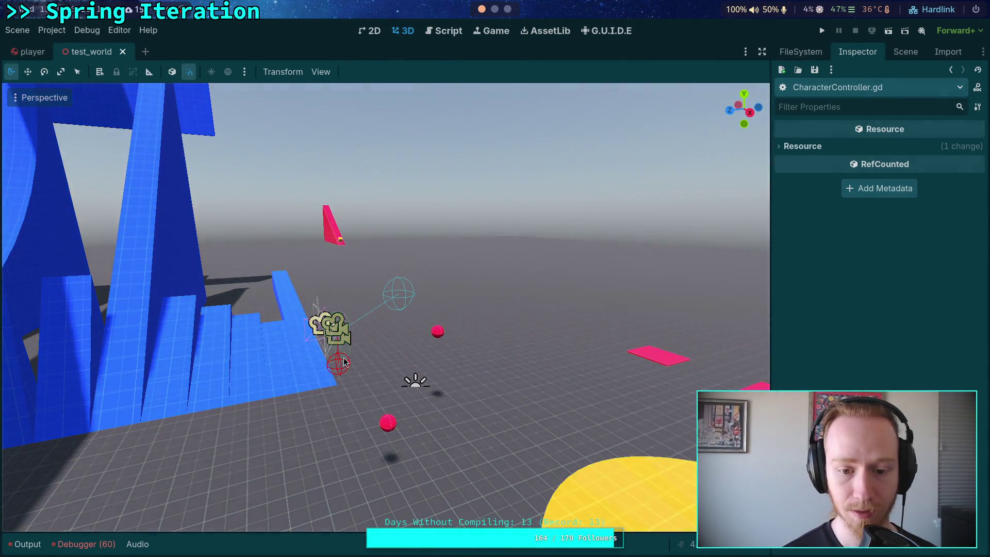
{"action": "left_click", "coordinate": [344, 363]}
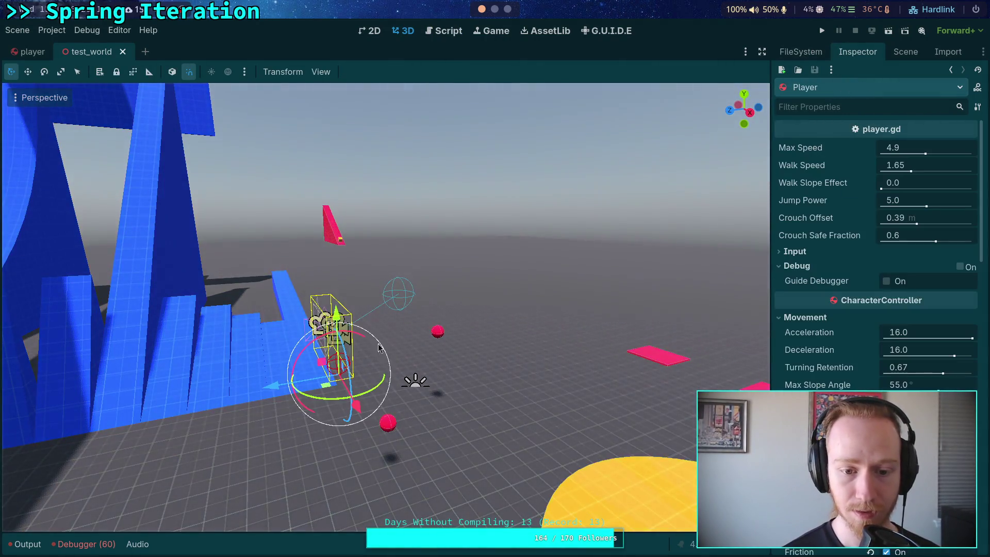
{"action": "scroll", "coordinate": [423, 420], "scroll_direction": "up", "scroll_amount": 2}
{"action": "mouse_move", "coordinate": [440, 369]}
{"action": "left_mouse_down"}
{"action": "mouse_move", "coordinate": [454, 380]}
{"action": "mouse_move", "coordinate": [451, 350]}
{"action": "left_mouse_up"}
{"action": "left_click", "coordinate": [743, 96]}
{"action": "left_click_drag", "start_coordinate": [386, 372], "coordinate": [386, 240]}
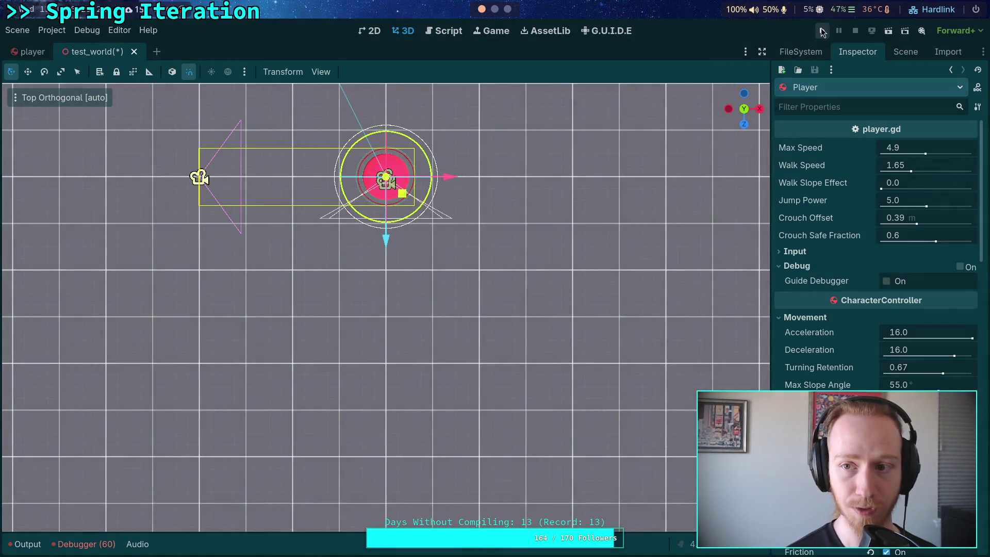
Run the project, stop it with F8, and select the World root node in the Scene tree
{"action": "left_click", "coordinate": [822, 30]}
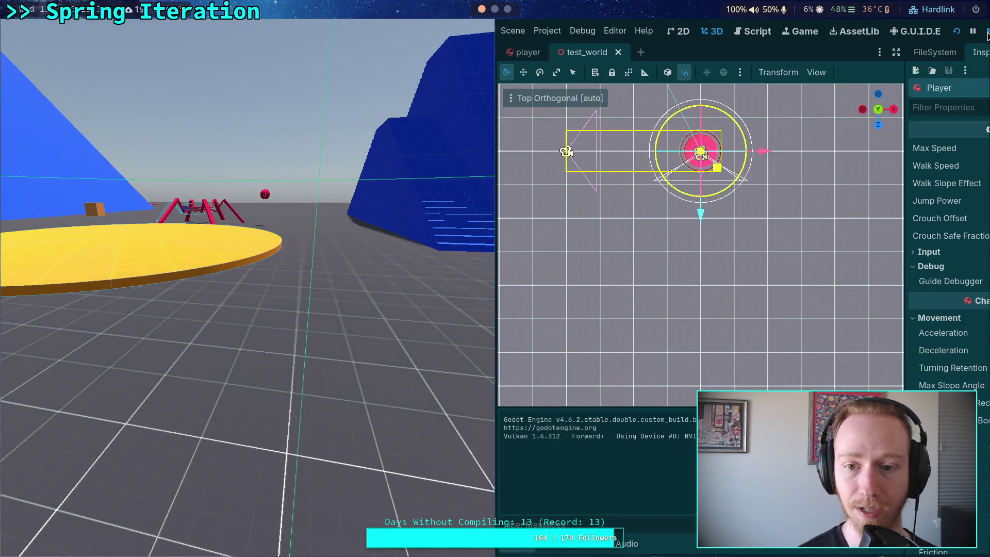
{"action": "key", "text": "F8"}
{"action": "mouse_move", "coordinate": [521, 250]}
{"action": "left_mouse_down"}
{"action": "mouse_move", "coordinate": [499, 219]}
{"action": "mouse_move", "coordinate": [375, 193]}
{"action": "mouse_move", "coordinate": [555, 206]}
{"action": "mouse_move", "coordinate": [634, 174]}
{"action": "left_mouse_up"}
{"action": "left_click", "coordinate": [900, 57]}
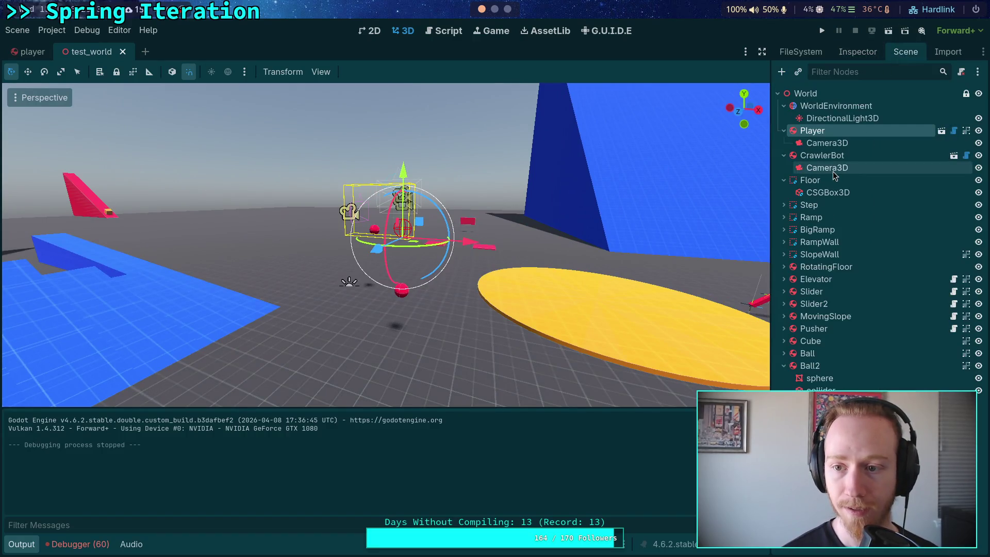
{"action": "left_click", "coordinate": [830, 93]}
Add a CSGBox3D child node under the World node
{"action": "right_click", "coordinate": [830, 93]}
{"action": "left_click", "coordinate": [843, 103]}
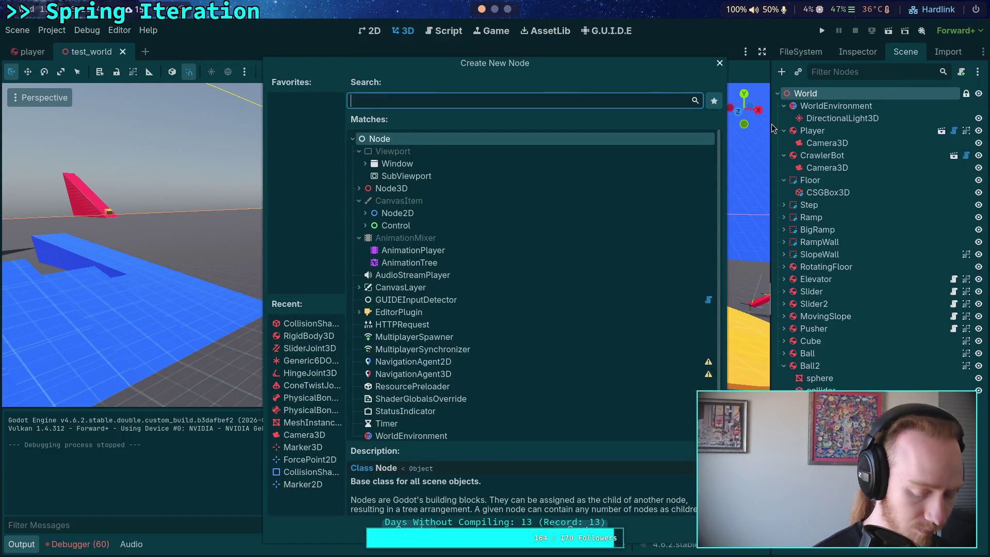
{"action": "type", "text": "csg"}
{"action": "left_click", "coordinate": [478, 215]}
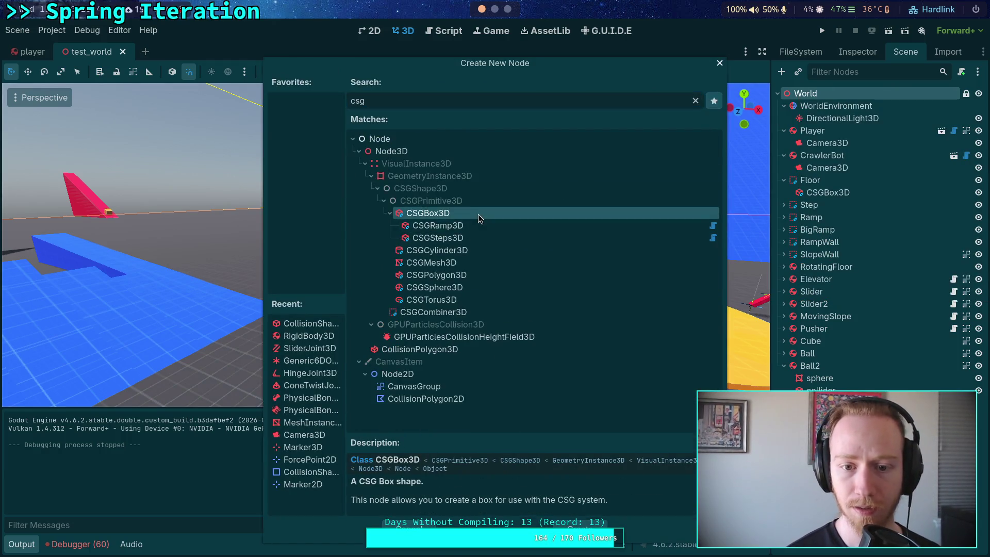
{"action": "double_click", "coordinate": [478, 214]}
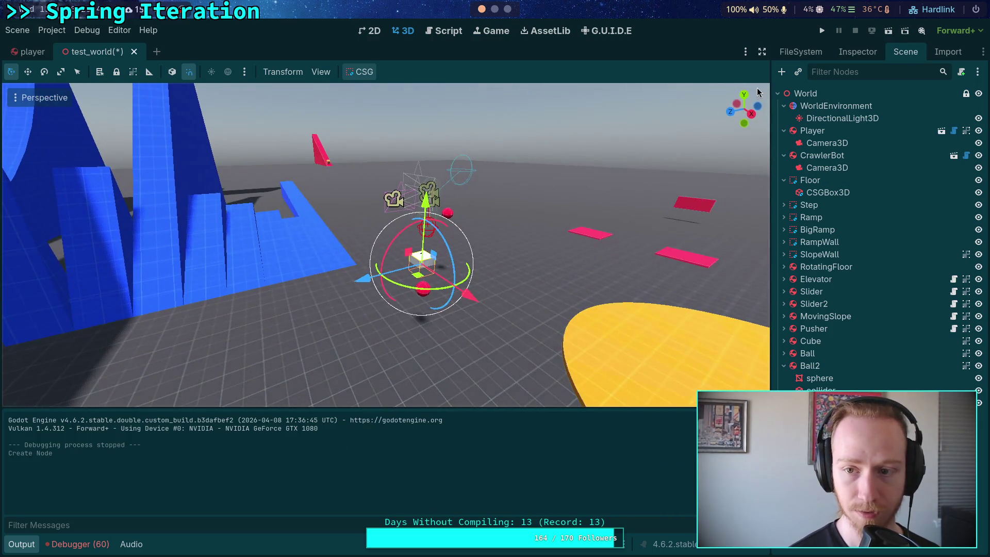
Move the box over to the player in top view and raise it to player height in side view
{"action": "left_click", "coordinate": [744, 94]}
{"action": "mouse_move", "coordinate": [264, 107]}
{"action": "left_mouse_down"}
{"action": "mouse_move", "coordinate": [400, 258]}
{"action": "mouse_move", "coordinate": [407, 252]}
{"action": "left_mouse_up"}
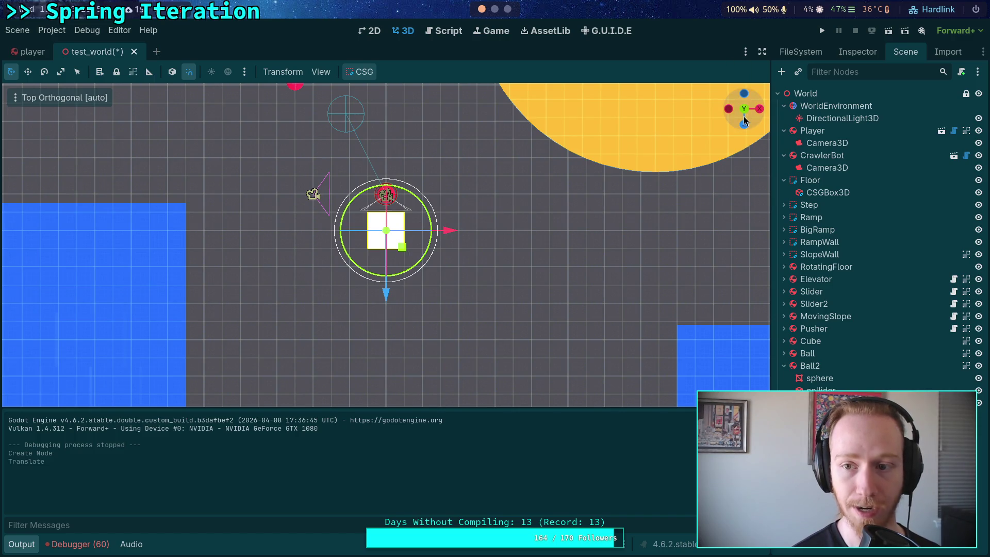
{"action": "left_click", "coordinate": [758, 110]}
{"action": "left_click_drag", "start_coordinate": [401, 305], "coordinate": [397, 139]}
{"action": "scroll", "coordinate": [524, 150], "scroll_direction": "up", "scroll_amount": 5}
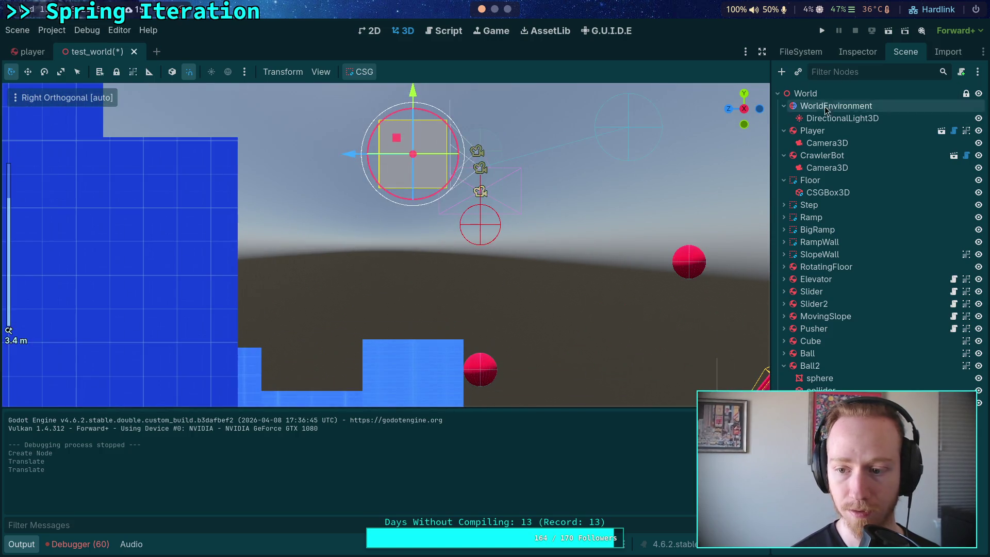
Set the CSGBox3D size to 0.5 × 0.1 × 0.1 in the Inspector
{"action": "left_click", "coordinate": [858, 53]}
{"action": "left_click", "coordinate": [823, 171]}
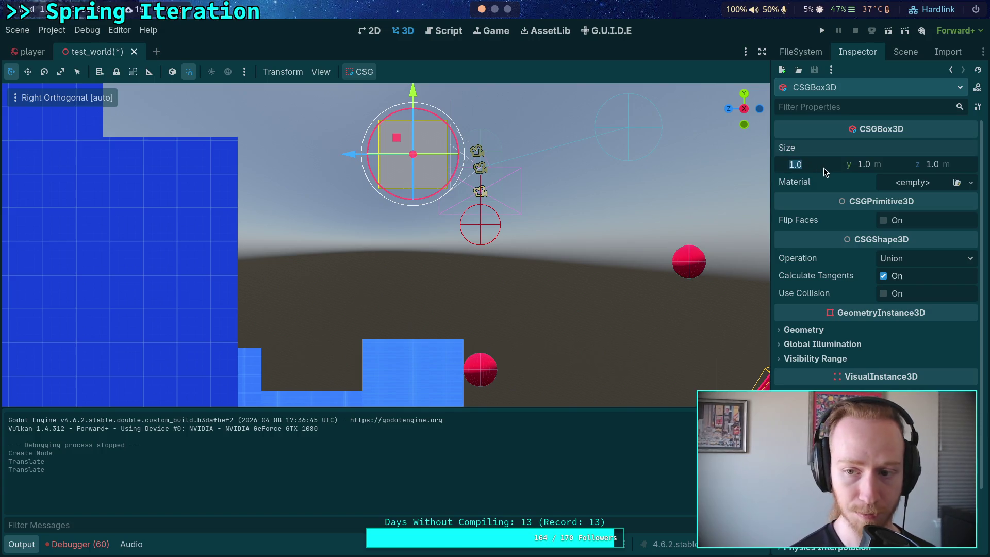
{"action": "type", "text": "0.1"}
{"action": "key", "text": "Return"}
{"action": "left_click", "coordinate": [887, 172]}
{"action": "type", "text": "0.1"}
{"action": "key", "text": "Return"}
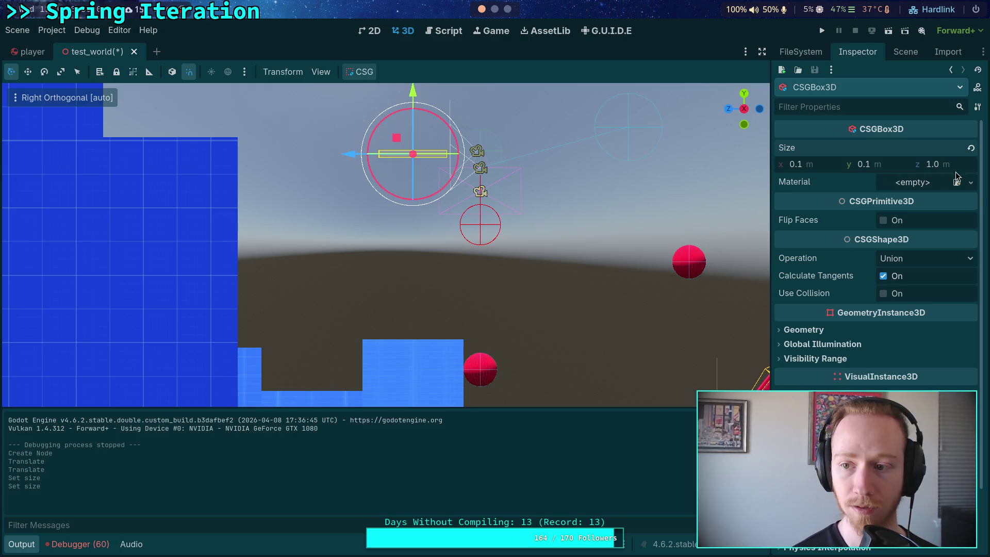
{"action": "left_click", "coordinate": [958, 168]}
{"action": "type", "text": "0.1"}
{"action": "key", "text": "Return"}
{"action": "left_click", "coordinate": [820, 163]}
{"action": "type", "text": "0.5"}
{"action": "key", "text": "Return"}
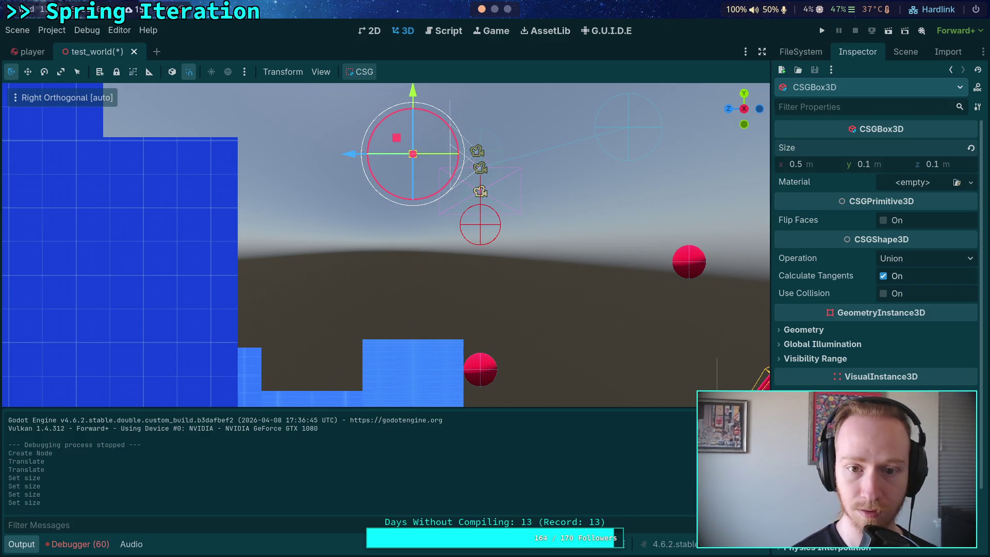
{"action": "mouse_move", "coordinate": [557, 200]}
{"action": "left_mouse_down"}
{"action": "mouse_move", "coordinate": [521, 209]}
{"action": "mouse_move", "coordinate": [474, 241]}
{"action": "mouse_move", "coordinate": [505, 235]}
{"action": "left_mouse_up"}
{"action": "left_click", "coordinate": [740, 116]}
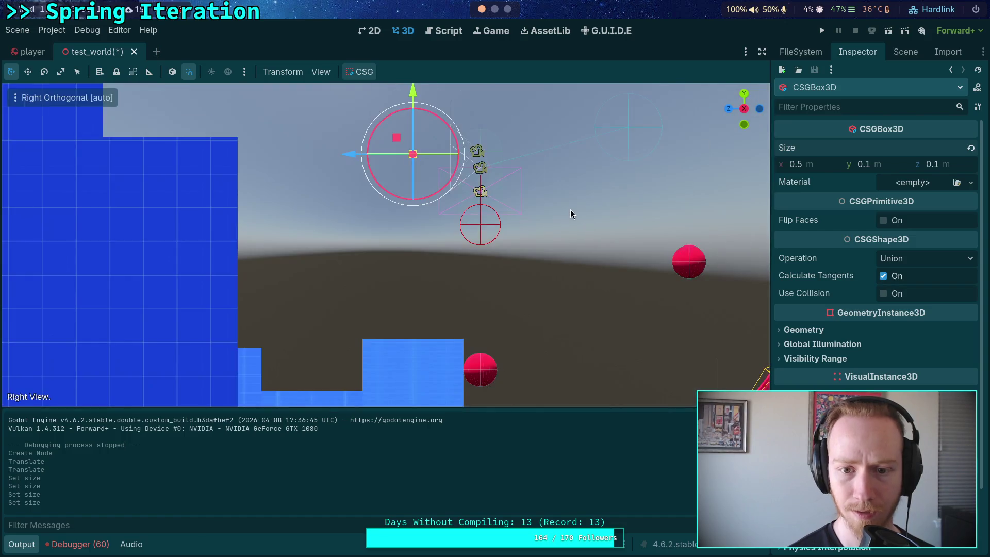
{"action": "scroll", "coordinate": [404, 266], "scroll_direction": "up", "scroll_amount": 5}
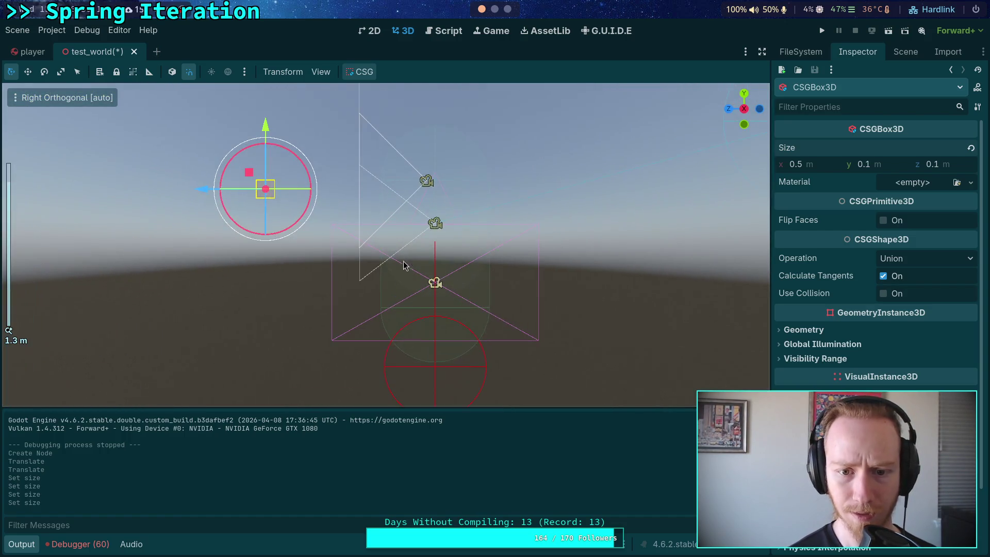
Nudge the box up and along Z beside the player, then play-test the game and stop it
{"action": "left_click_drag", "start_coordinate": [266, 125], "coordinate": [268, 122]}
{"action": "left_click_drag", "start_coordinate": [202, 178], "coordinate": [305, 179]}
{"action": "left_click_drag", "start_coordinate": [371, 119], "coordinate": [370, 121]}
{"action": "mouse_move", "coordinate": [304, 179]}
{"action": "left_mouse_down"}
{"action": "mouse_move", "coordinate": [235, 179]}
{"action": "mouse_move", "coordinate": [268, 180]}
{"action": "left_mouse_up"}
{"action": "left_click", "coordinate": [822, 31]}
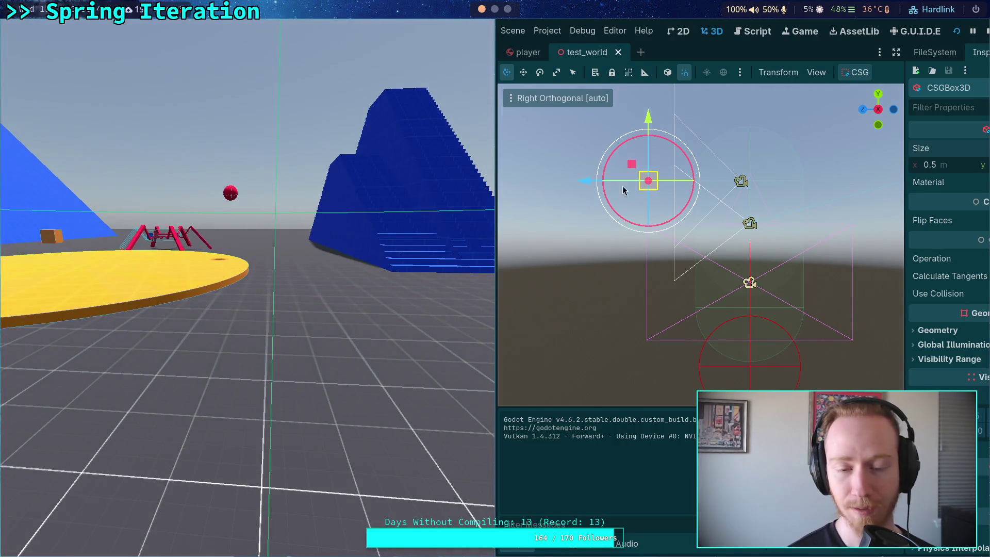
{"action": "left_click", "coordinate": [985, 31]}
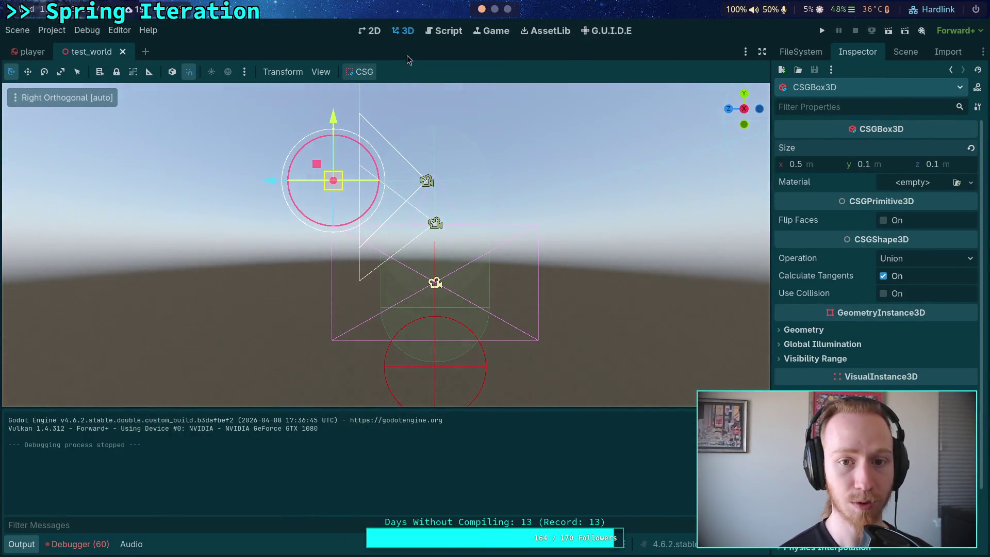
Set a breakpoint on line 186 of SpringCast.gd
{"action": "left_click", "coordinate": [443, 31]}
{"action": "scroll", "coordinate": [235, 266], "scroll_direction": "up", "scroll_amount": 8}
{"action": "scroll", "coordinate": [234, 266], "scroll_direction": "up", "scroll_amount": 6}
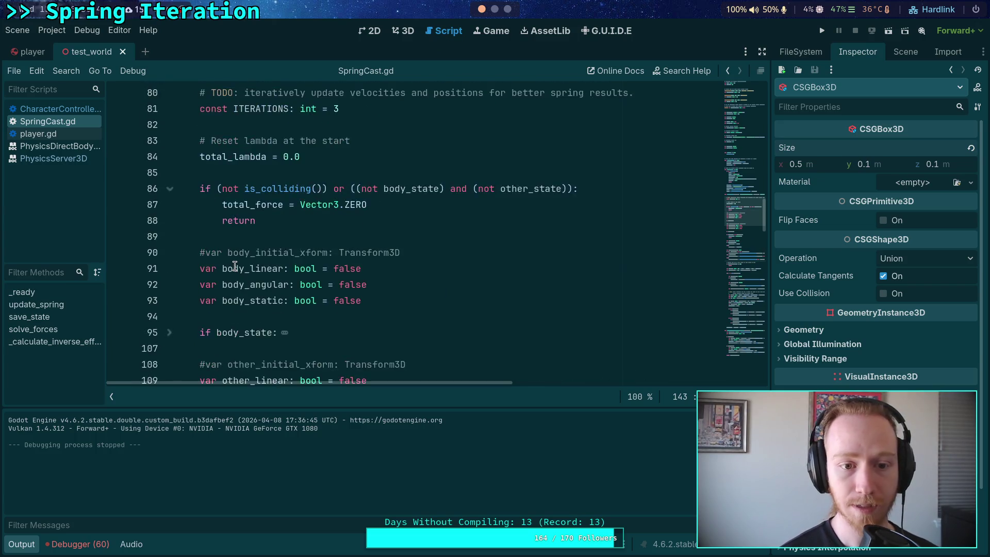
{"action": "scroll", "coordinate": [245, 349], "scroll_direction": "down", "scroll_amount": 20}
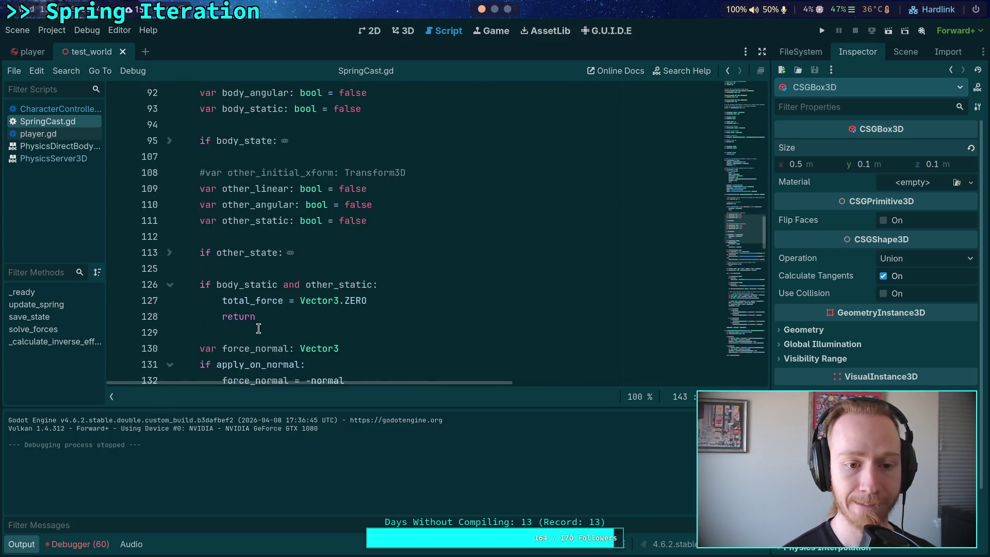
{"action": "scroll", "coordinate": [227, 316], "scroll_direction": "down", "scroll_amount": 8}
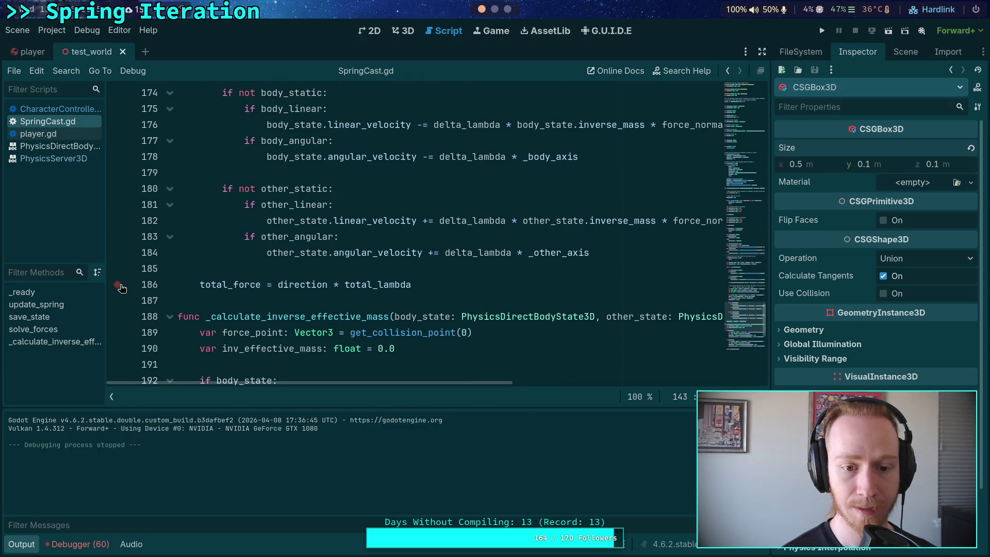
{"action": "left_click", "coordinate": [117, 285]}
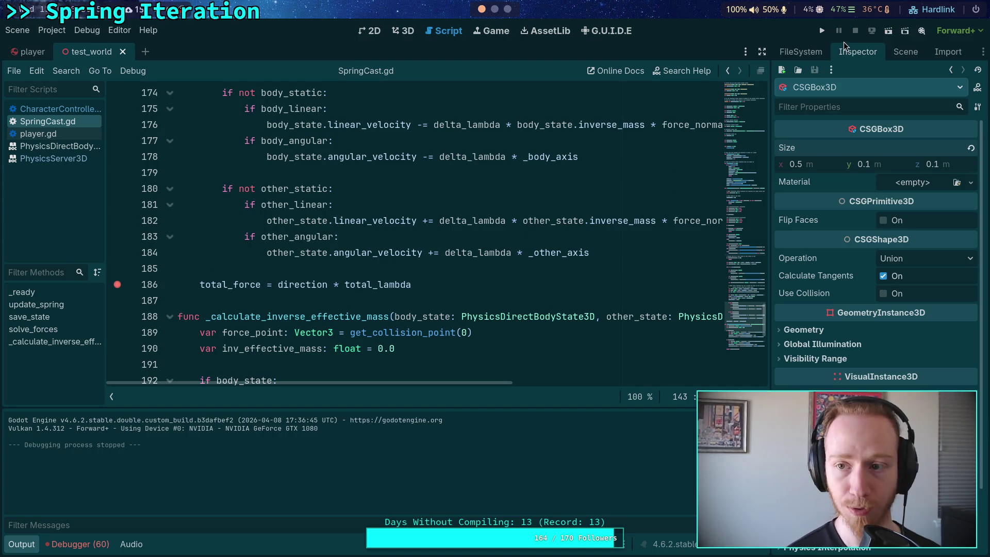
Run the game with F5 until it pauses, moving the game window aside and enlarging the debugger panel
{"action": "key", "text": "F5"}
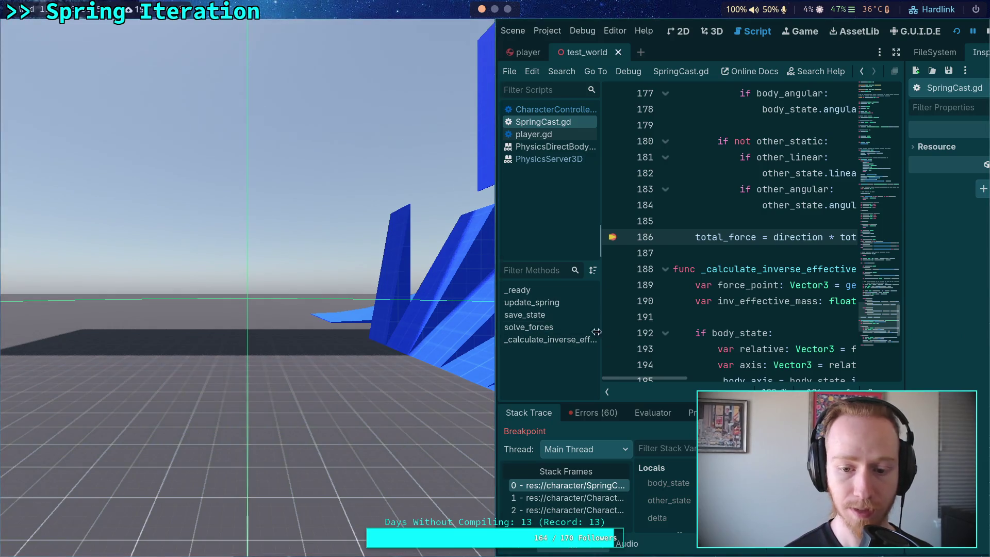
{"action": "key", "text": "super+v"}
{"action": "mouse_move", "coordinate": [264, 316]}
{"action": "left_mouse_down"}
{"action": "mouse_move", "coordinate": [408, 205]}
{"action": "mouse_move", "coordinate": [576, 207]}
{"action": "left_mouse_up"}
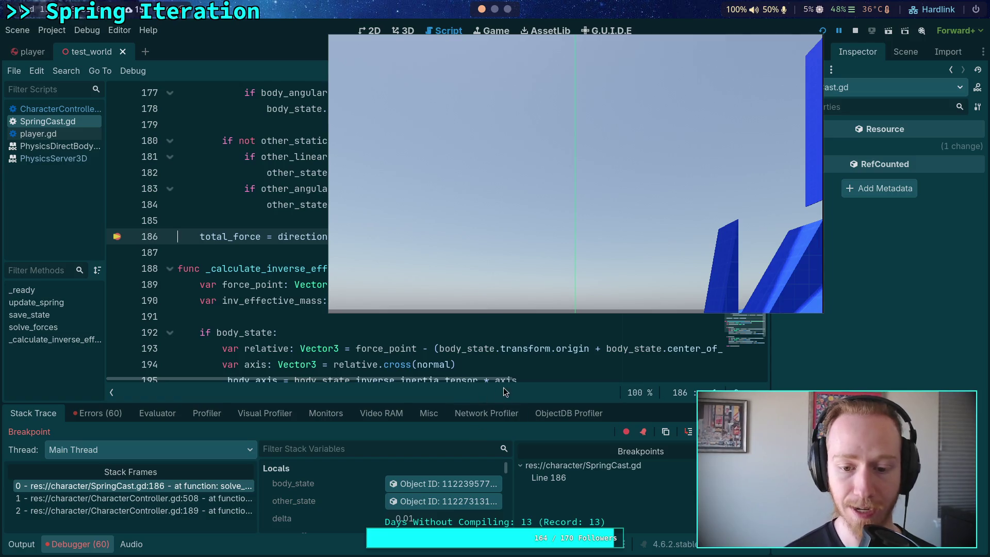
{"action": "key", "text": "super+s"}
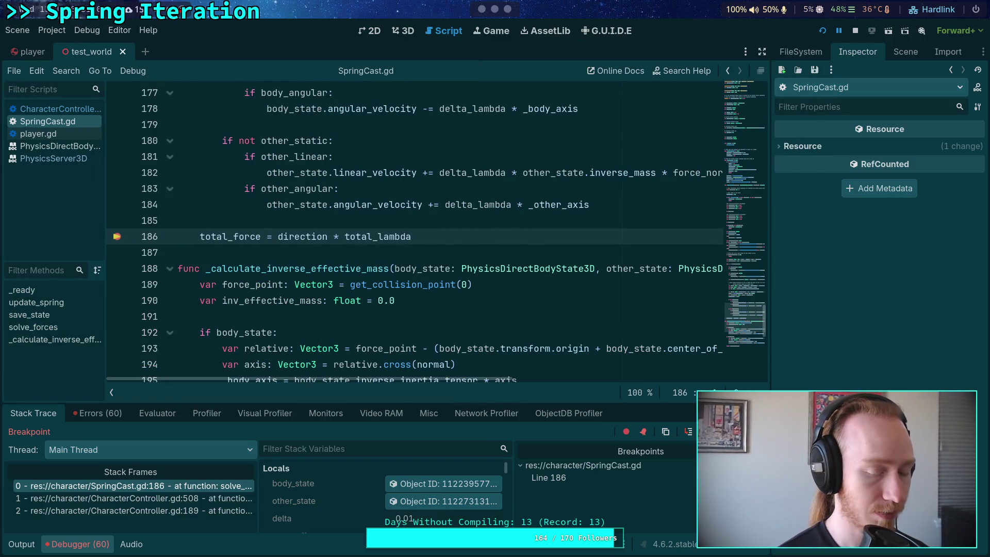
{"action": "mouse_move", "coordinate": [420, 402]}
{"action": "left_mouse_down"}
{"action": "mouse_move", "coordinate": [417, 216]}
{"action": "mouse_move", "coordinate": [415, 308]}
{"action": "left_mouse_up"}
Inspect the body_state object and fold the ITERATIONS for-loop
{"action": "mouse_move", "coordinate": [359, 231]}
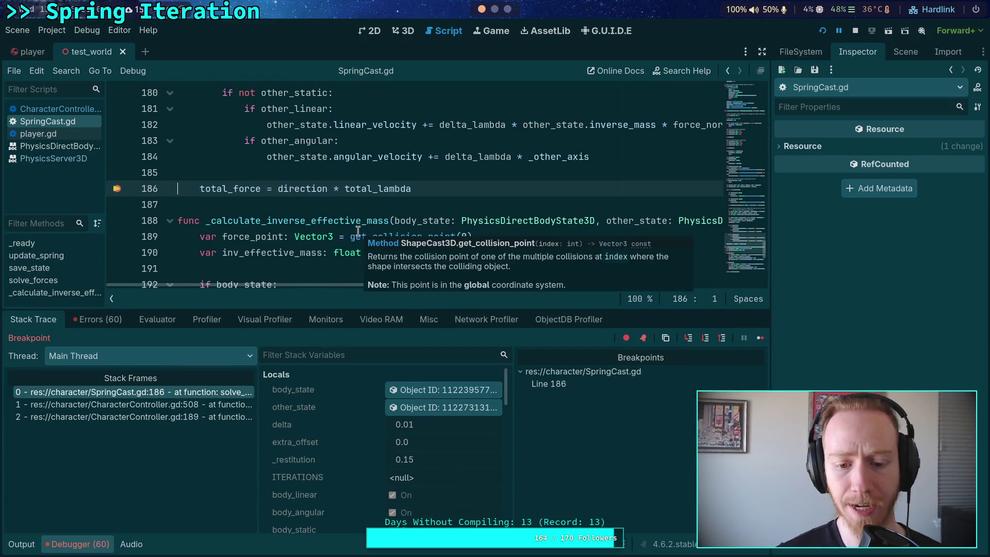
{"action": "left_click", "coordinate": [413, 390]}
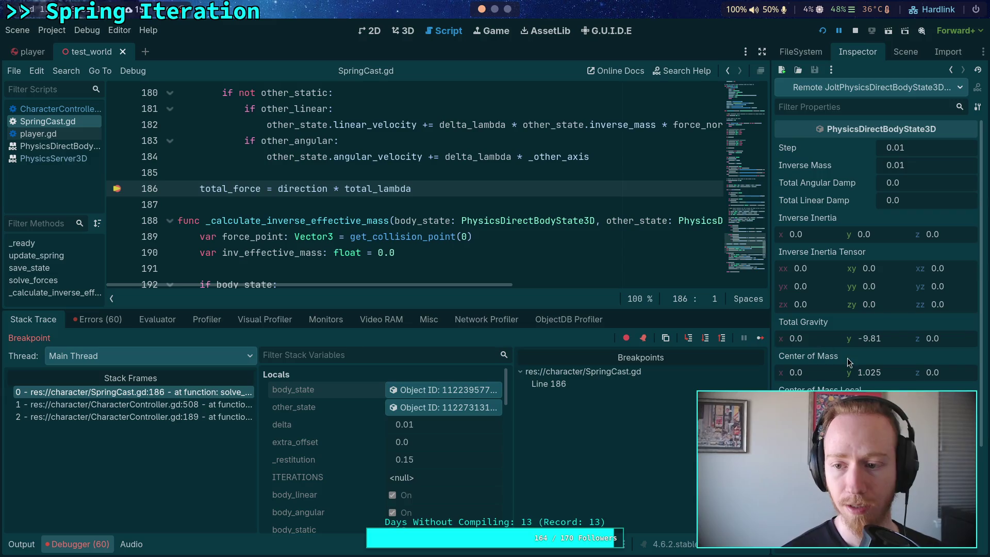
{"action": "scroll", "coordinate": [344, 199], "scroll_direction": "up", "scroll_amount": 1}
{"action": "scroll", "coordinate": [344, 198], "scroll_direction": "up", "scroll_amount": 12}
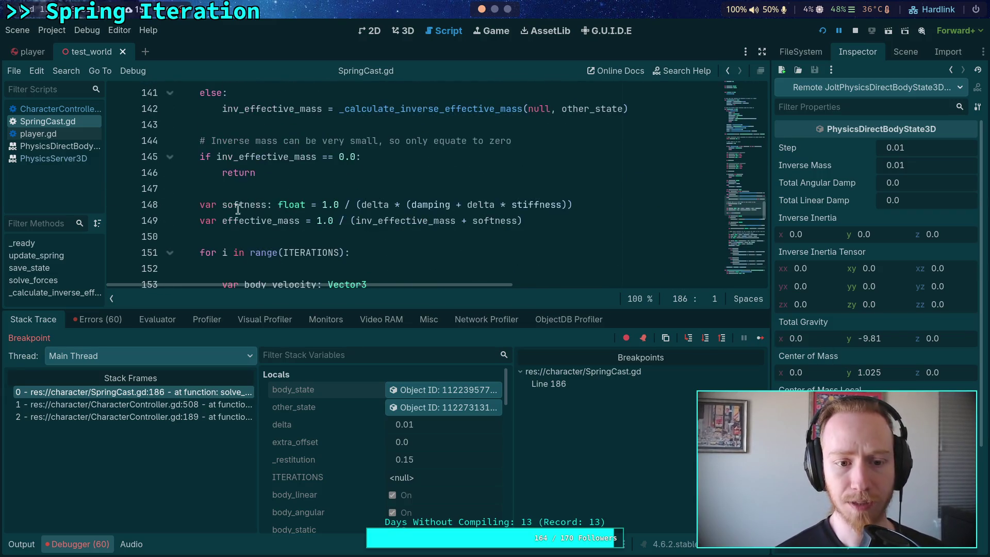
{"action": "left_click", "coordinate": [169, 253]}
Set a breakpoint on line 149, removing the one briefly placed on line 151
{"action": "scroll", "coordinate": [185, 216], "scroll_direction": "down", "scroll_amount": 1}
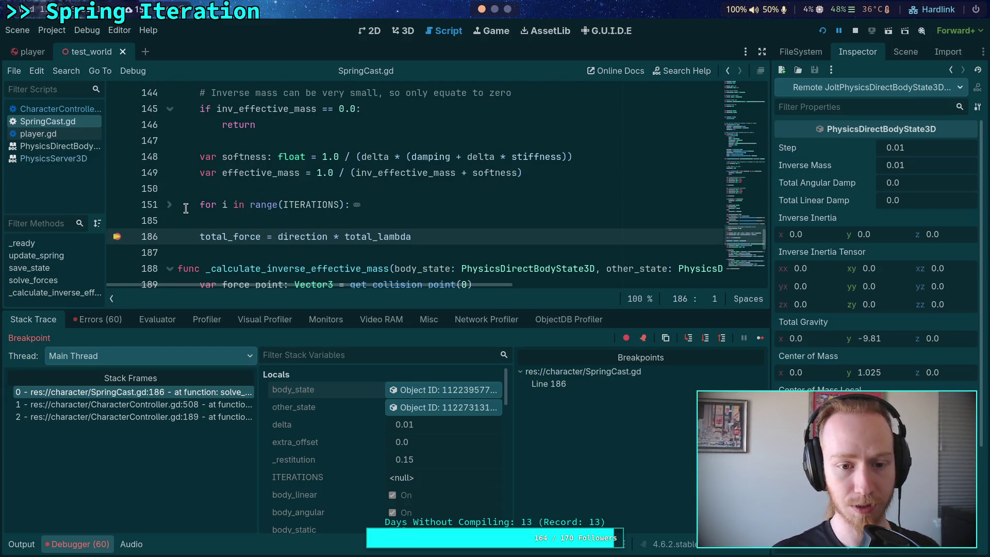
{"action": "scroll", "coordinate": [187, 208], "scroll_direction": "up", "scroll_amount": 1}
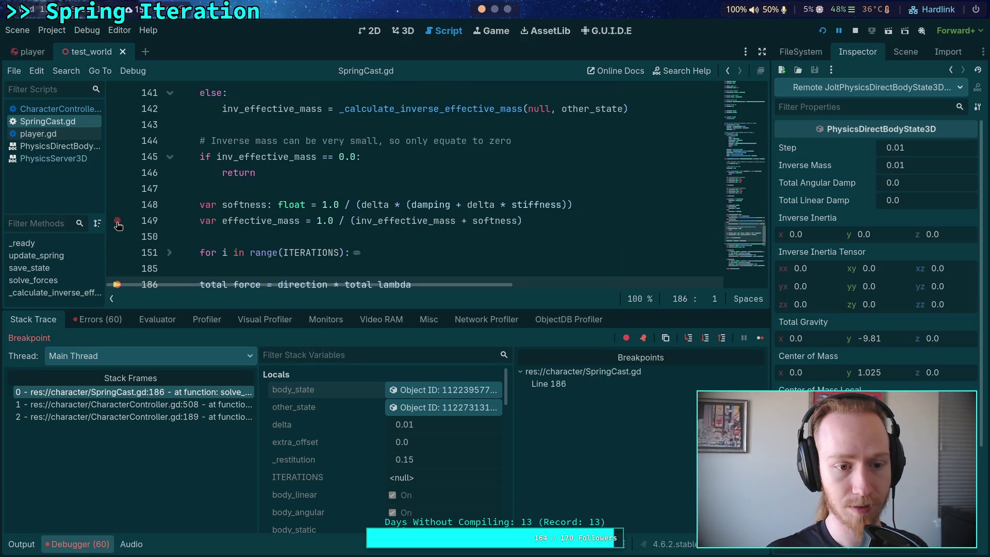
{"action": "left_click", "coordinate": [118, 253]}
{"action": "scroll", "coordinate": [245, 219], "scroll_direction": "down", "scroll_amount": 1}
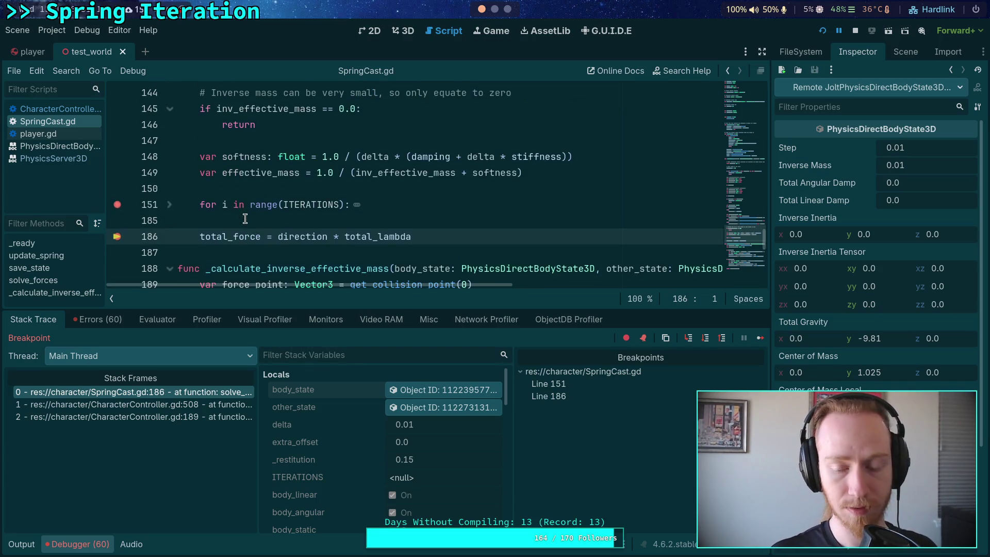
{"action": "left_click", "coordinate": [118, 204]}
{"action": "left_click", "coordinate": [118, 172]}
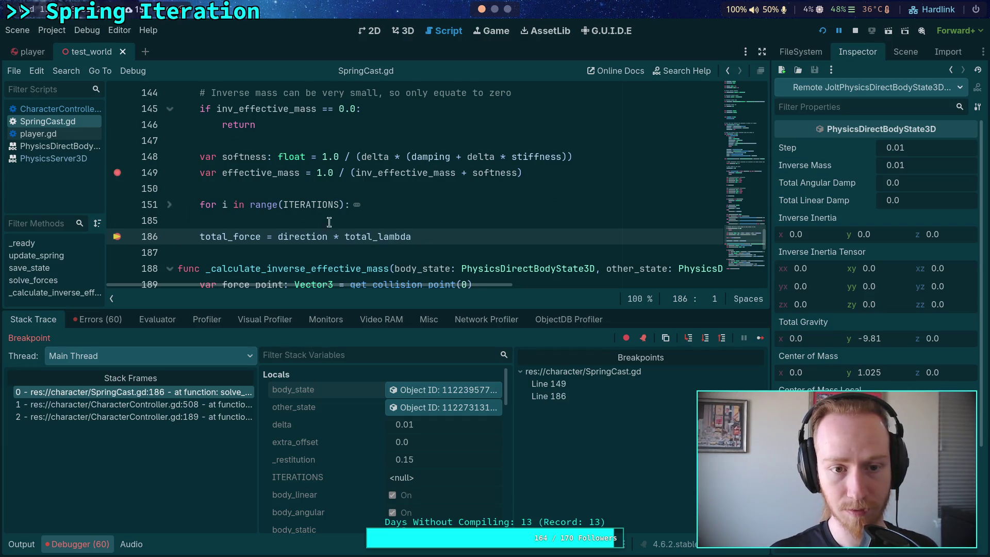
Compare the other_state and body_state physics bodies in the Inspector
{"action": "mouse_move", "coordinate": [551, 275]}
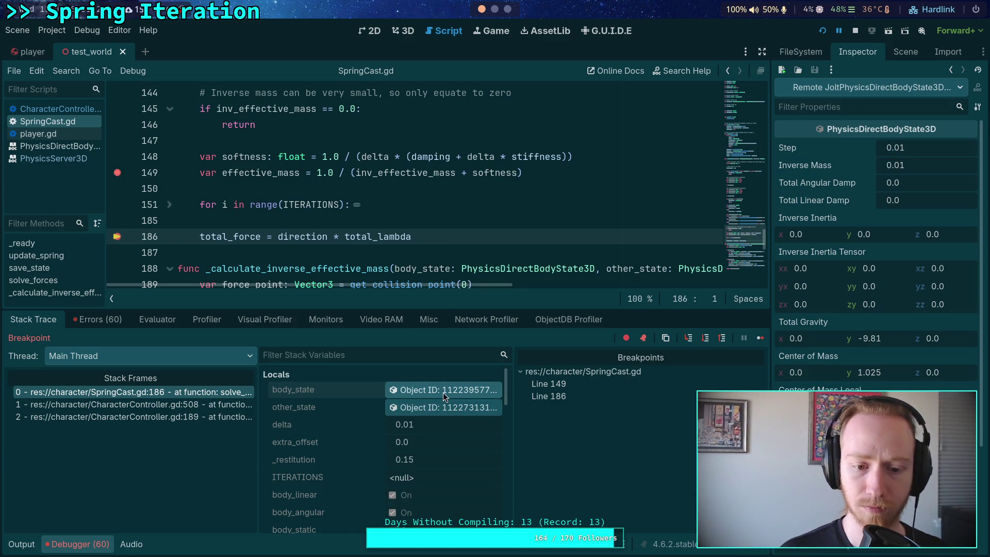
{"action": "scroll", "coordinate": [877, 232], "scroll_direction": "down", "scroll_amount": 3}
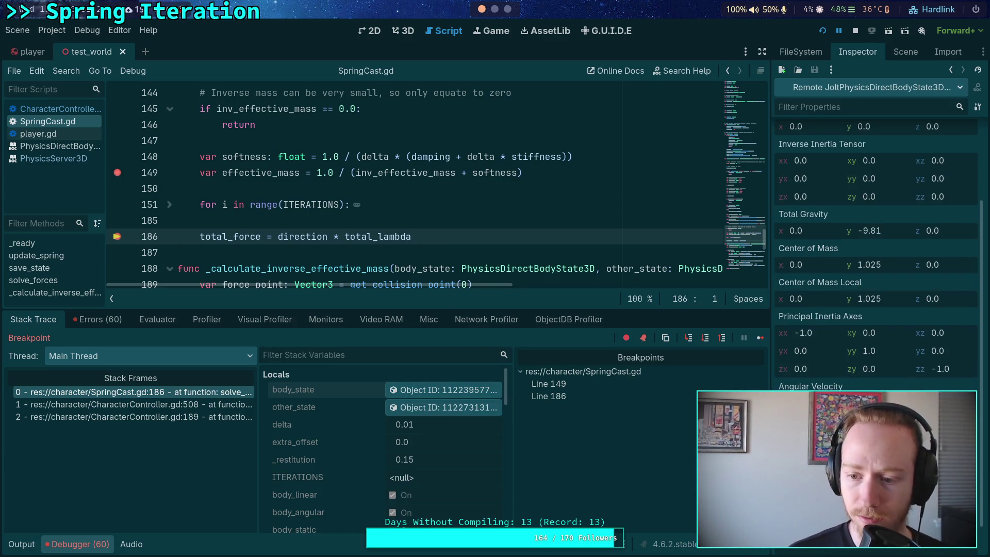
{"action": "left_click", "coordinate": [497, 407]}
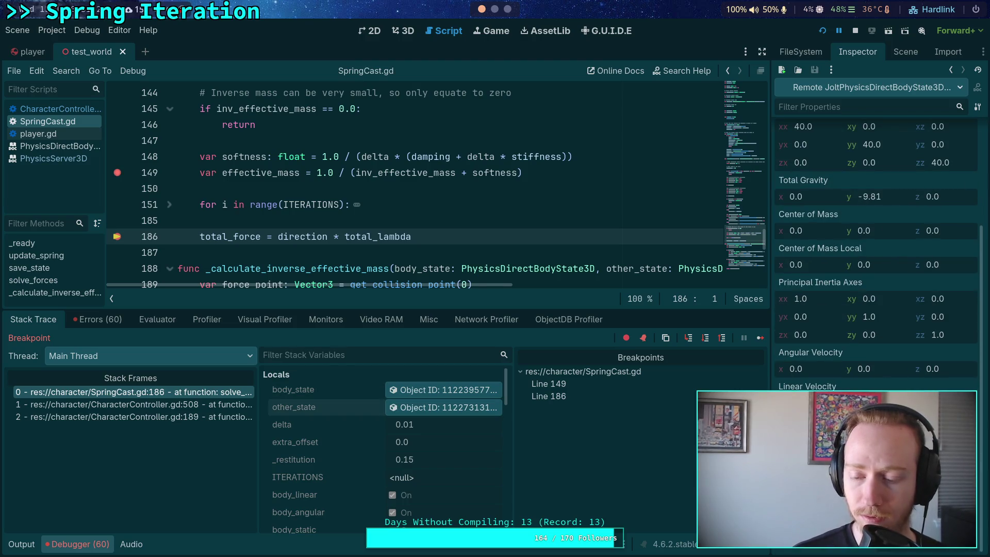
{"action": "left_click", "coordinate": [489, 390]}
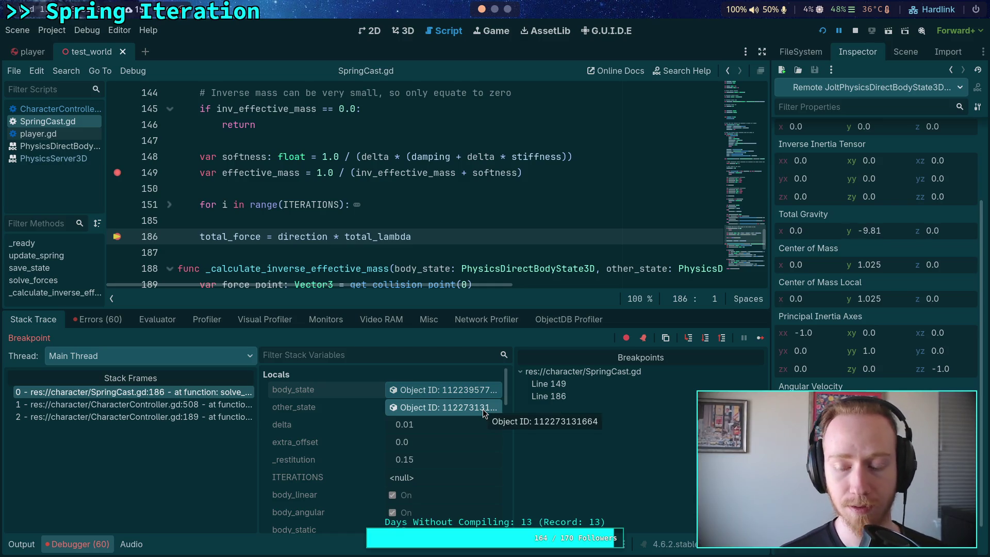
{"action": "left_click", "coordinate": [482, 410]}
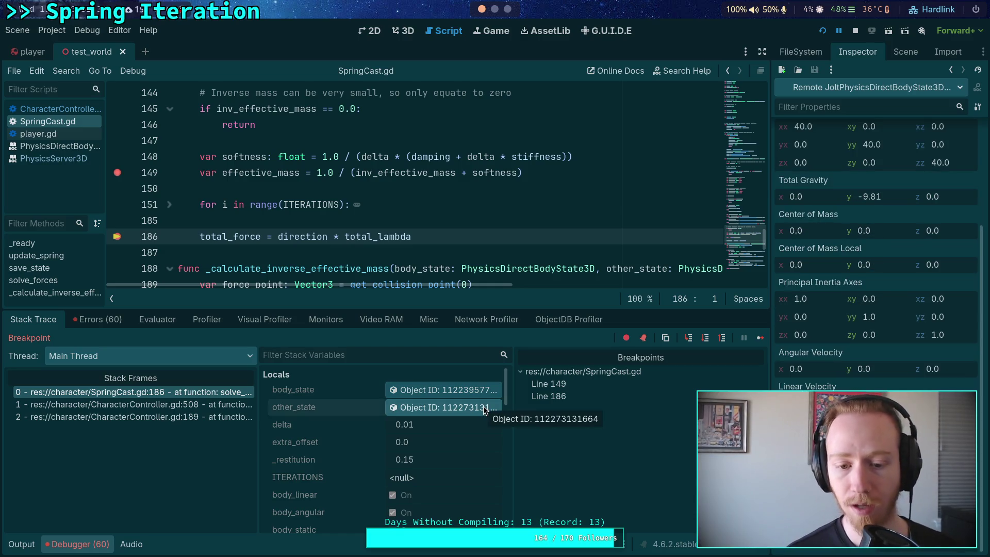
{"action": "left_click", "coordinate": [482, 392]}
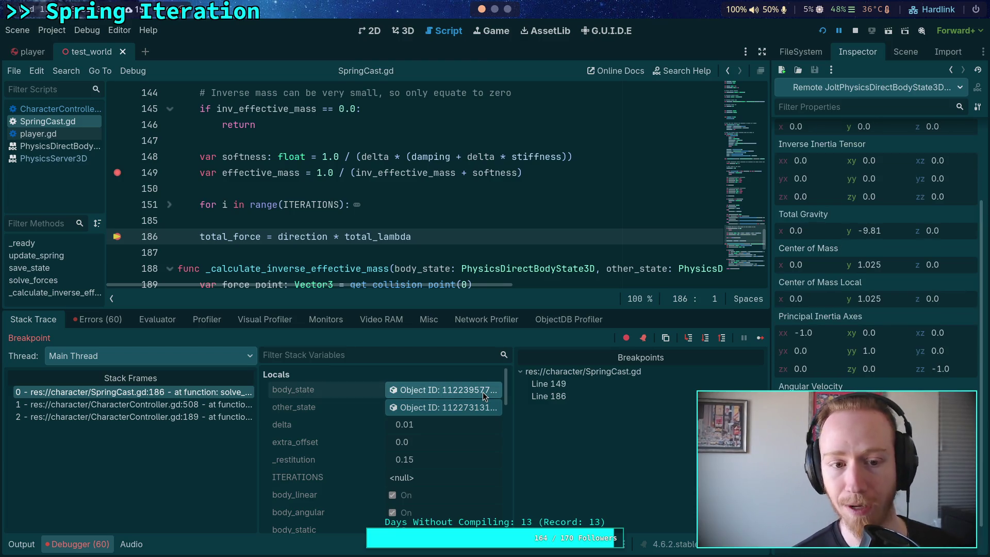
Resume the game and inspect body_state and other_state again at the next pause
{"action": "left_click", "coordinate": [765, 342]}
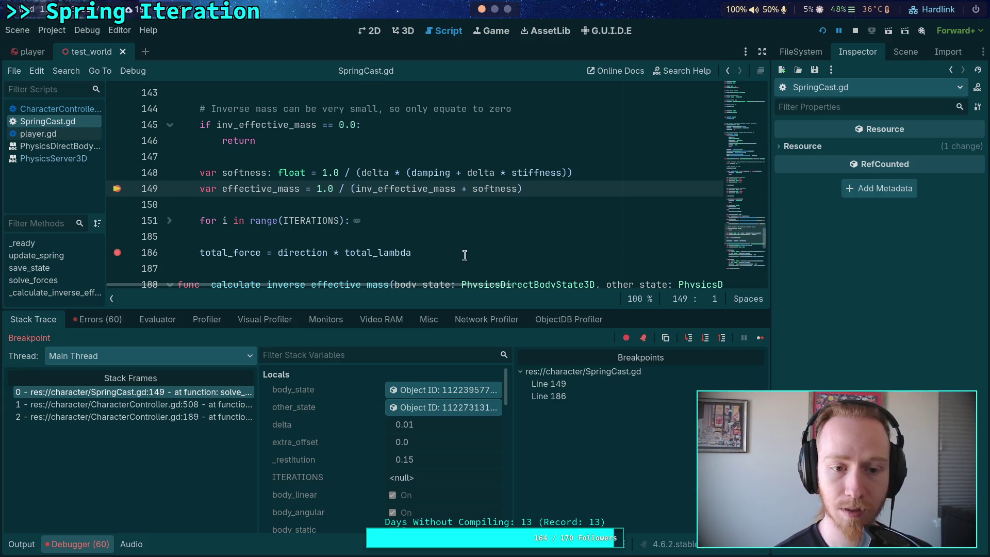
{"action": "left_click", "coordinate": [433, 389]}
{"action": "scroll", "coordinate": [817, 384], "scroll_direction": "down", "scroll_amount": 2}
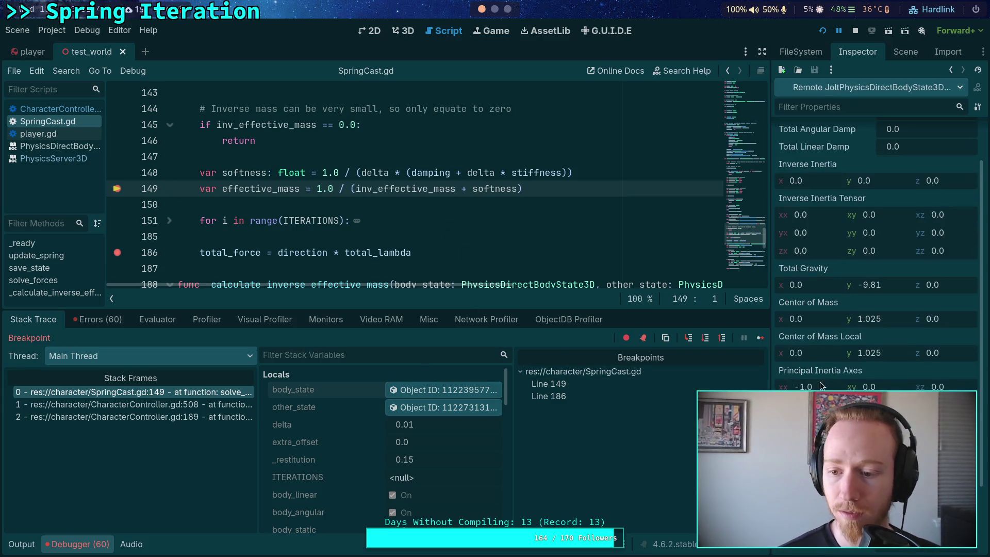
{"action": "left_click", "coordinate": [445, 408]}
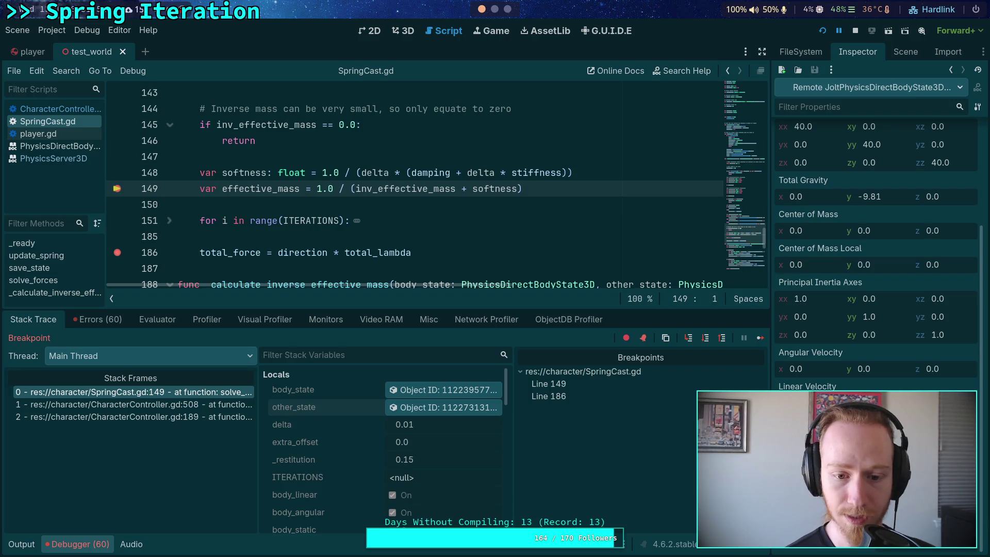
{"action": "scroll", "coordinate": [405, 224], "scroll_direction": "up", "scroll_amount": 3}
{"action": "scroll", "coordinate": [364, 228], "scroll_direction": "down", "scroll_amount": 3}
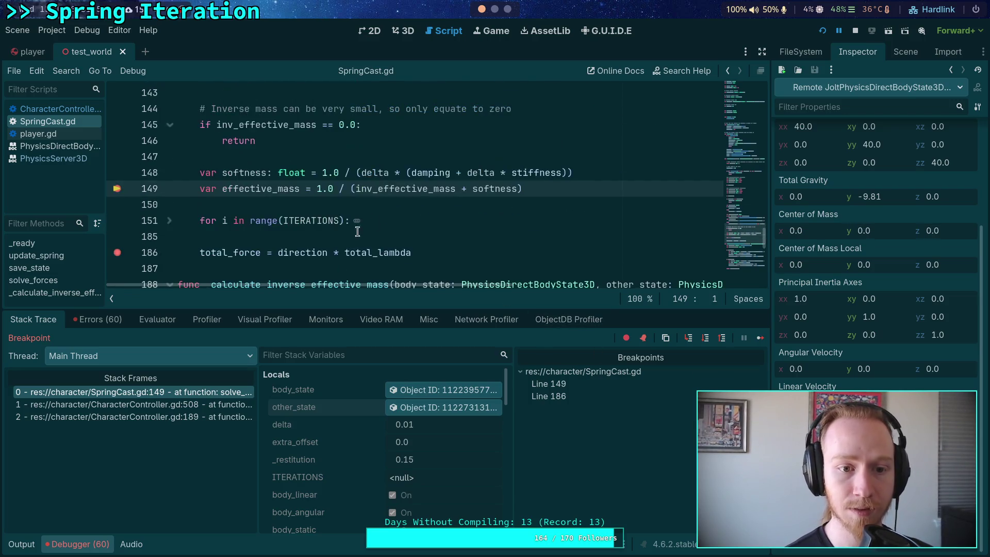
Unfold the for-loop at line 151 to review its body
{"action": "left_click", "coordinate": [169, 220]}
{"action": "scroll", "coordinate": [321, 228], "scroll_direction": "down", "scroll_amount": 6}
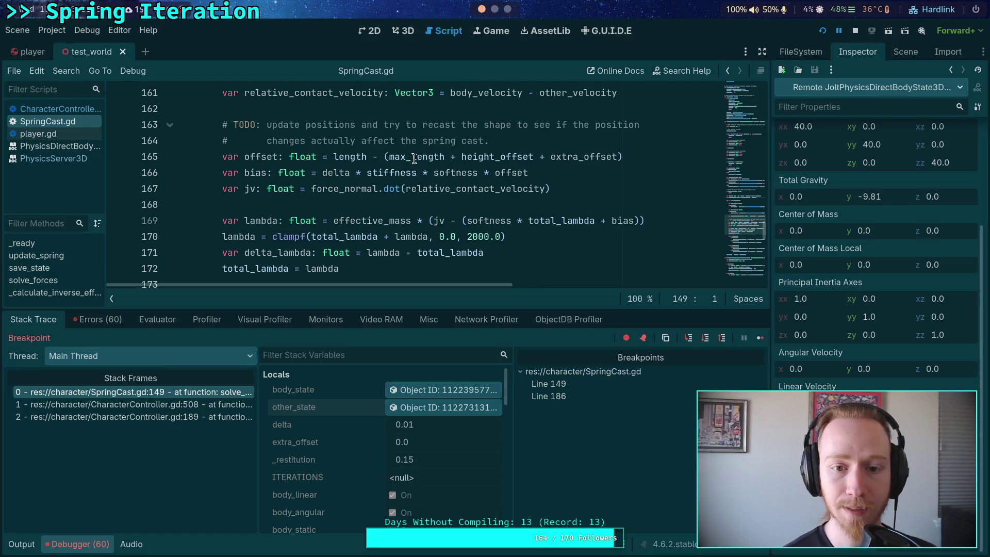
{"action": "mouse_move", "coordinate": [348, 160]}
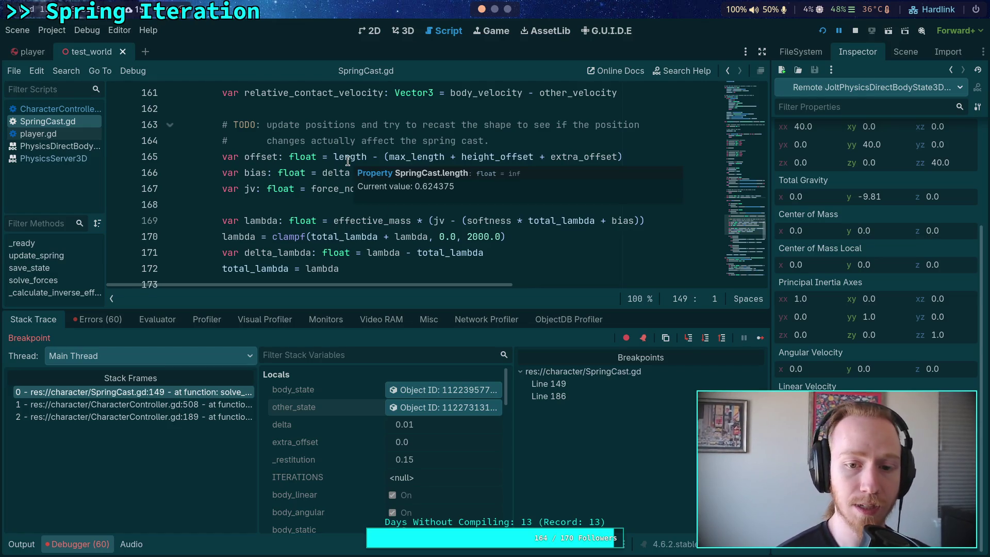
{"action": "mouse_move", "coordinate": [410, 158]}
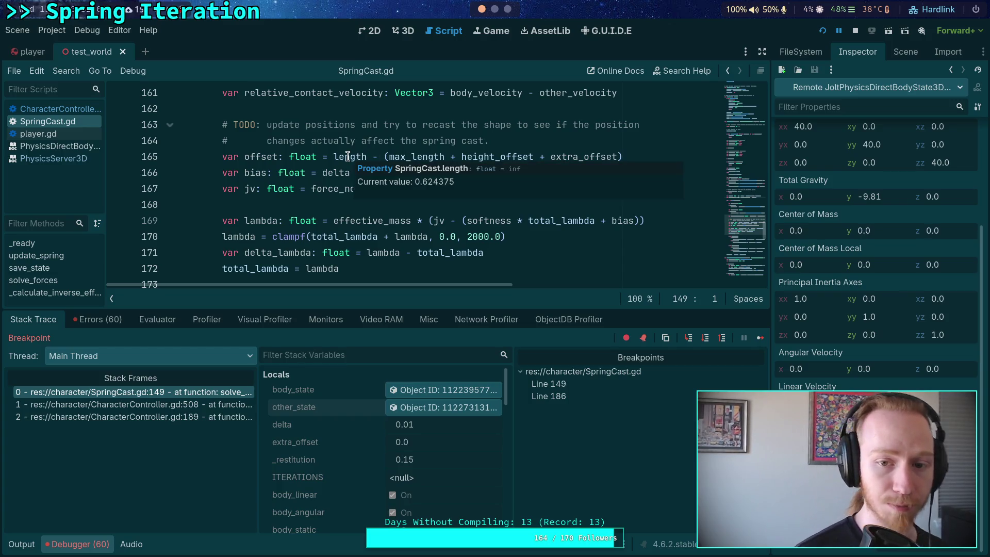
{"action": "scroll", "coordinate": [208, 204], "scroll_direction": "up", "scroll_amount": 6}
{"action": "left_click", "coordinate": [170, 221]}
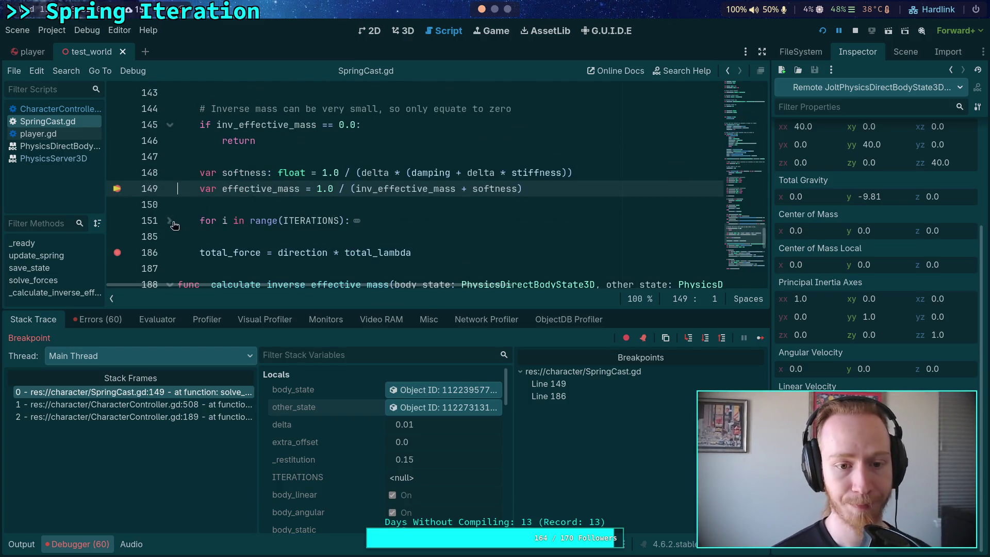
{"action": "scroll", "coordinate": [311, 223], "scroll_direction": "down", "scroll_amount": 1}
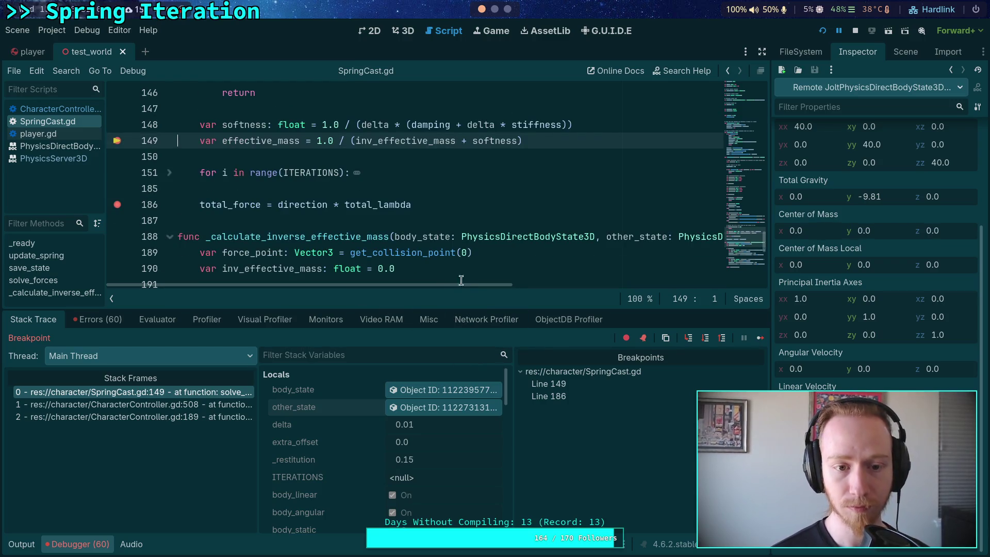
{"action": "left_click", "coordinate": [169, 173]}
{"action": "scroll", "coordinate": [338, 194], "scroll_direction": "up", "scroll_amount": 5}
{"action": "scroll", "coordinate": [337, 194], "scroll_direction": "down", "scroll_amount": 4}
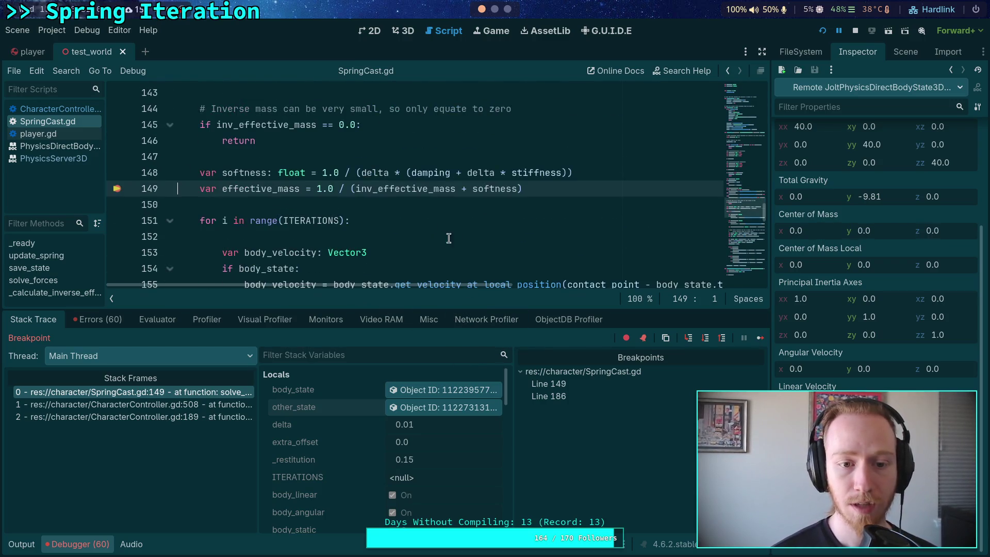
Step Over from the for-loop through the velocity lookups to the offset calculation at line 165
{"action": "left_click", "coordinate": [705, 337]}
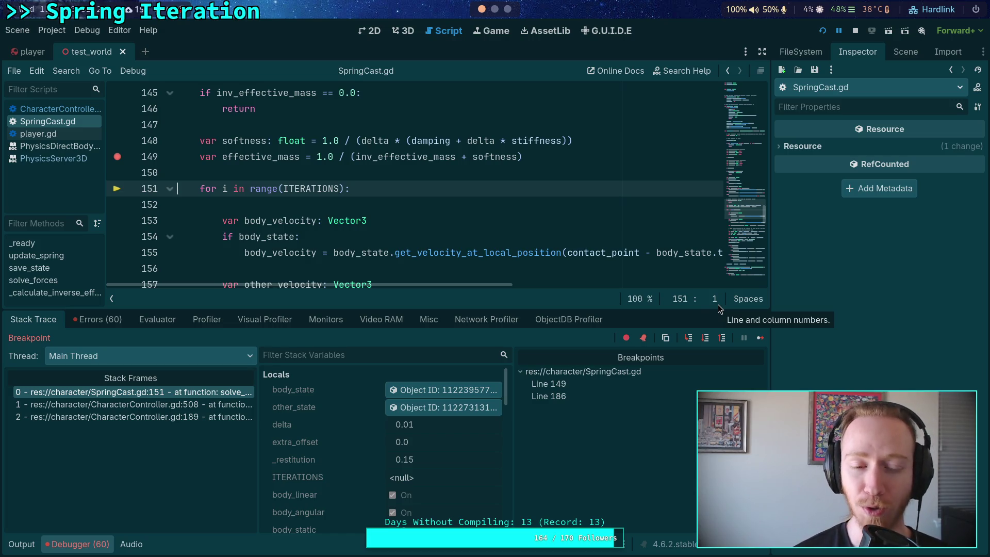
{"action": "left_click", "coordinate": [707, 339]}
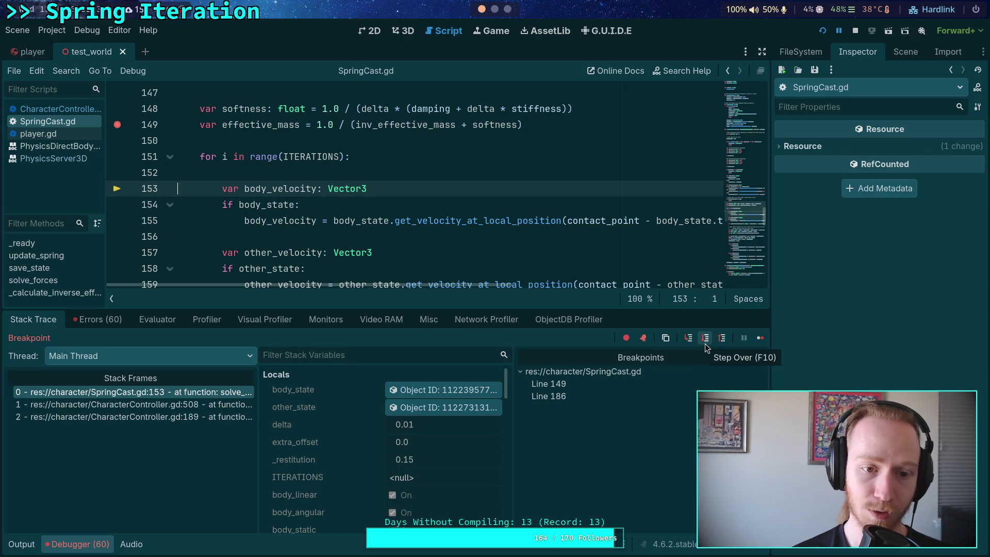
{"action": "left_click", "coordinate": [705, 343]}
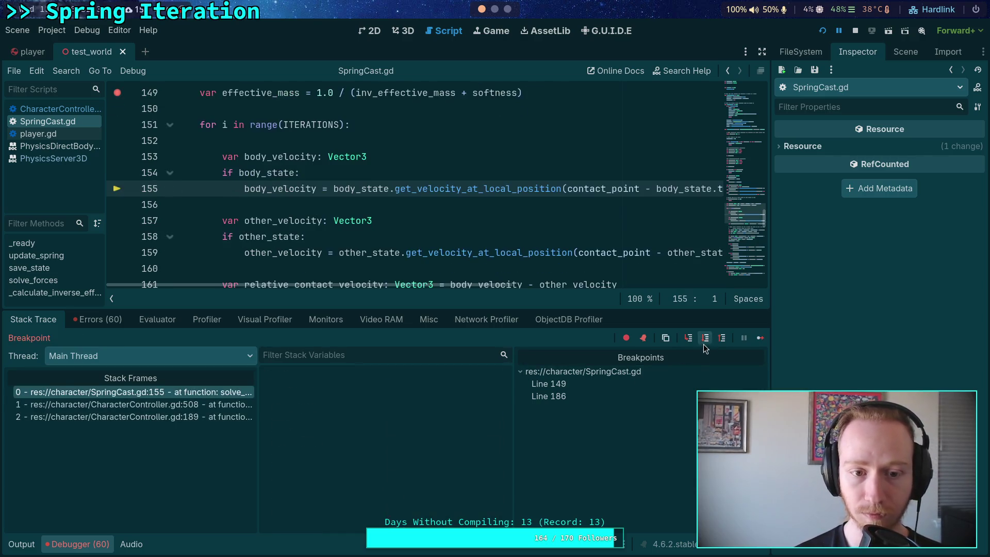
{"action": "left_click", "coordinate": [704, 344]}
{"action": "left_click", "coordinate": [705, 344]}
{"action": "left_click", "coordinate": [707, 345]}
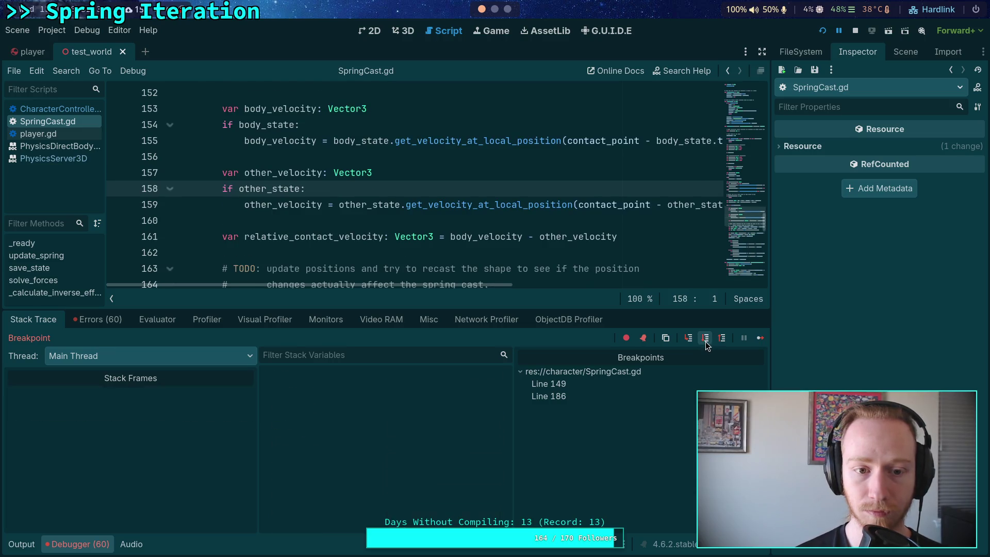
{"action": "left_click", "coordinate": [706, 344]}
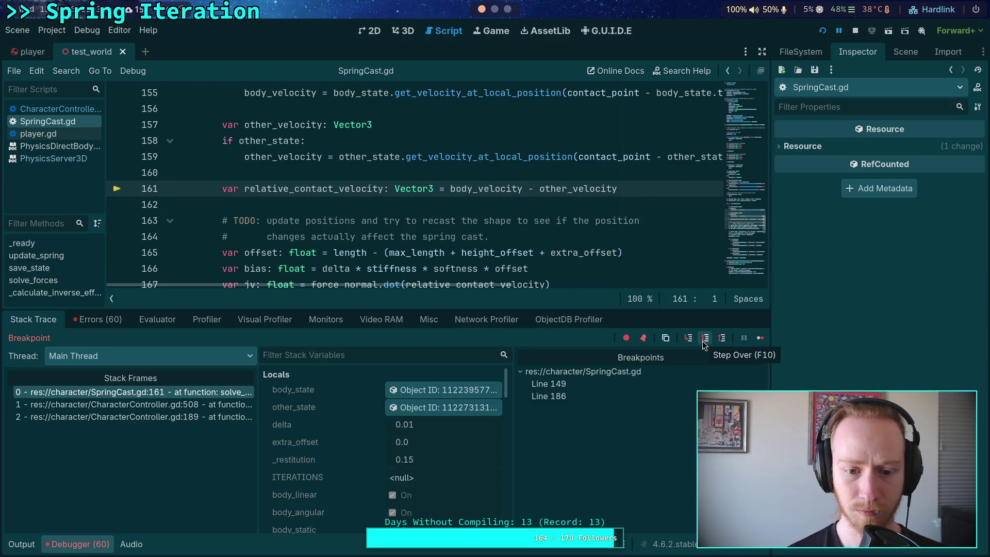
{"action": "left_click", "coordinate": [705, 343]}
{"action": "scroll", "coordinate": [433, 451], "scroll_direction": "down", "scroll_amount": 5}
{"action": "scroll", "coordinate": [440, 446], "scroll_direction": "down", "scroll_amount": 5}
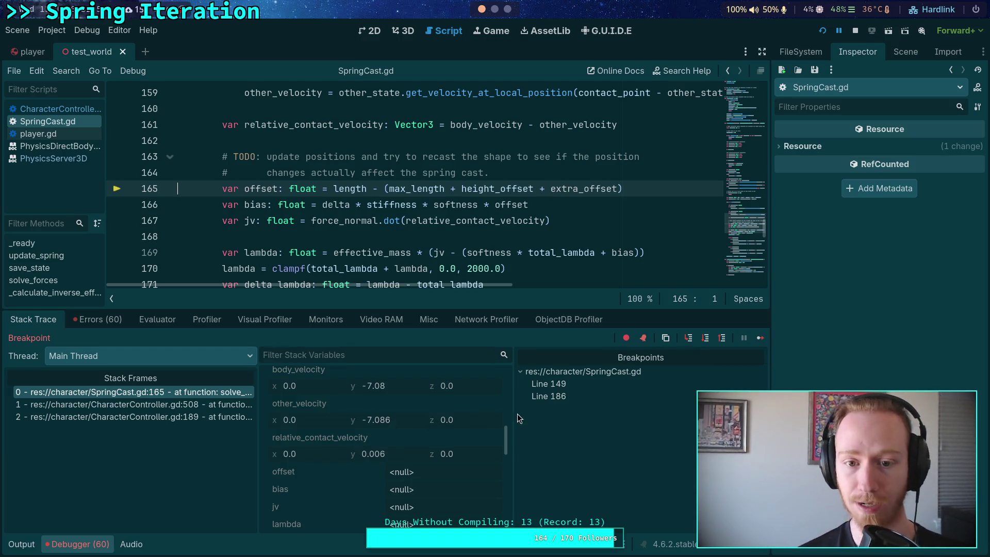
Step past the offset, bias and jv calculations to the lambda clamp at line 170
{"action": "left_click", "coordinate": [707, 340]}
{"action": "left_click", "coordinate": [706, 339]}
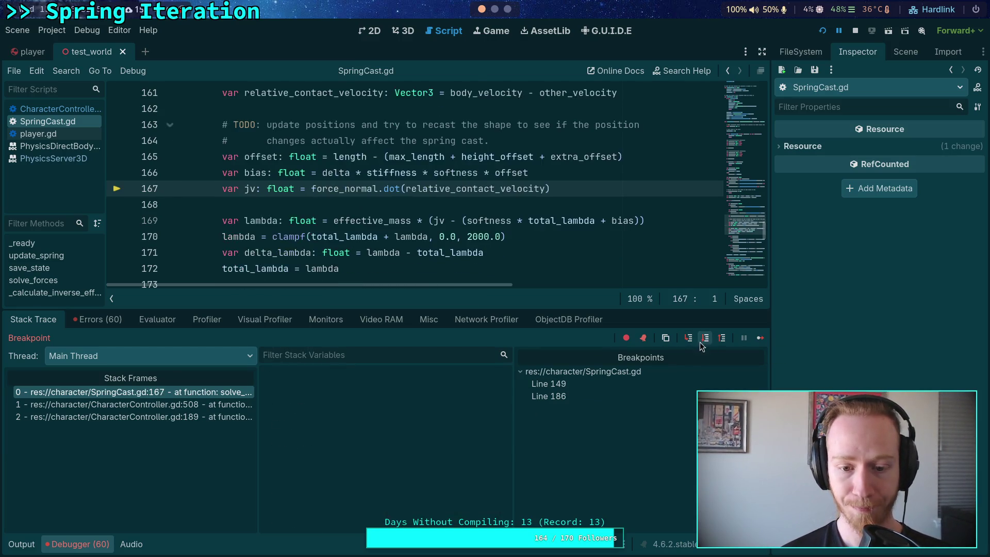
{"action": "left_click", "coordinate": [706, 340]}
{"action": "scroll", "coordinate": [436, 486], "scroll_direction": "down", "scroll_amount": 10}
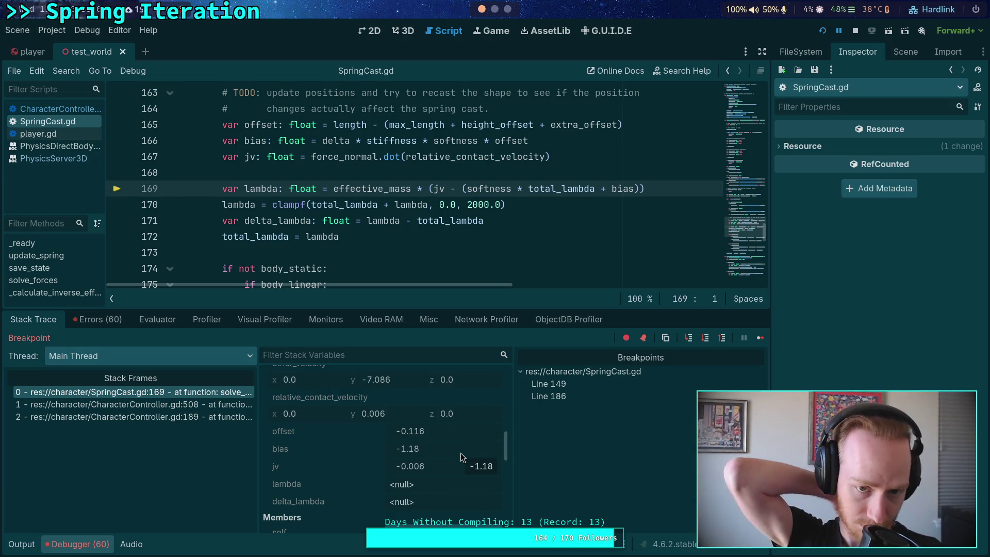
{"action": "left_click", "coordinate": [705, 338]}
Step to the total_lambda line 172 and read lambda and delta_lambda (1.117) in Stack Variables
{"action": "scroll", "coordinate": [432, 475], "scroll_direction": "down", "scroll_amount": 5}
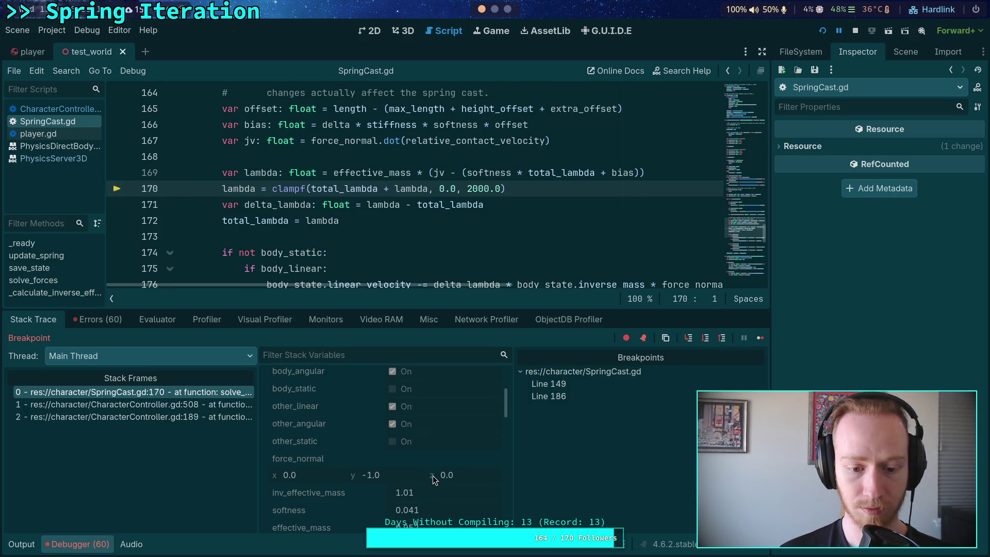
{"action": "scroll", "coordinate": [432, 475], "scroll_direction": "down", "scroll_amount": 5}
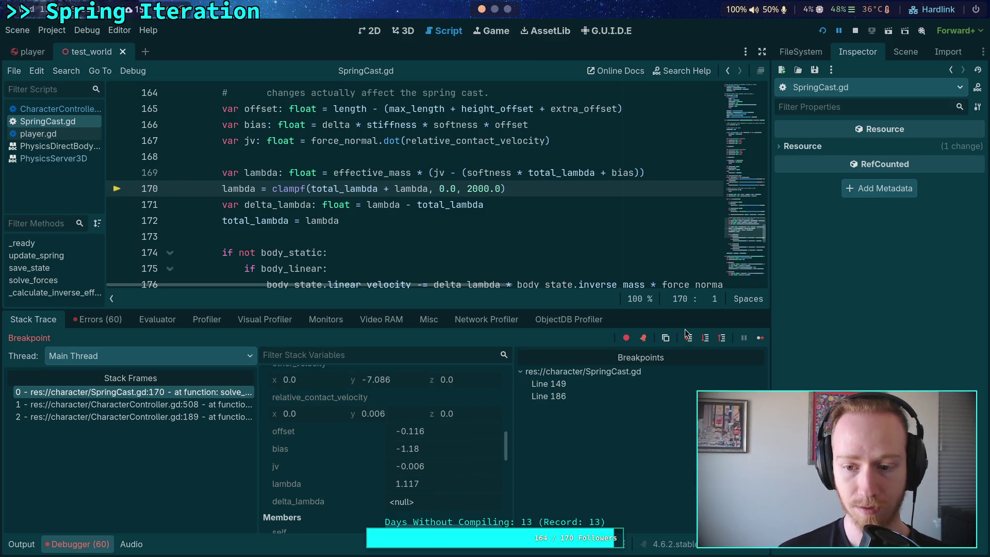
{"action": "left_click", "coordinate": [706, 339]}
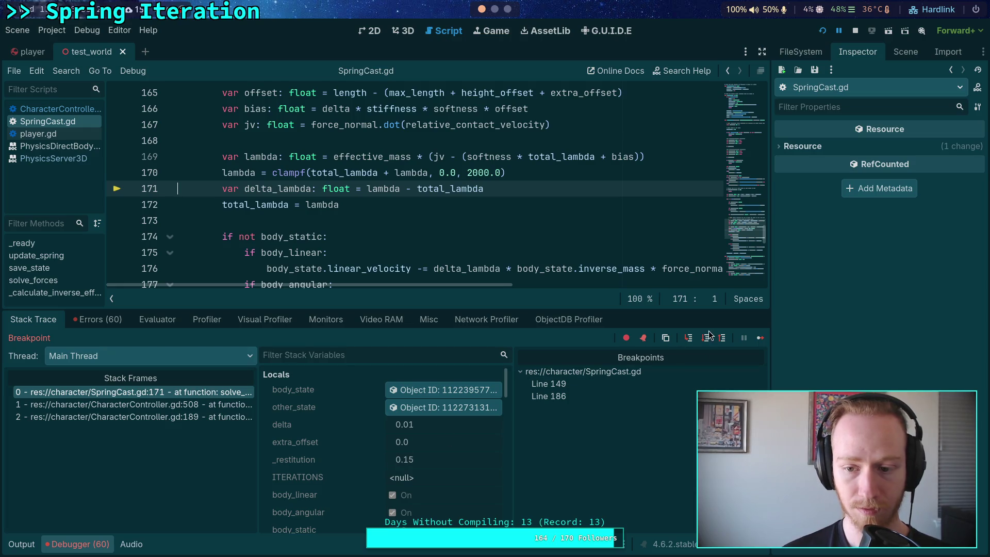
{"action": "left_click", "coordinate": [706, 338]}
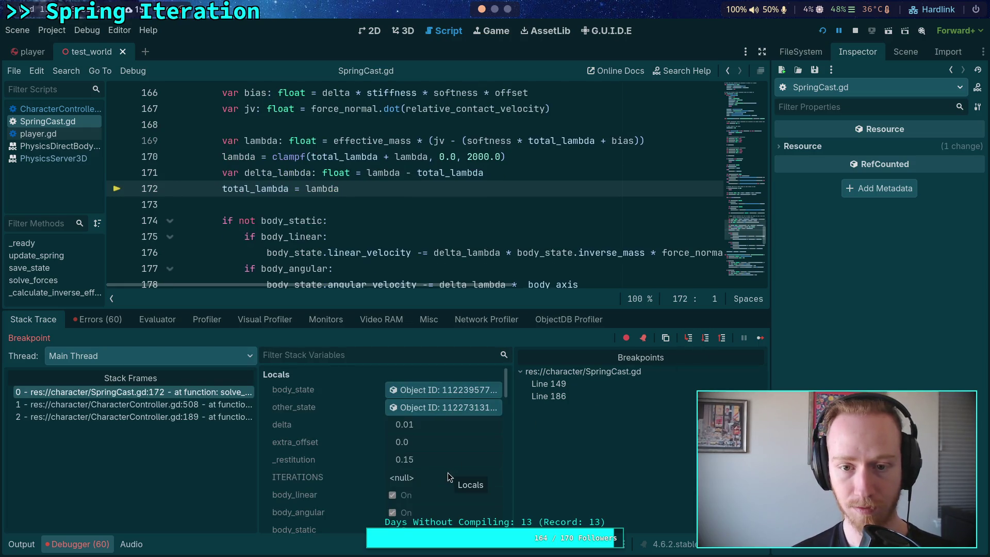
{"action": "scroll", "coordinate": [432, 496], "scroll_direction": "down", "scroll_amount": 5}
{"action": "scroll", "coordinate": [437, 491], "scroll_direction": "down", "scroll_amount": 6}
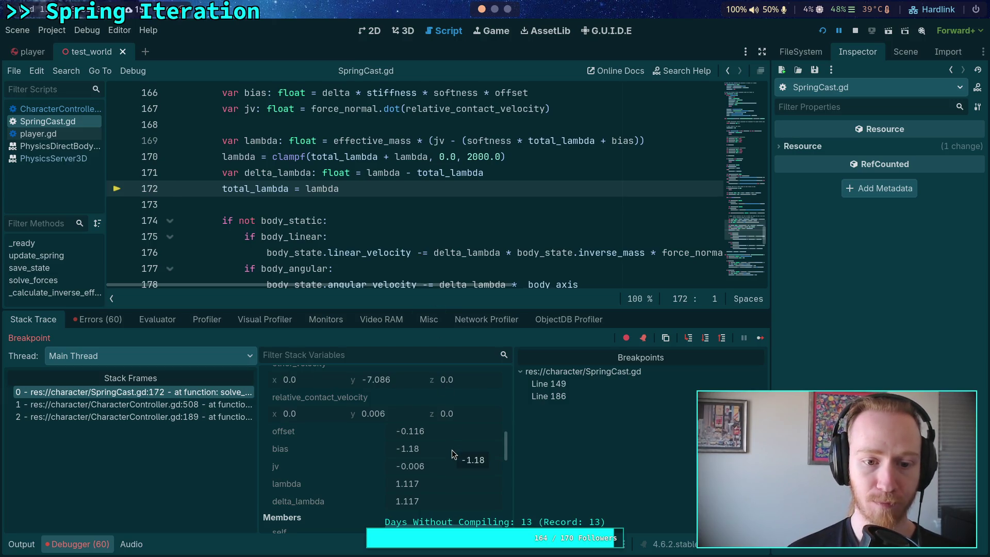
{"action": "scroll", "coordinate": [452, 452], "scroll_direction": "down", "scroll_amount": 4}
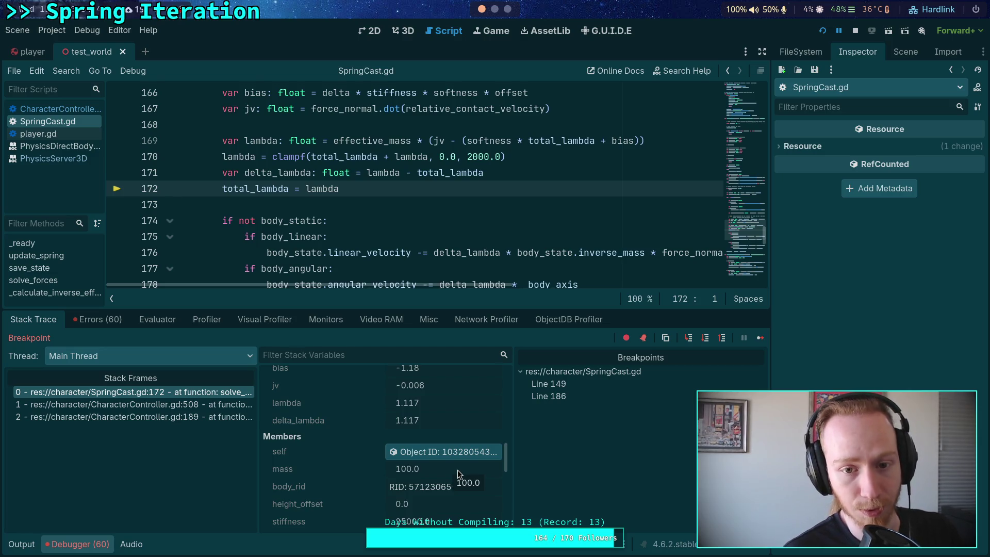
{"action": "left_click_drag", "start_coordinate": [367, 173], "coordinate": [504, 172]}
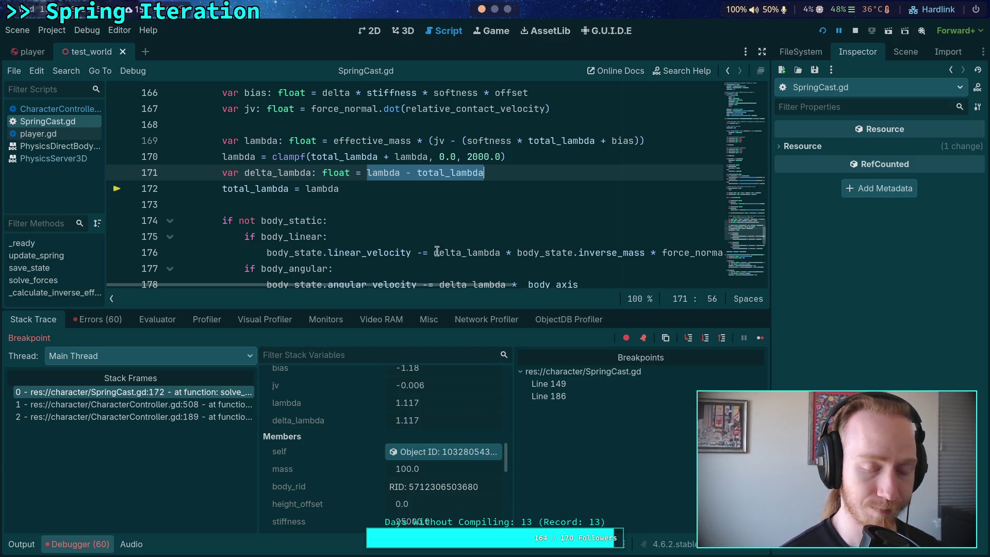
{"action": "left_click_drag", "start_coordinate": [261, 140], "coordinate": [361, 180]}
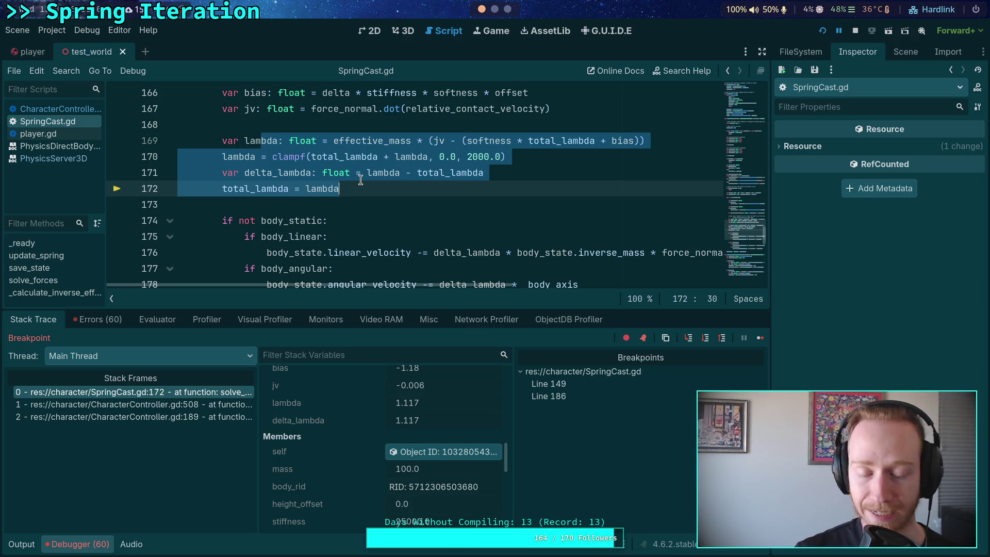
{"action": "mouse_move", "coordinate": [223, 156]}
{"action": "left_mouse_down"}
{"action": "mouse_move", "coordinate": [412, 172]}
{"action": "mouse_move", "coordinate": [561, 153]}
{"action": "mouse_move", "coordinate": [368, 173]}
{"action": "left_mouse_up"}
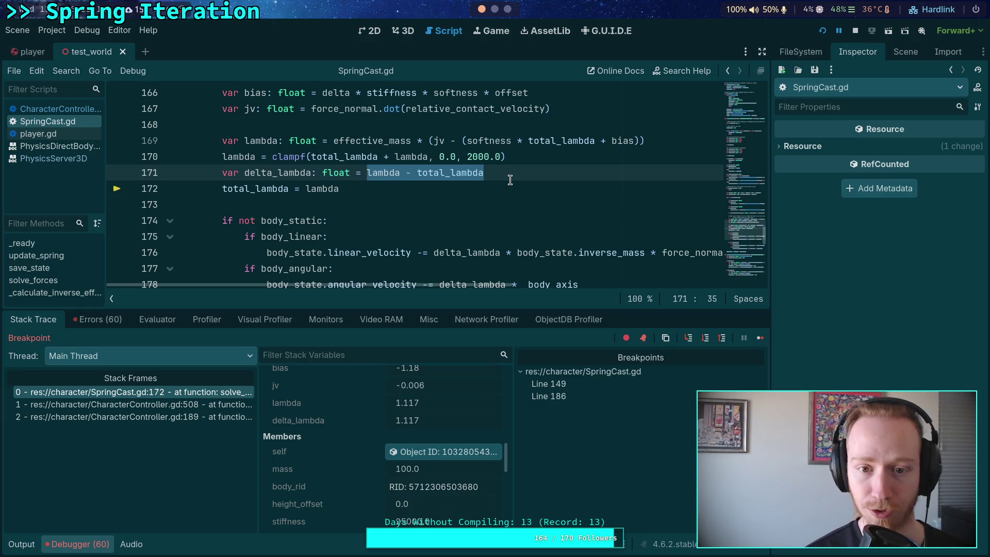
{"action": "double_click", "coordinate": [262, 140]}
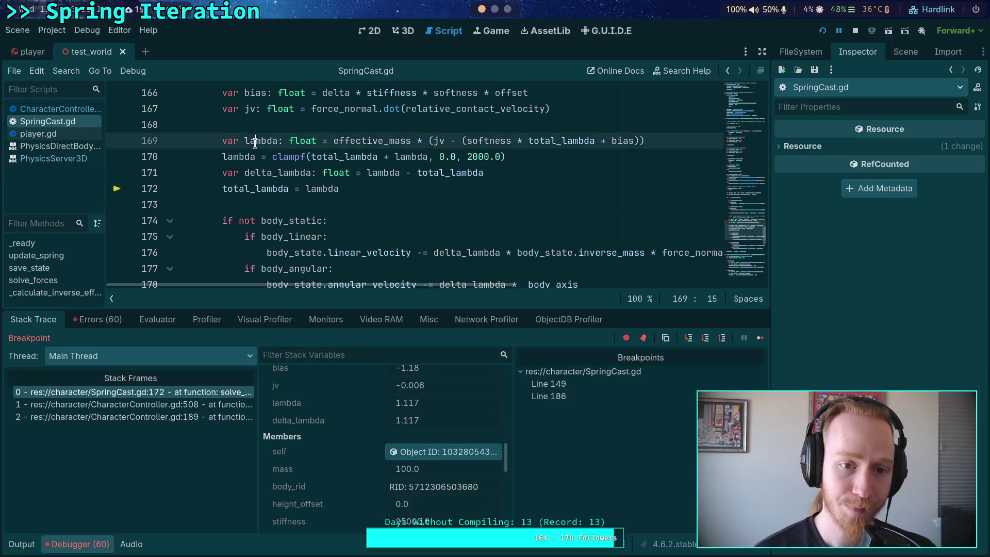
{"action": "mouse_move", "coordinate": [262, 142]}
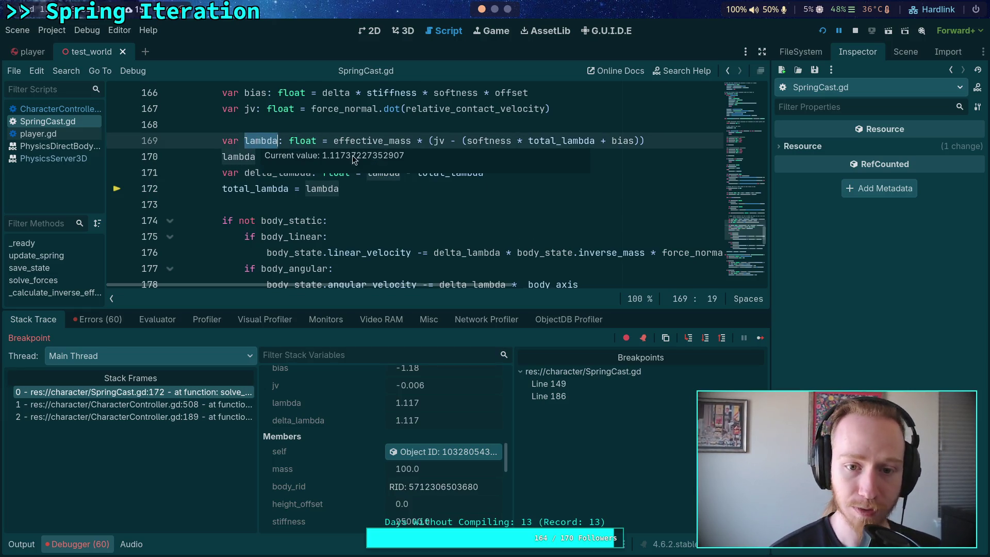
{"action": "double_click", "coordinate": [430, 175]}
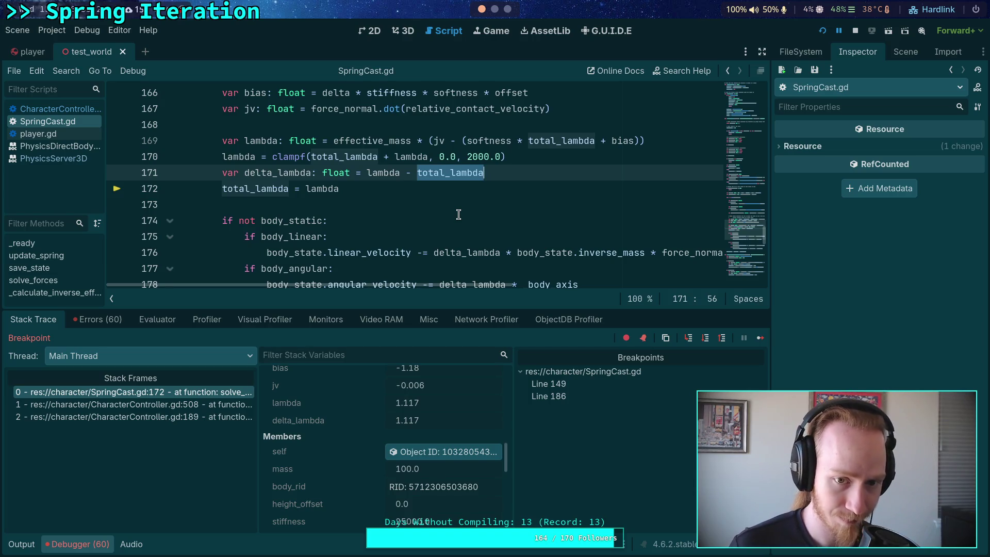
{"action": "left_click", "coordinate": [458, 215]}
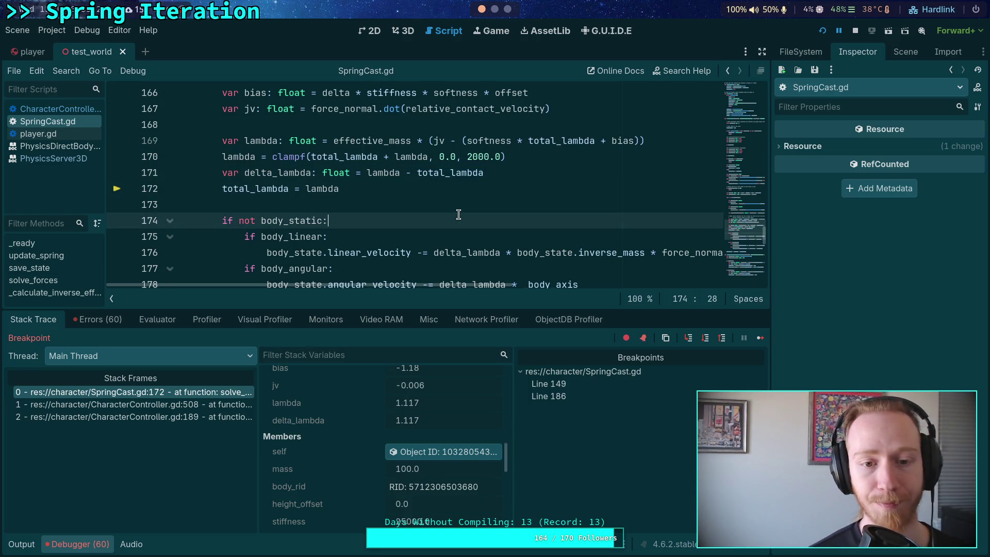
{"action": "left_click_drag", "start_coordinate": [440, 156], "coordinate": [458, 156]}
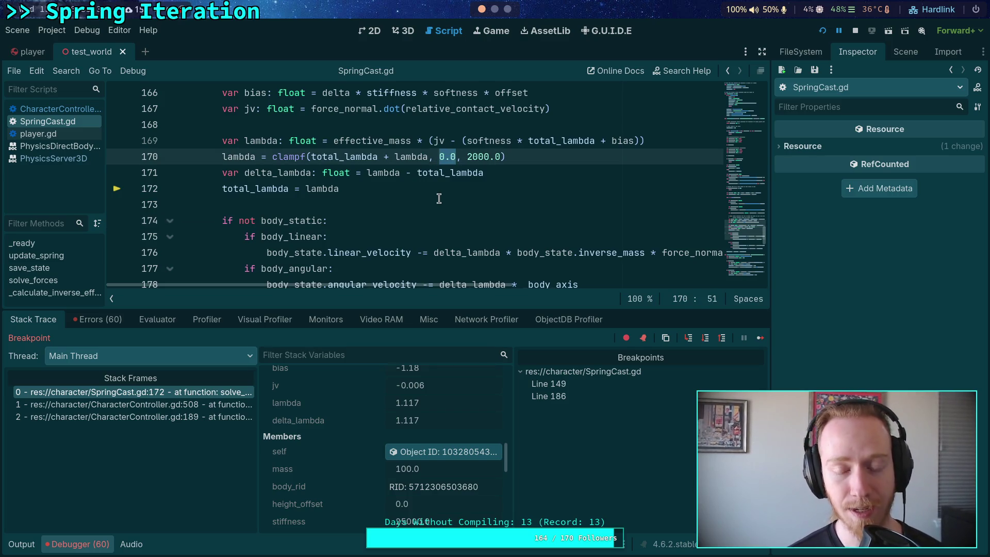
{"action": "left_click", "coordinate": [442, 158]}
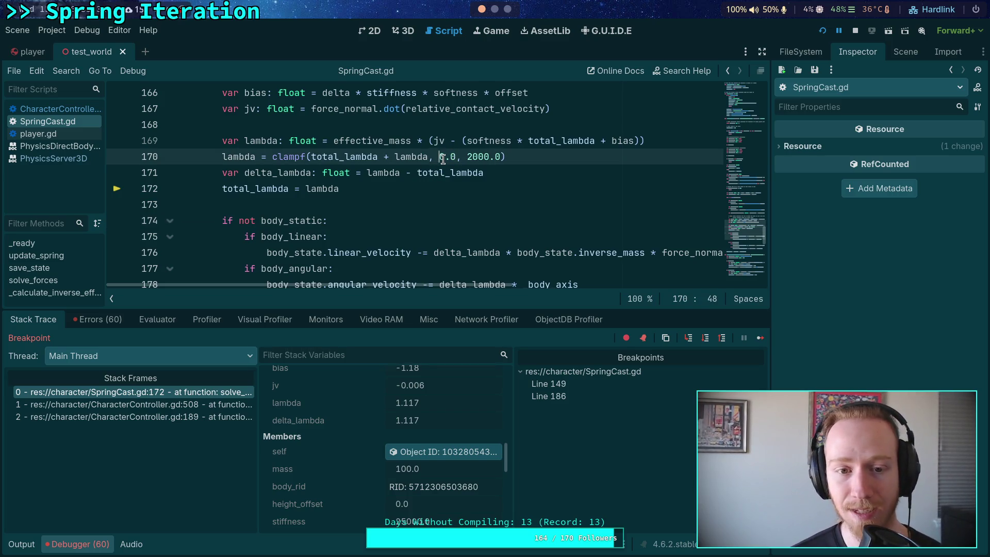
{"action": "left_click_drag", "start_coordinate": [441, 158], "coordinate": [456, 158]}
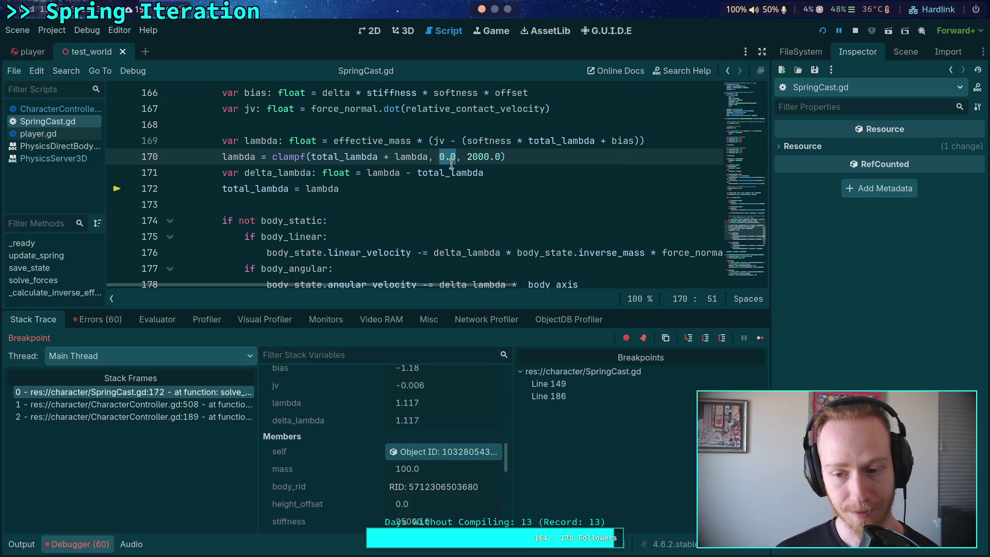
{"action": "left_click", "coordinate": [440, 158]}
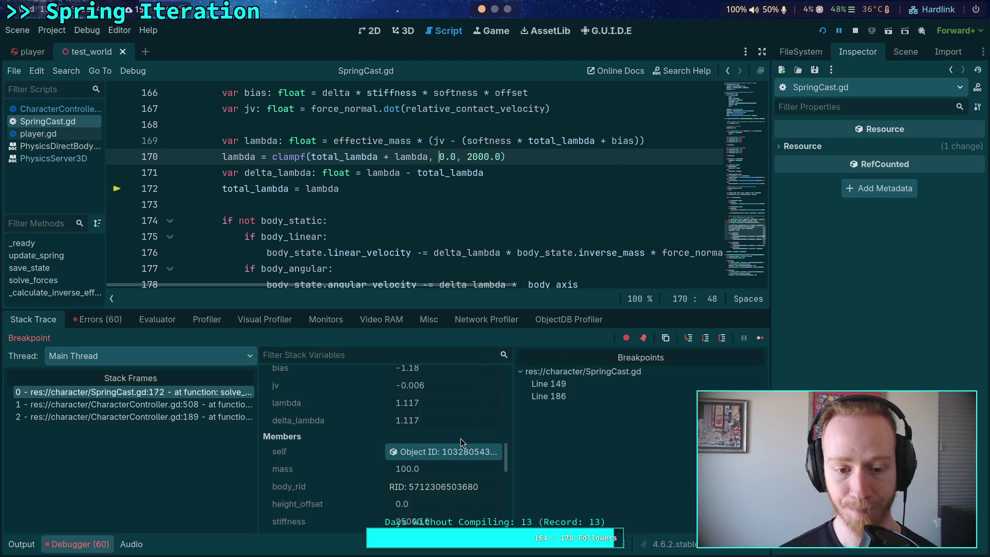
{"action": "scroll", "coordinate": [460, 435], "scroll_direction": "up", "scroll_amount": 3}
{"action": "scroll", "coordinate": [460, 435], "scroll_direction": "down", "scroll_amount": 2}
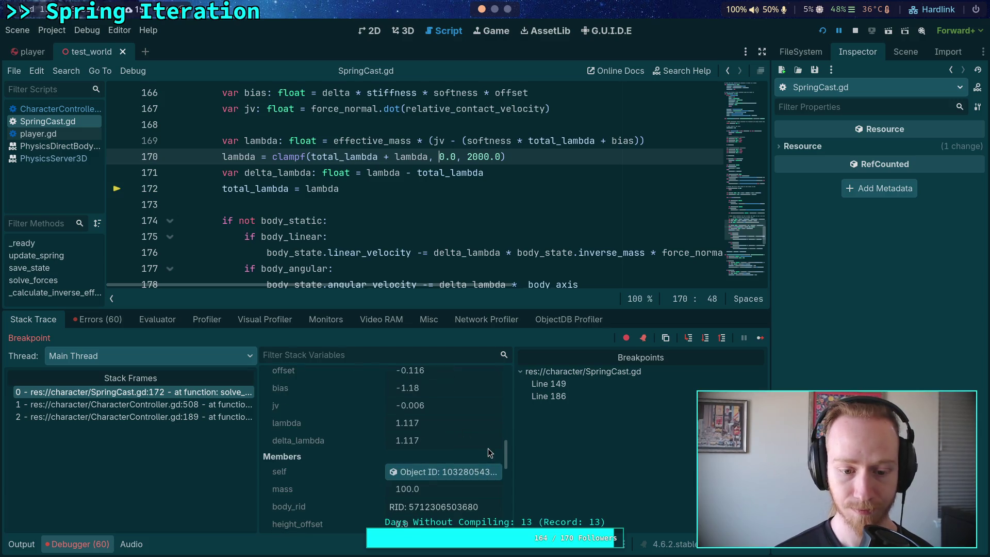
{"action": "scroll", "coordinate": [462, 439], "scroll_direction": "down", "scroll_amount": 6}
{"action": "scroll", "coordinate": [462, 439], "scroll_direction": "down", "scroll_amount": 3}
{"action": "scroll", "coordinate": [462, 439], "scroll_direction": "up", "scroll_amount": 5}
{"action": "scroll", "coordinate": [462, 439], "scroll_direction": "down", "scroll_amount": 4}
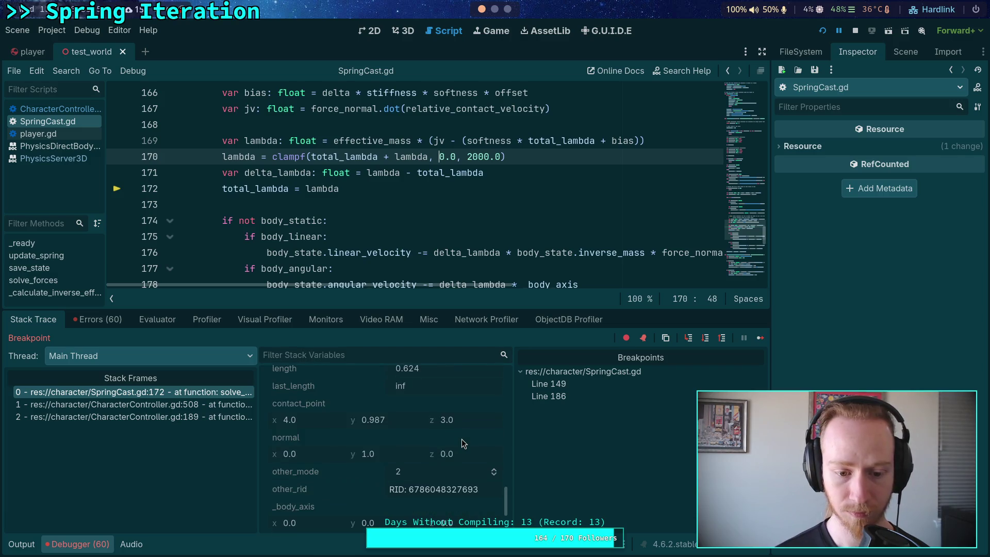
{"action": "scroll", "coordinate": [462, 440], "scroll_direction": "up", "scroll_amount": 5}
{"action": "scroll", "coordinate": [462, 439], "scroll_direction": "up", "scroll_amount": 3}
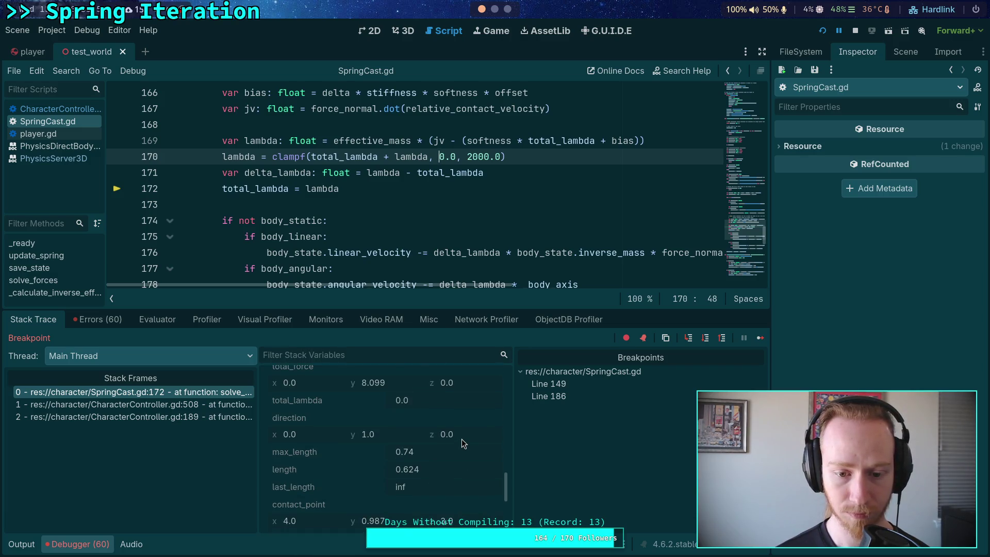
{"action": "left_click", "coordinate": [704, 341]}
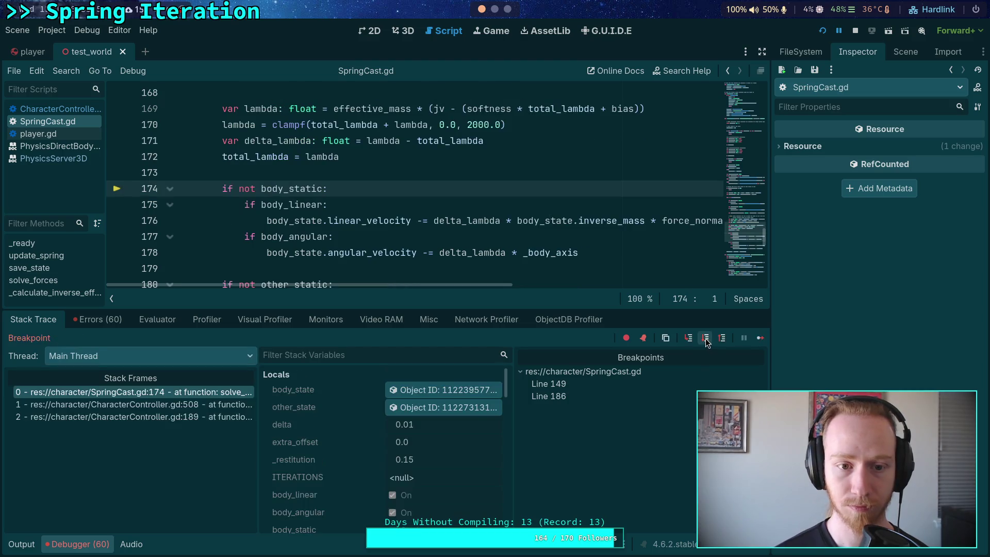
Step through the body linear and angular velocity updates, checking body_state in the Inspector
{"action": "left_click", "coordinate": [705, 343]}
{"action": "left_click", "coordinate": [704, 341]}
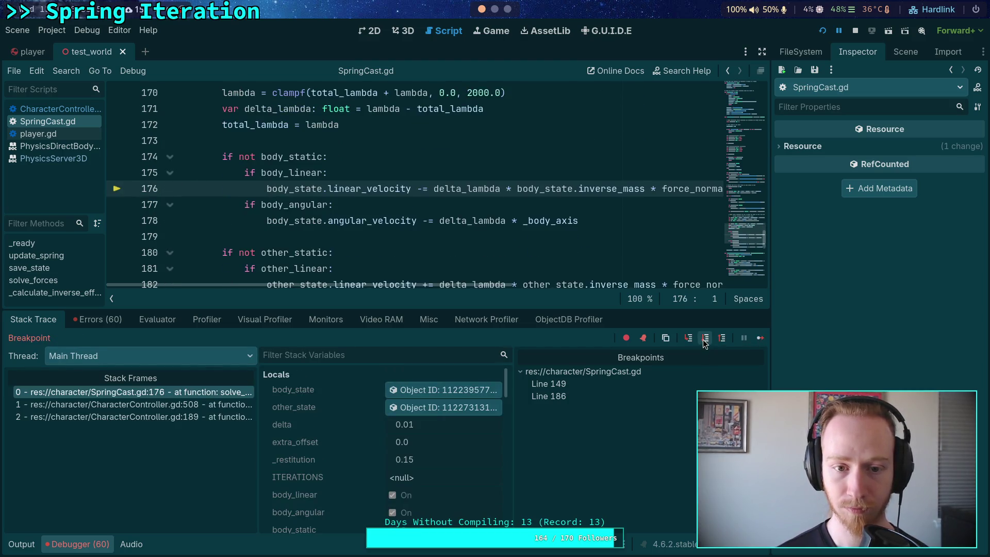
{"action": "left_click", "coordinate": [484, 389]}
{"action": "scroll", "coordinate": [877, 258], "scroll_direction": "down", "scroll_amount": 3}
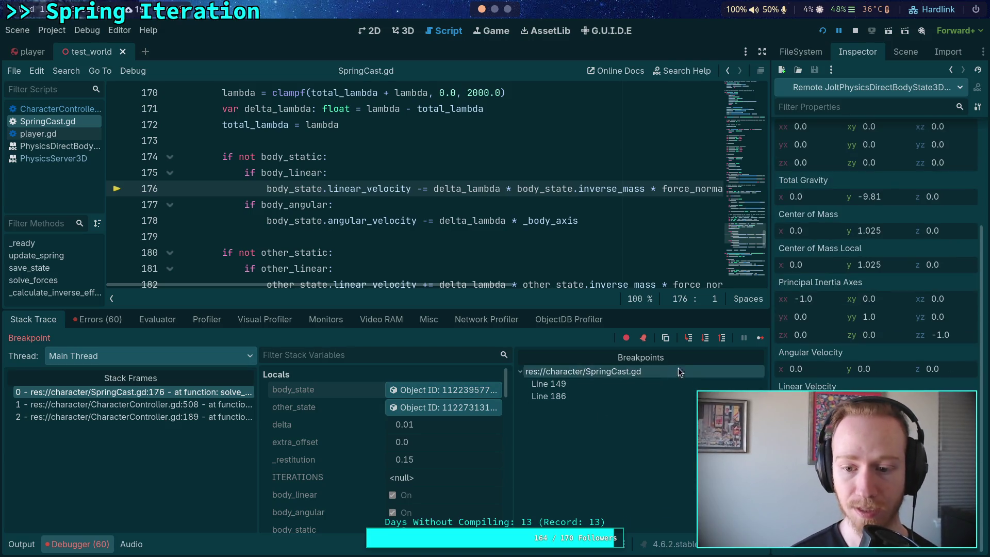
{"action": "left_click", "coordinate": [704, 338]}
{"action": "left_click", "coordinate": [458, 389]}
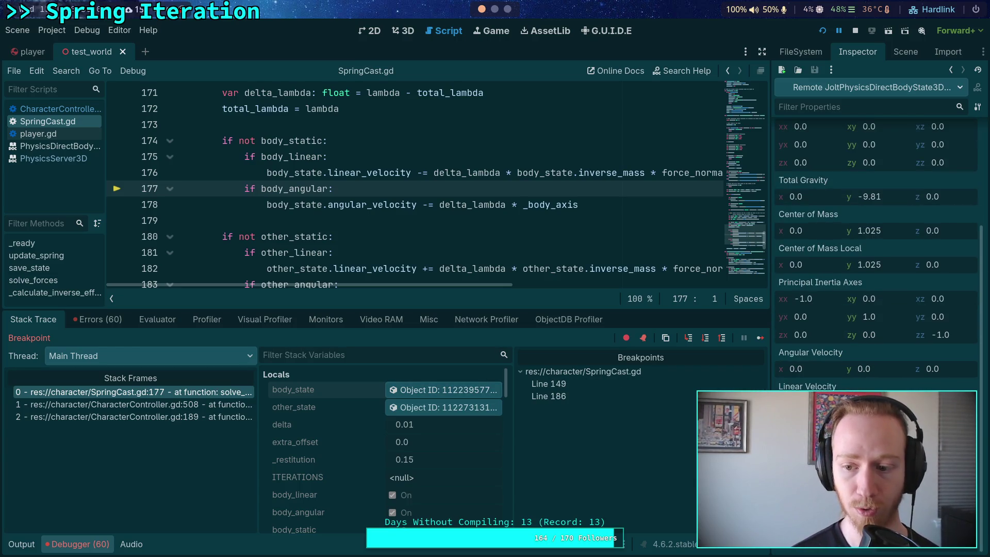
Step through the other body's linear velocity update to its angular velocity update at line 184, checking other_state
{"action": "left_click", "coordinate": [705, 338]}
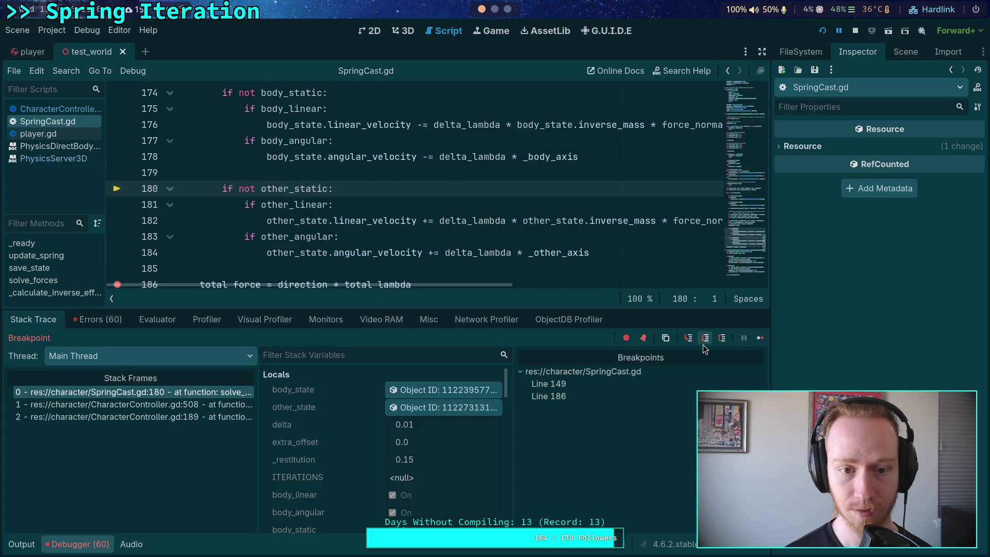
{"action": "left_click", "coordinate": [705, 338]}
{"action": "left_click", "coordinate": [443, 408]}
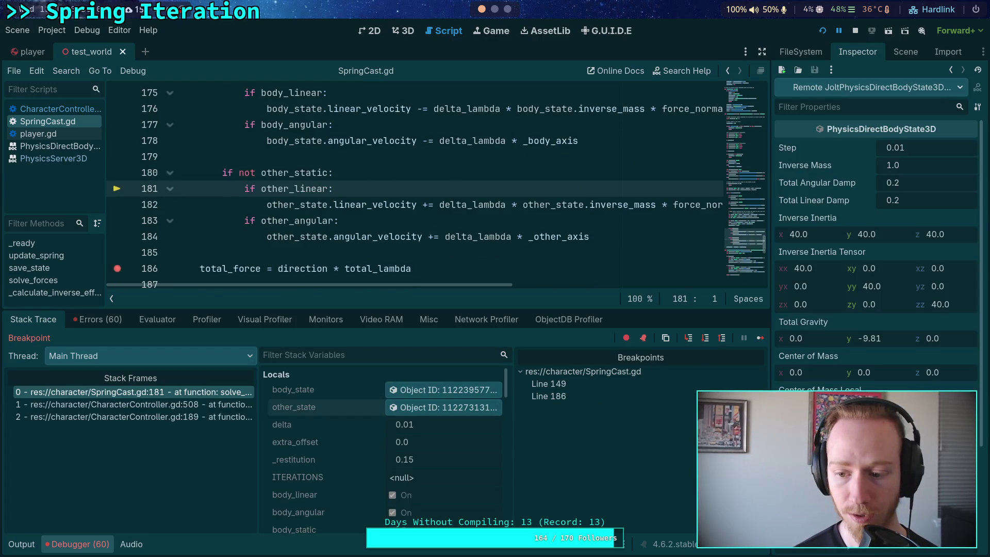
{"action": "scroll", "coordinate": [876, 258], "scroll_direction": "down", "scroll_amount": 3}
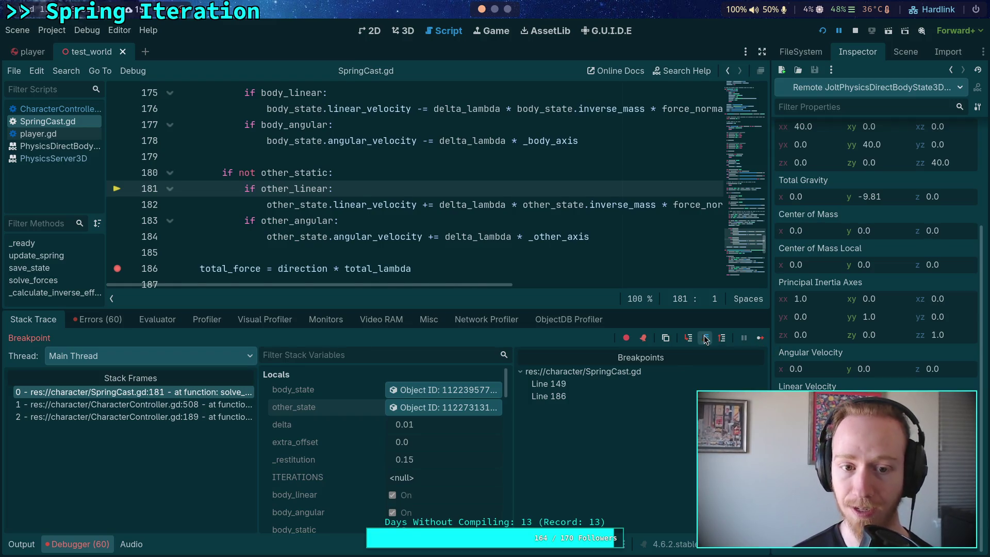
{"action": "left_click", "coordinate": [705, 338]}
{"action": "left_click", "coordinate": [705, 337]}
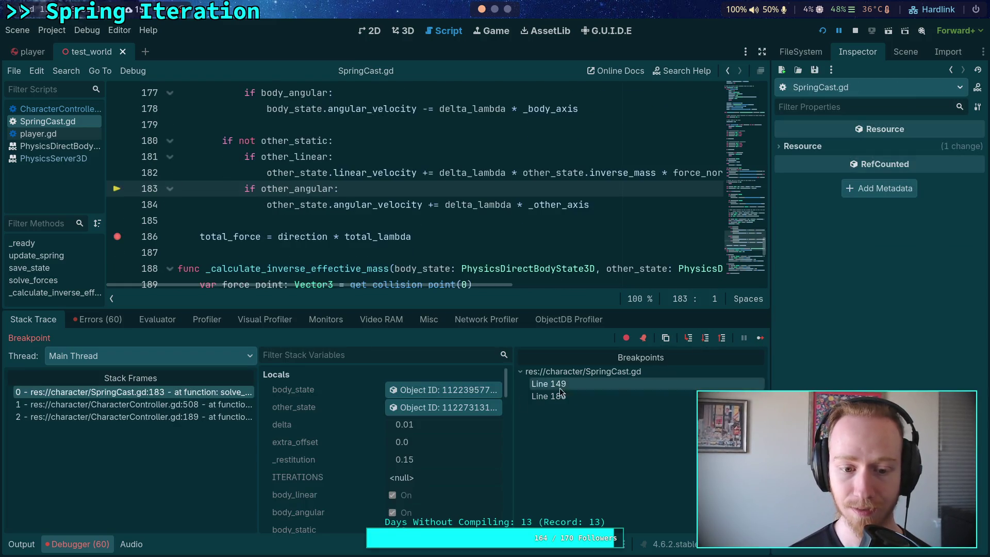
{"action": "left_click", "coordinate": [469, 407]}
{"action": "scroll", "coordinate": [876, 309], "scroll_direction": "down", "scroll_amount": 5}
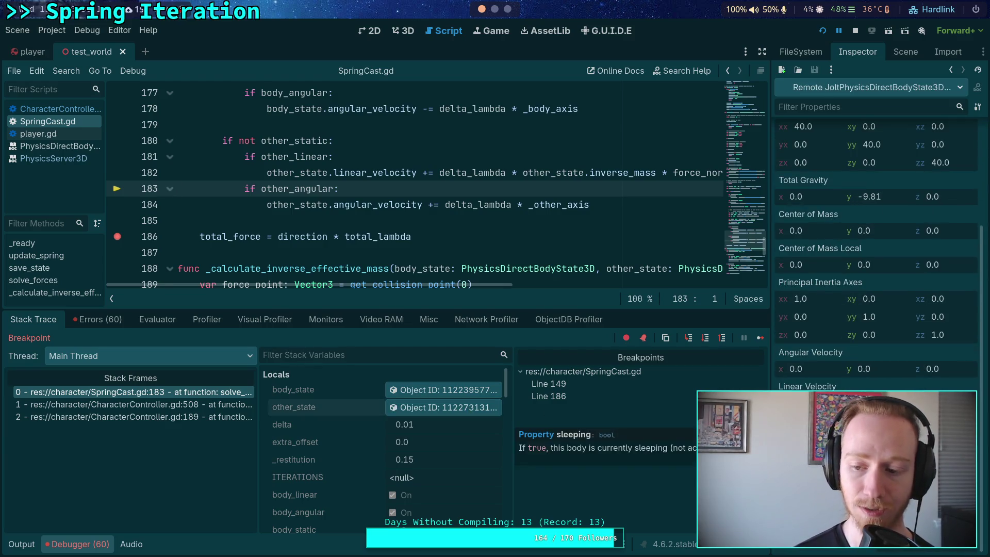
{"action": "left_click", "coordinate": [705, 338]}
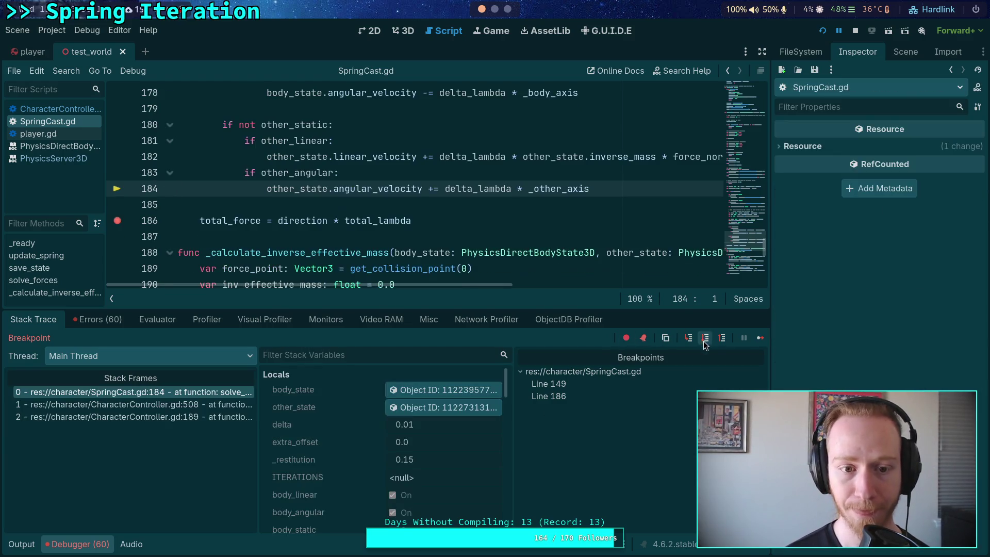
Step into the next solver iteration through the velocity lookups to the spring offset calculation
{"action": "left_click", "coordinate": [705, 344]}
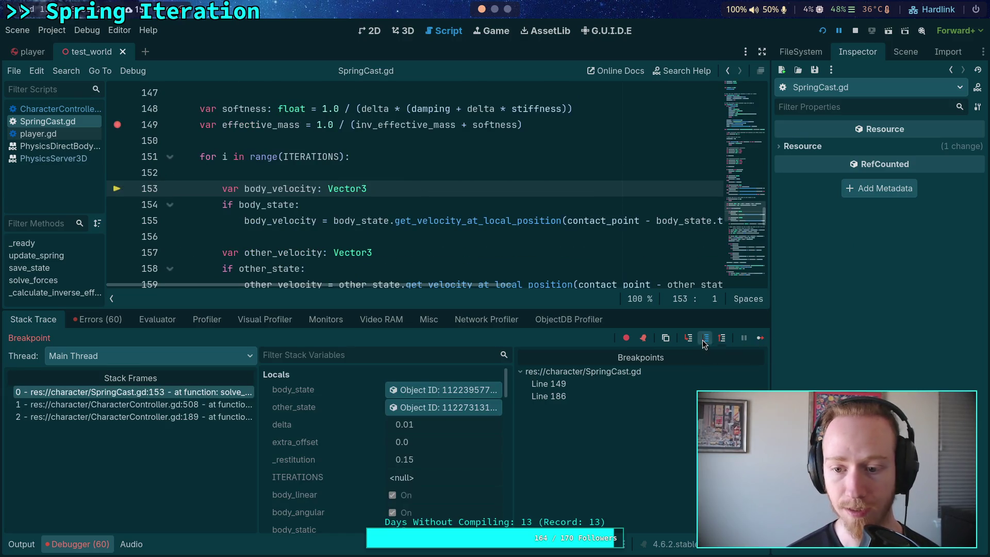
{"action": "left_click", "coordinate": [705, 341]}
{"action": "left_click", "coordinate": [705, 341]}
{"action": "left_click", "coordinate": [706, 342]}
{"action": "left_click", "coordinate": [706, 341]}
{"action": "left_click", "coordinate": [705, 341]}
{"action": "left_click", "coordinate": [704, 339]}
{"action": "scroll", "coordinate": [448, 416], "scroll_direction": "down", "scroll_amount": 3}
{"action": "scroll", "coordinate": [449, 416], "scroll_direction": "down", "scroll_amount": 10}
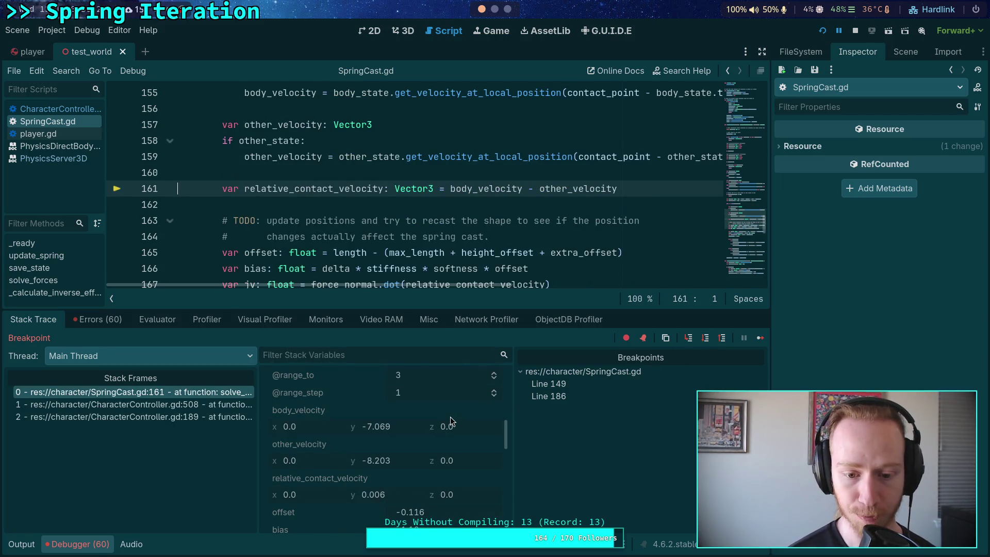
{"action": "left_click", "coordinate": [701, 342]}
{"action": "scroll", "coordinate": [441, 431], "scroll_direction": "down", "scroll_amount": 12}
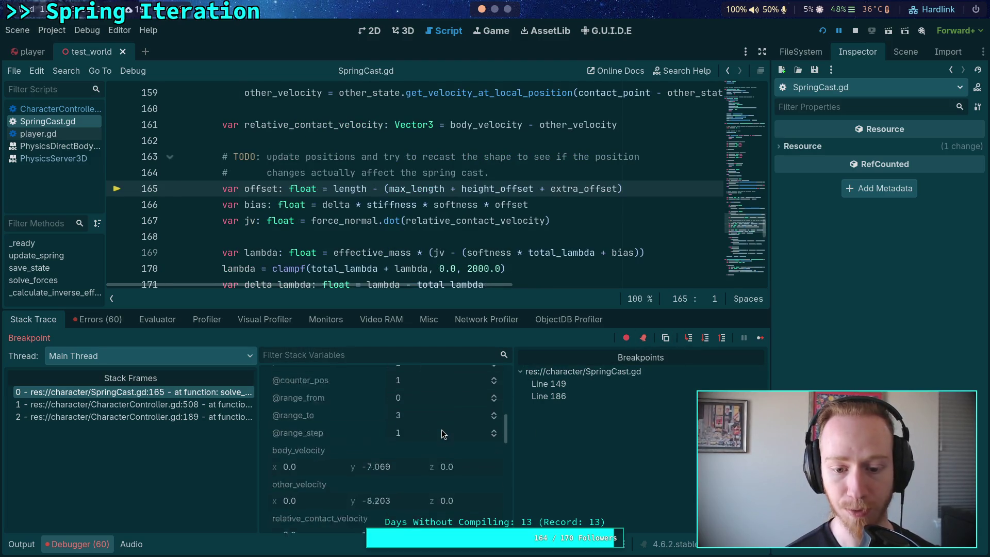
{"action": "scroll", "coordinate": [441, 431], "scroll_direction": "down", "scroll_amount": 3}
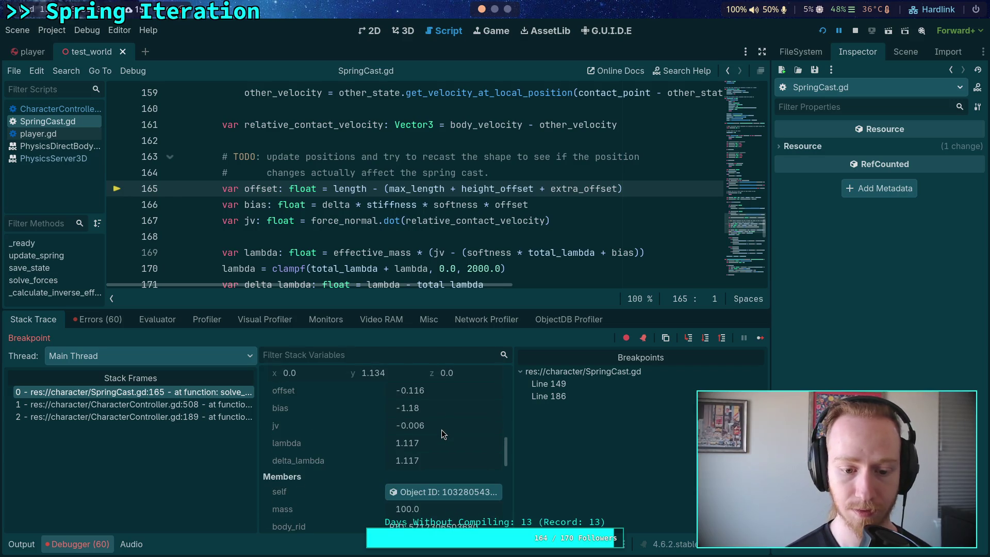
{"action": "scroll", "coordinate": [450, 427], "scroll_direction": "up", "scroll_amount": 3}
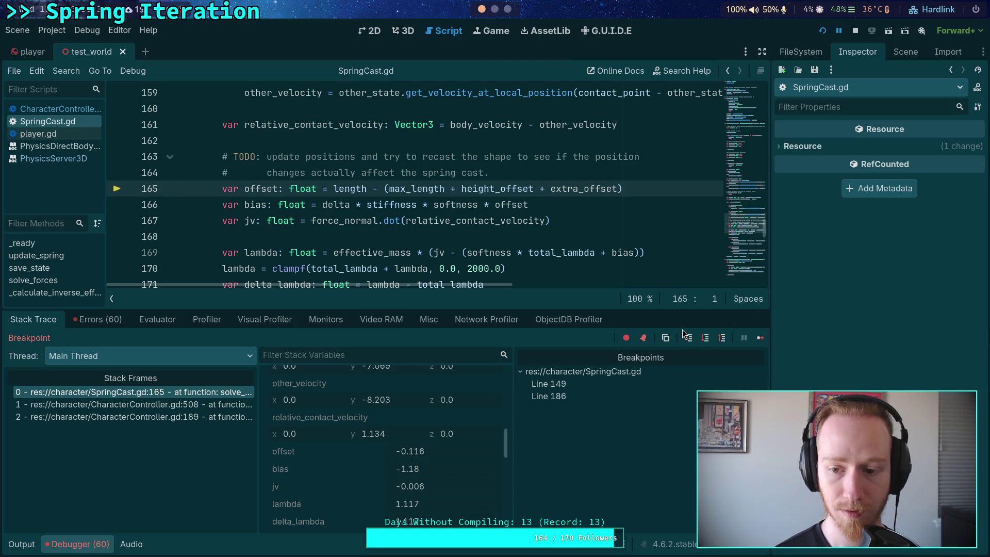
Step through the bias and jv calculations to line 170, reading jv -1.134 in Stack Variables
{"action": "left_click", "coordinate": [706, 338]}
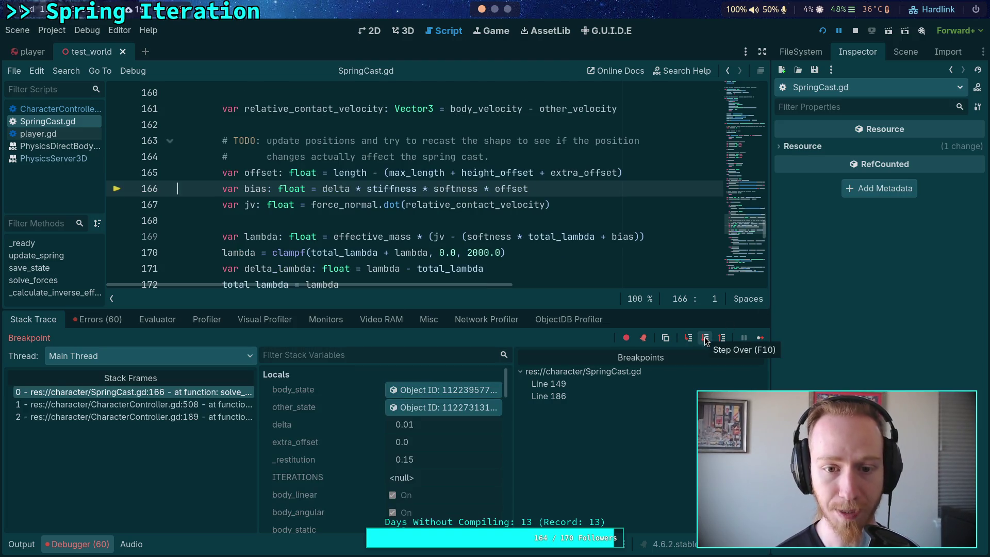
{"action": "left_click", "coordinate": [705, 338]}
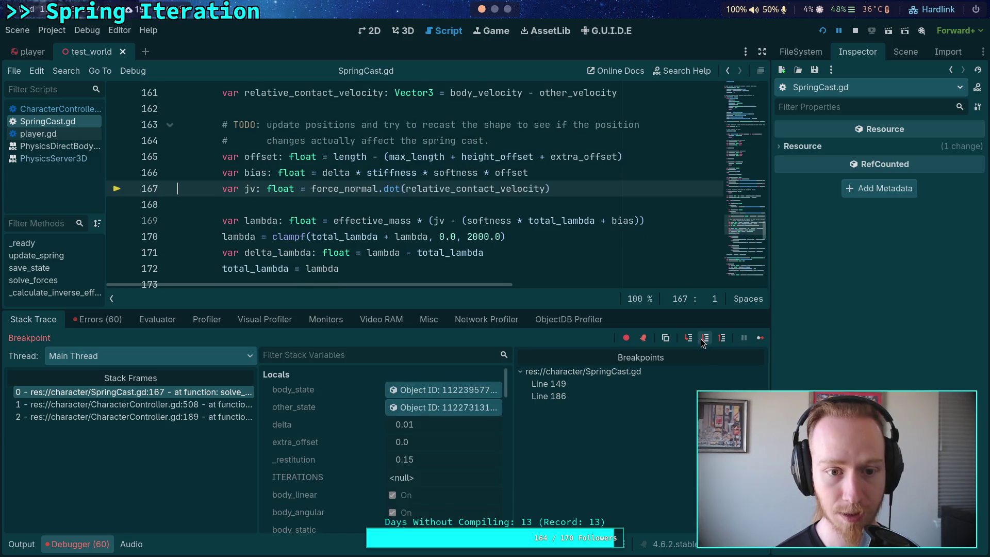
{"action": "left_click", "coordinate": [706, 338]}
{"action": "scroll", "coordinate": [408, 431], "scroll_direction": "down", "scroll_amount": 8}
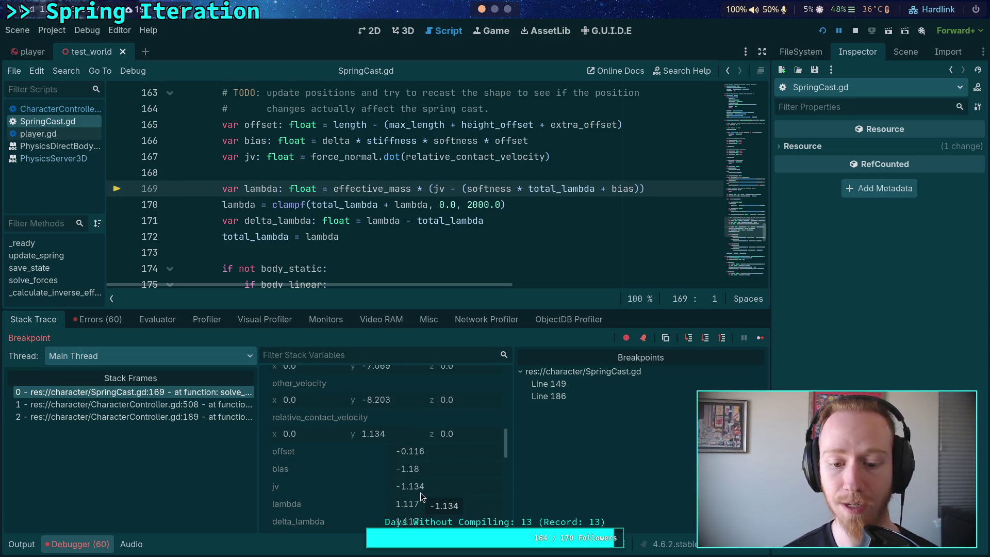
{"action": "left_click", "coordinate": [705, 338]}
{"action": "scroll", "coordinate": [438, 450], "scroll_direction": "down", "scroll_amount": 4}
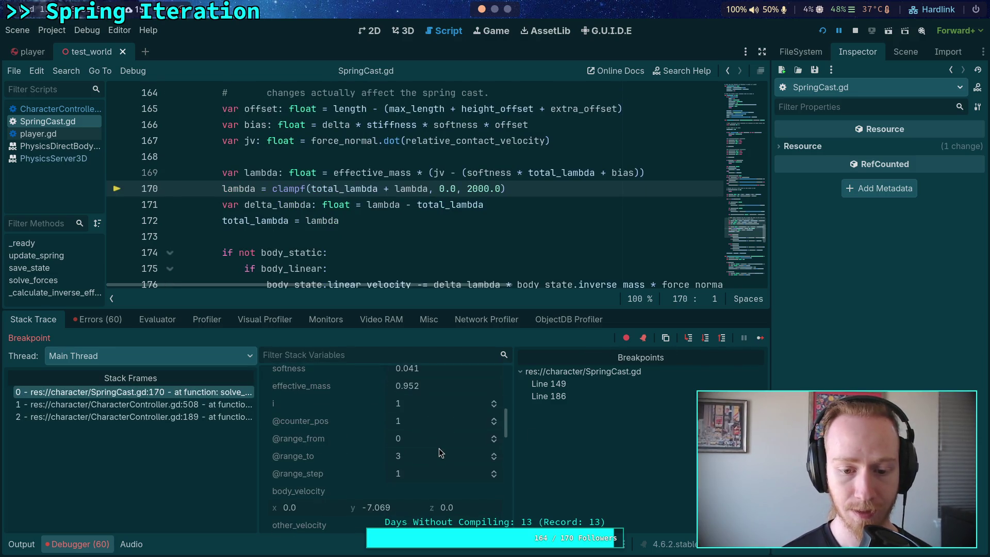
{"action": "scroll", "coordinate": [440, 447], "scroll_direction": "down", "scroll_amount": 5}
{"action": "scroll", "coordinate": [441, 450], "scroll_direction": "down", "scroll_amount": 2}
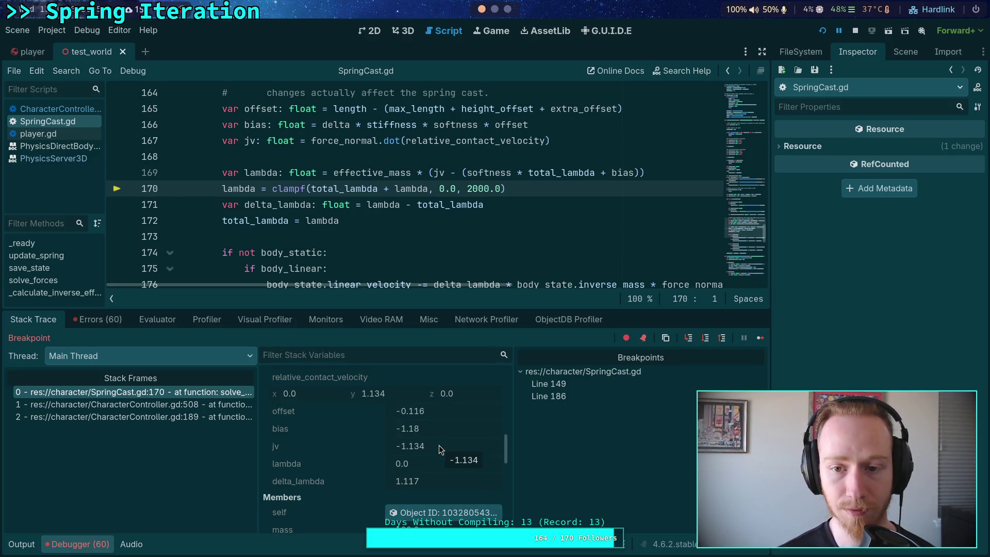
{"action": "mouse_move", "coordinate": [256, 177]}
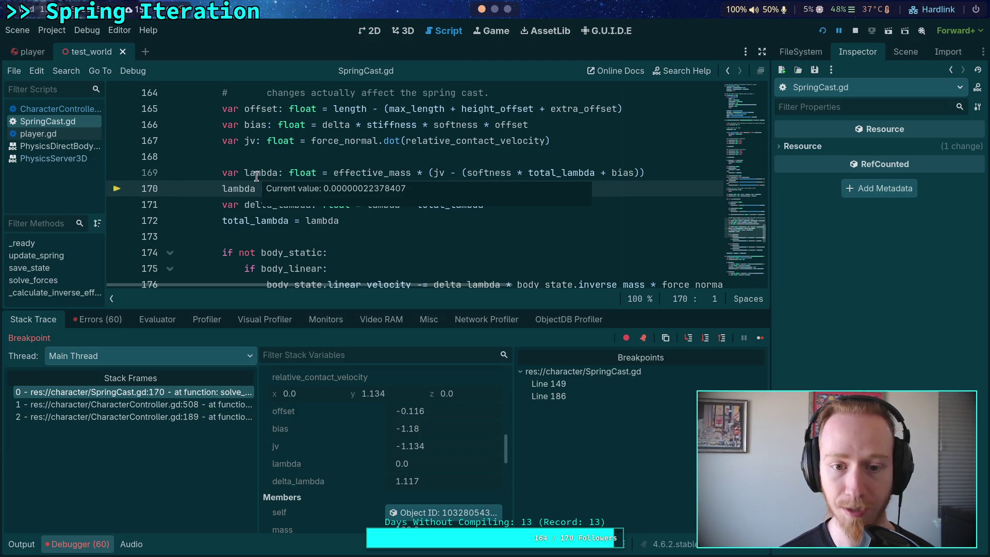
Step to line 172 and then line 174, checking the lambda and delta_lambda values
{"action": "left_click", "coordinate": [708, 342]}
{"action": "left_click", "coordinate": [707, 342]}
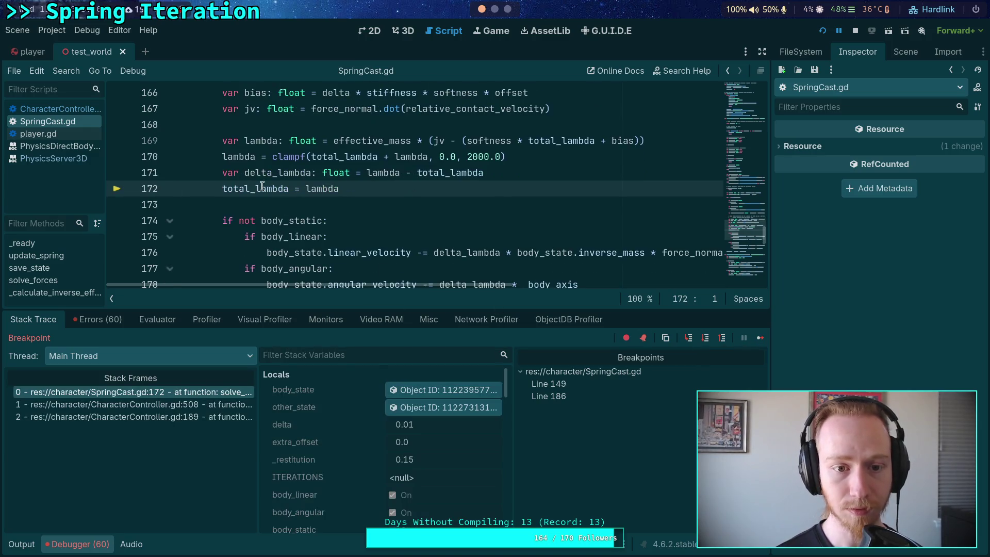
{"action": "mouse_move", "coordinate": [267, 173]}
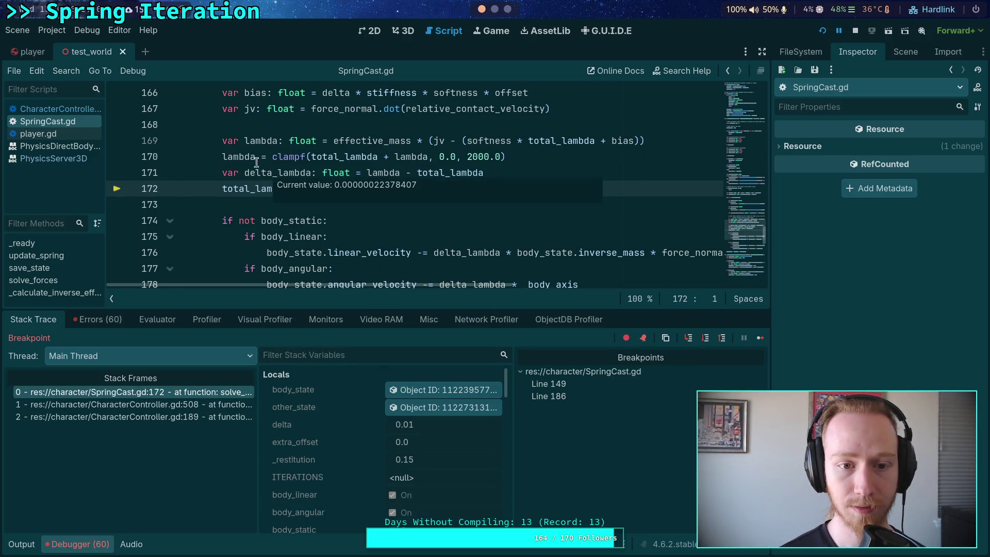
{"action": "mouse_move", "coordinate": [248, 156]}
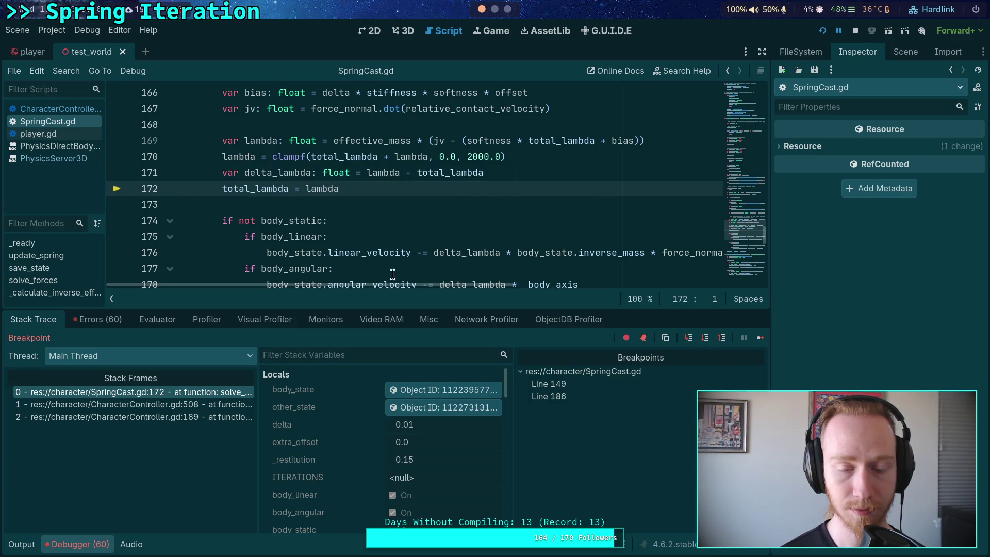
{"action": "left_click", "coordinate": [706, 339]}
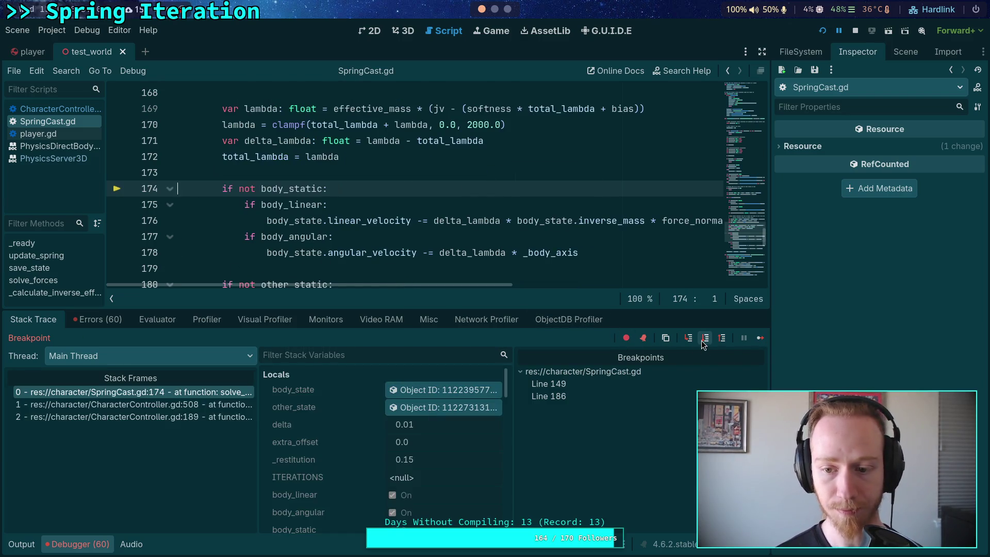
Step Over to line 177, viewing body_state's physics properties in the Inspector along the way
{"action": "left_click", "coordinate": [705, 338]}
{"action": "left_click", "coordinate": [703, 339]}
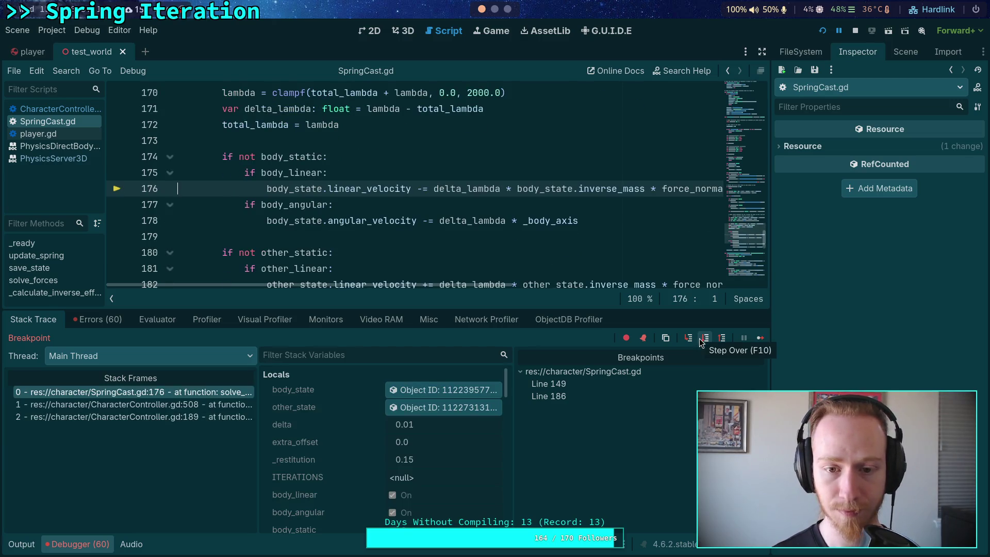
{"action": "left_click", "coordinate": [441, 395]}
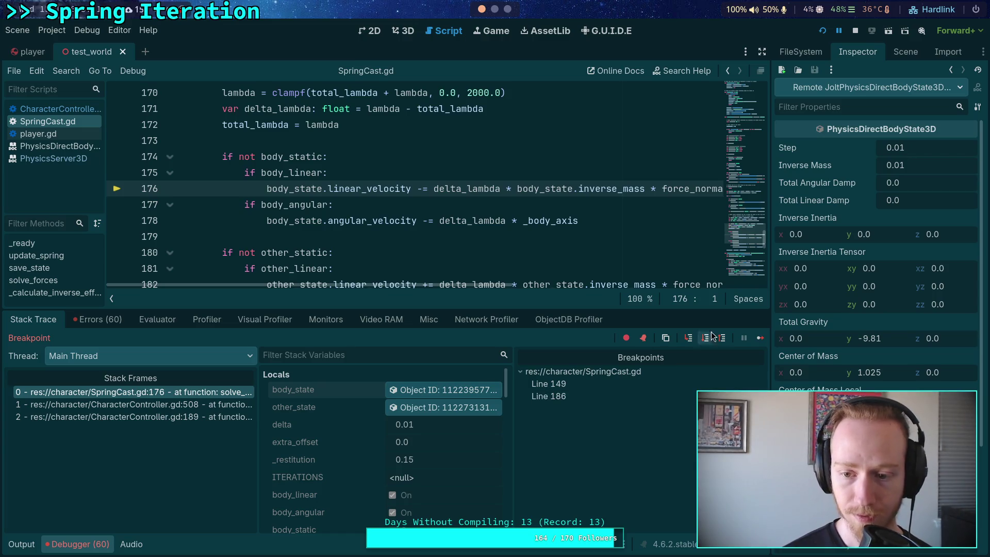
{"action": "left_click", "coordinate": [705, 338]}
{"action": "left_click", "coordinate": [450, 390]}
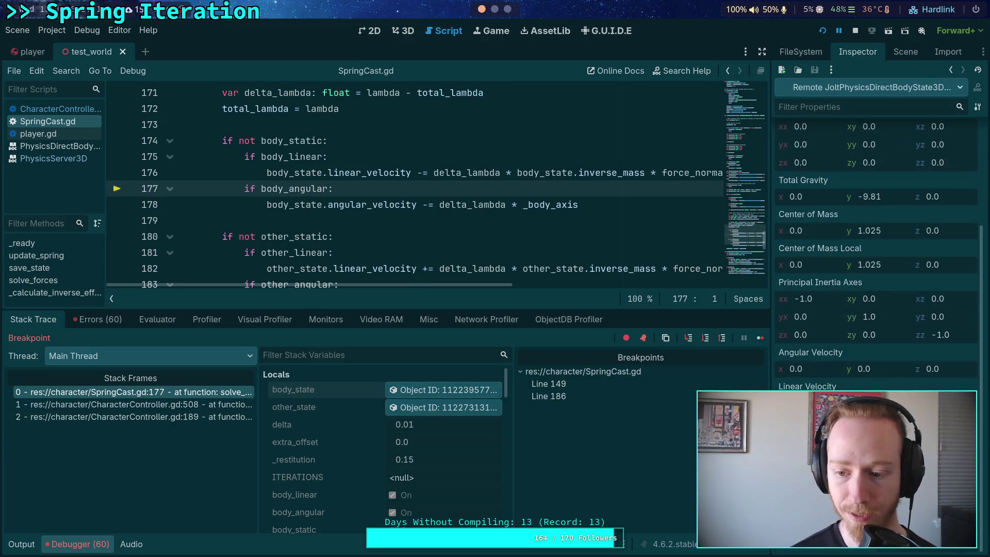
Step through the other body's block to line 184, inspecting other_state's properties twice
{"action": "left_click", "coordinate": [705, 338]}
{"action": "left_click", "coordinate": [705, 338]}
{"action": "left_click", "coordinate": [704, 339]}
{"action": "left_click", "coordinate": [705, 340]}
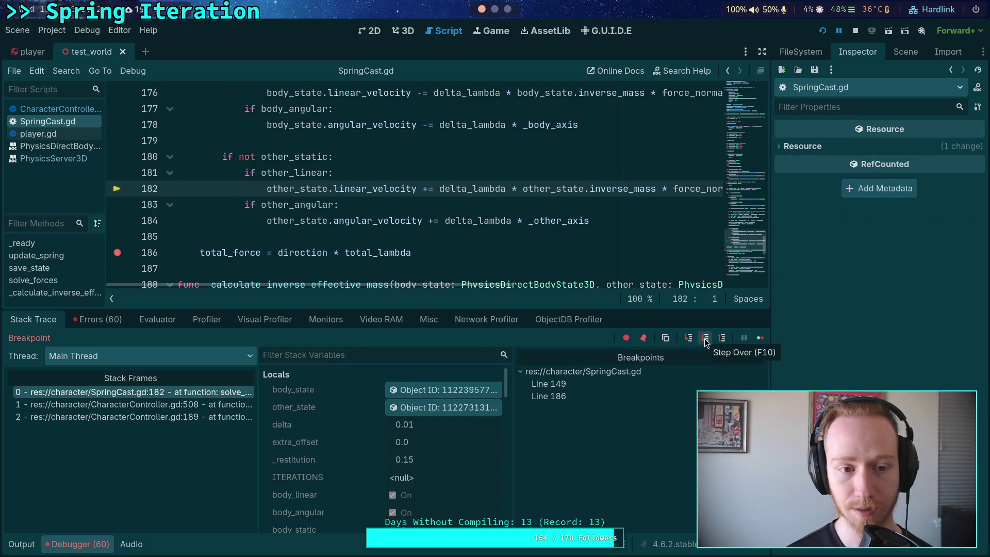
{"action": "left_click", "coordinate": [428, 407]}
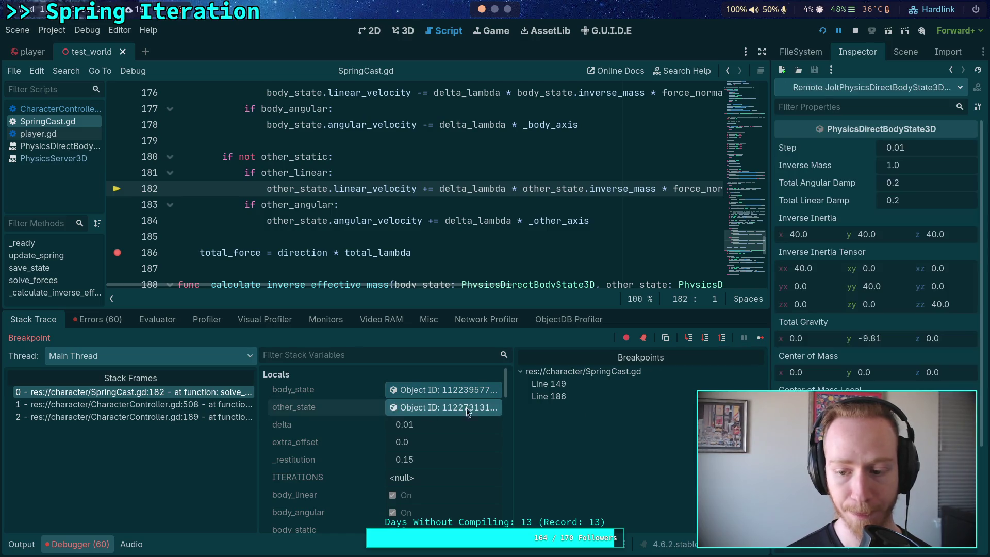
{"action": "scroll", "coordinate": [876, 284], "scroll_direction": "down", "scroll_amount": 5}
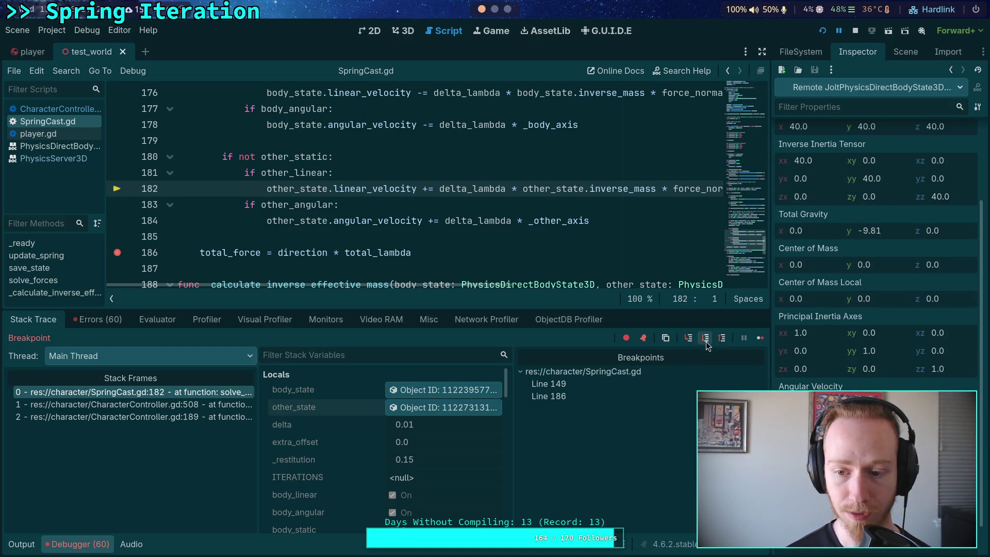
{"action": "left_click", "coordinate": [705, 338]}
{"action": "left_click", "coordinate": [452, 408]}
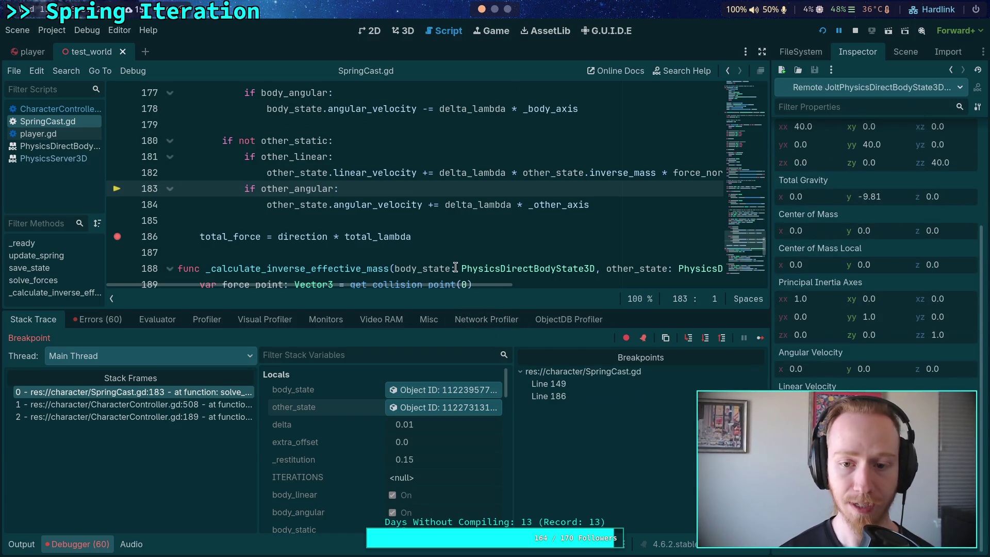
{"action": "mouse_move", "coordinate": [458, 178]}
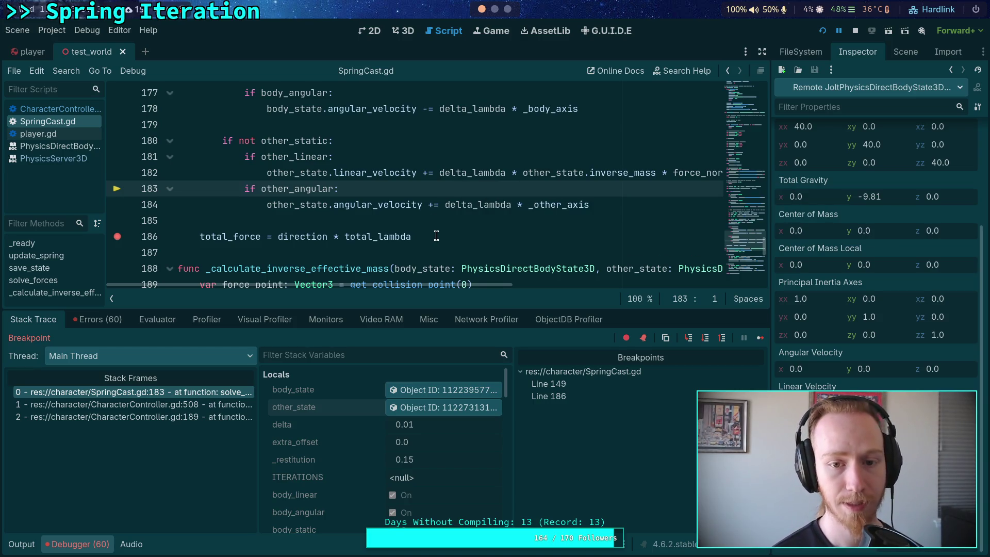
{"action": "scroll", "coordinate": [439, 242], "scroll_direction": "up", "scroll_amount": 1}
{"action": "scroll", "coordinate": [440, 246], "scroll_direction": "down", "scroll_amount": 1}
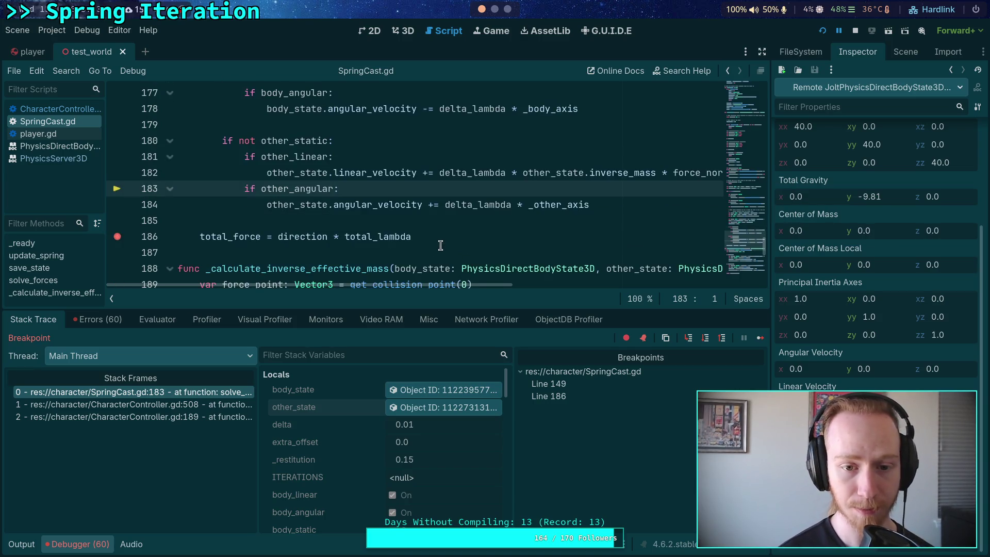
{"action": "left_click", "coordinate": [705, 339]}
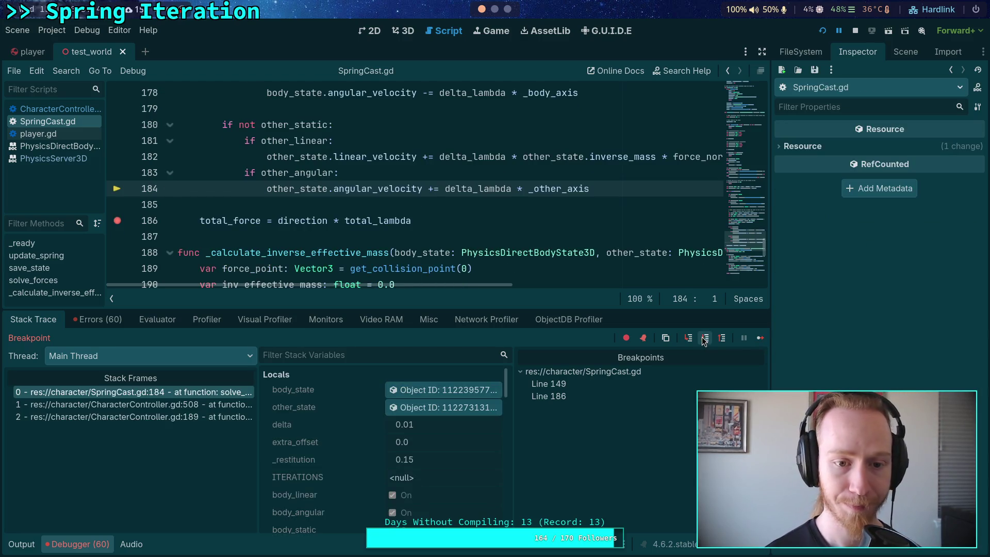
Loop back to line 153 for the next iteration and scroll through the surrounding SpringCast.gd code
{"action": "left_click", "coordinate": [704, 338]}
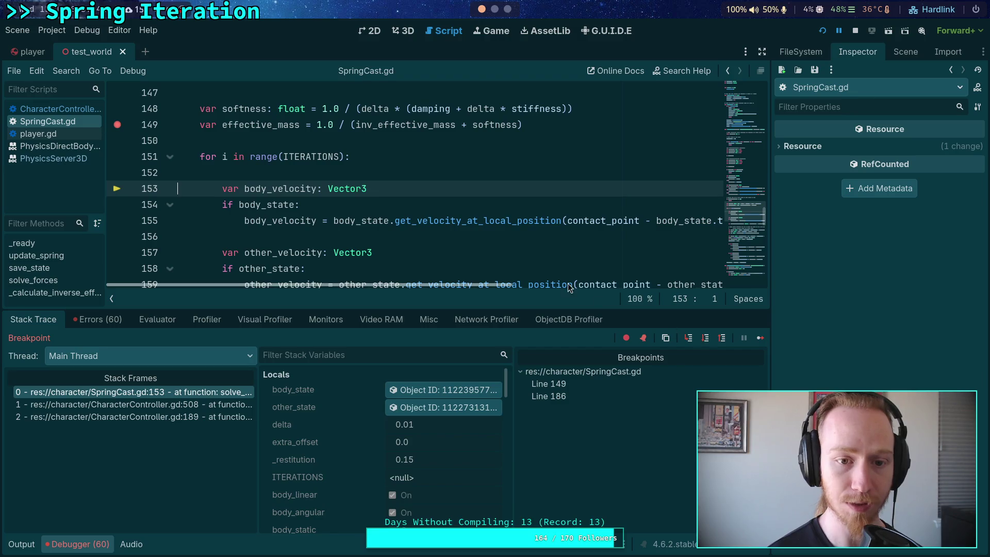
{"action": "scroll", "coordinate": [406, 201], "scroll_direction": "up", "scroll_amount": 3}
{"action": "scroll", "coordinate": [406, 201], "scroll_direction": "up", "scroll_amount": 18}
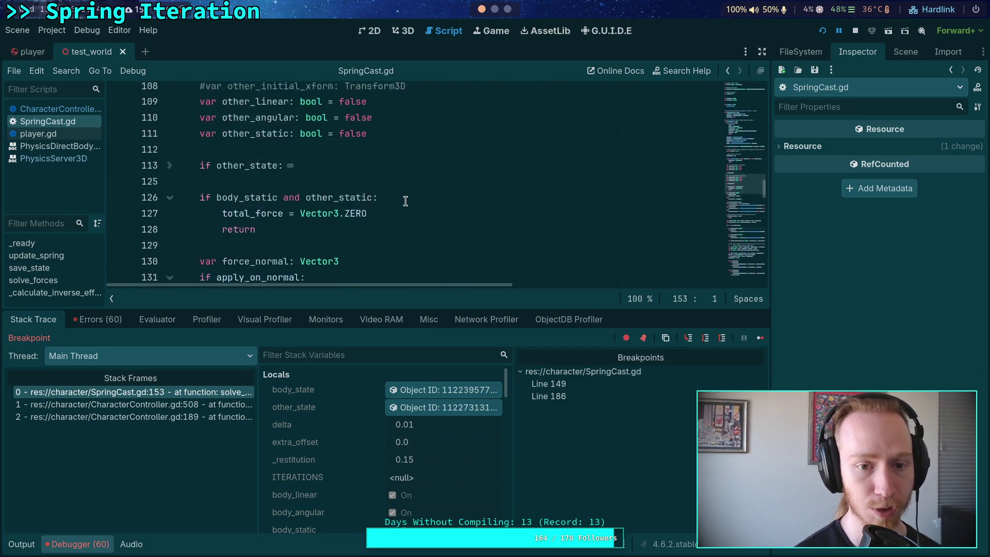
{"action": "scroll", "coordinate": [428, 224], "scroll_direction": "up", "scroll_amount": 4}
{"action": "scroll", "coordinate": [443, 229], "scroll_direction": "down", "scroll_amount": 20}
{"action": "scroll", "coordinate": [467, 238], "scroll_direction": "down", "scroll_amount": 20}
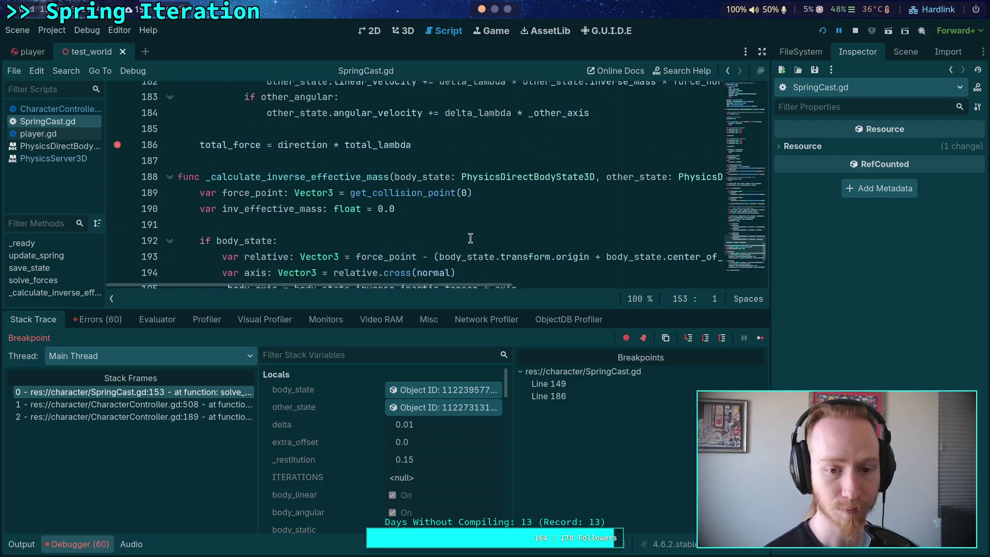
{"action": "scroll", "coordinate": [470, 238], "scroll_direction": "up", "scroll_amount": 8}
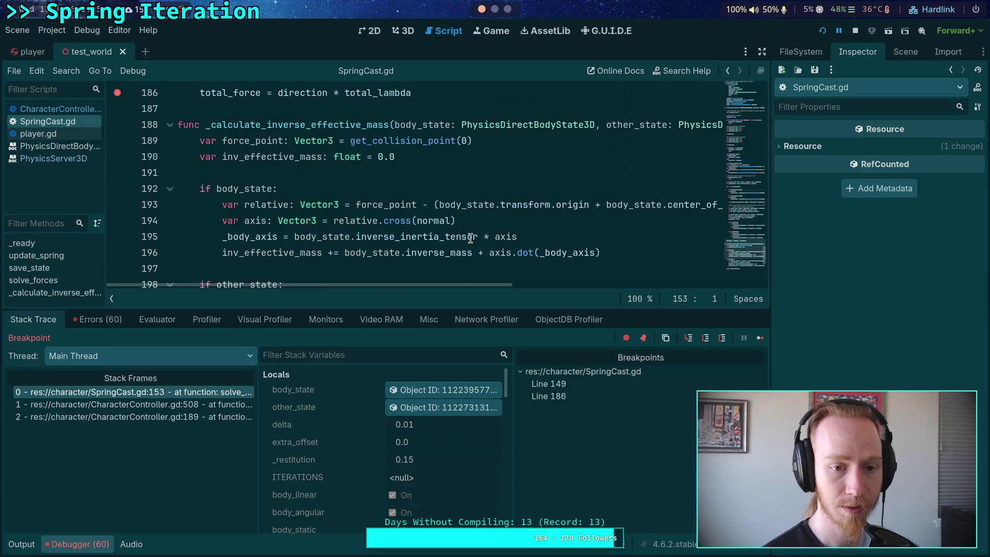
{"action": "scroll", "coordinate": [438, 278], "scroll_direction": "down", "scroll_amount": 2}
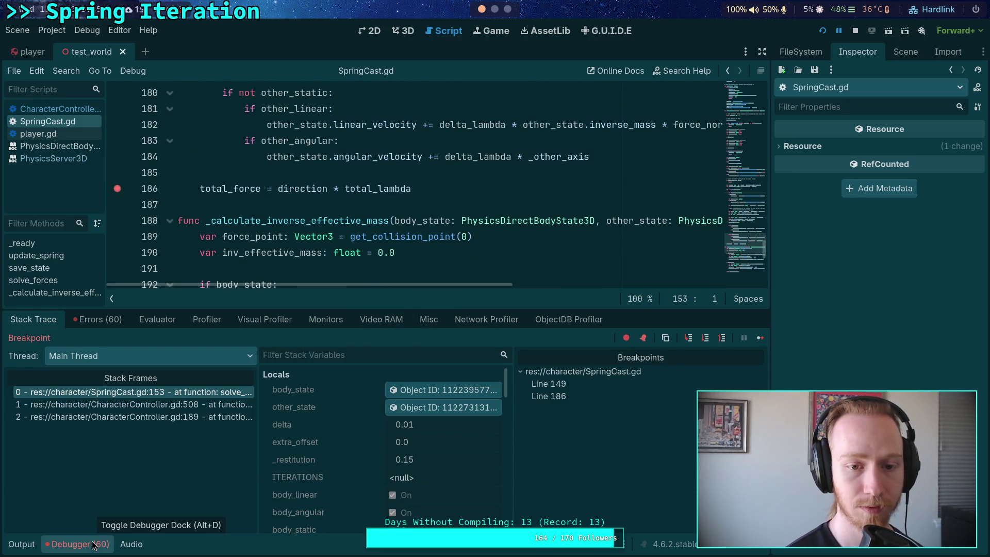
{"action": "scroll", "coordinate": [726, 120], "scroll_direction": "up", "scroll_amount": 1}
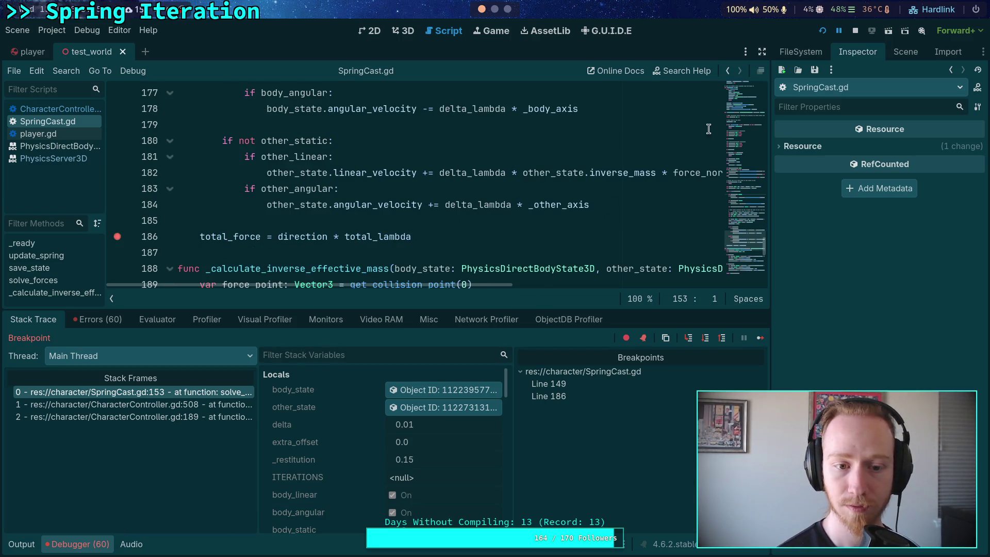
{"action": "scroll", "coordinate": [492, 237], "scroll_direction": "down", "scroll_amount": 1}
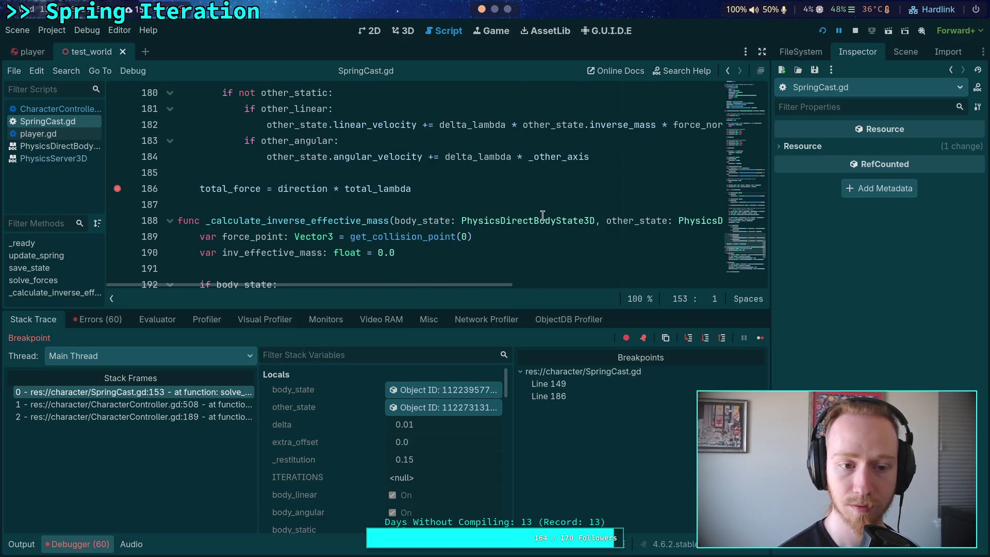
Resume the paused game, return to the editor, and inspect body_state and other_state
{"action": "left_click", "coordinate": [760, 341]}
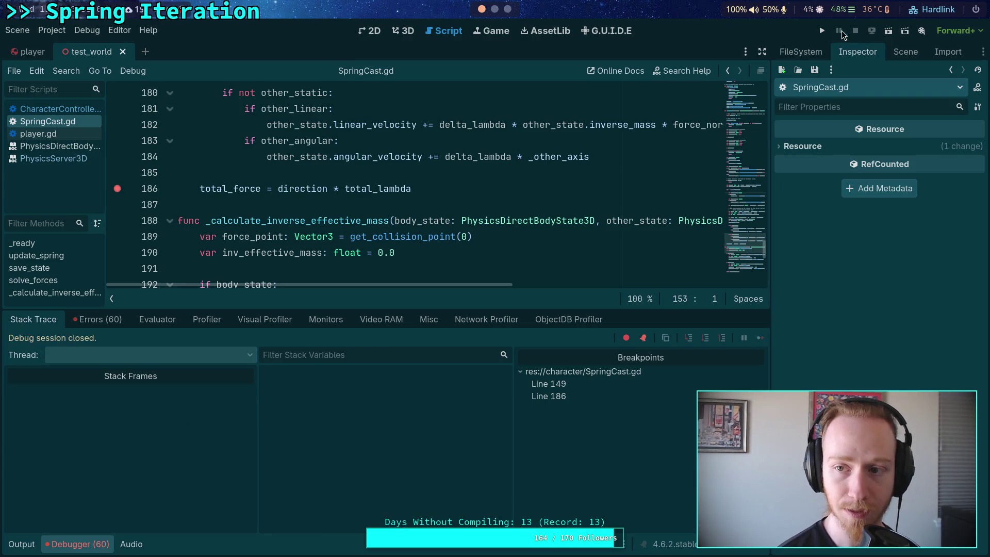
{"action": "left_click", "coordinate": [825, 32]}
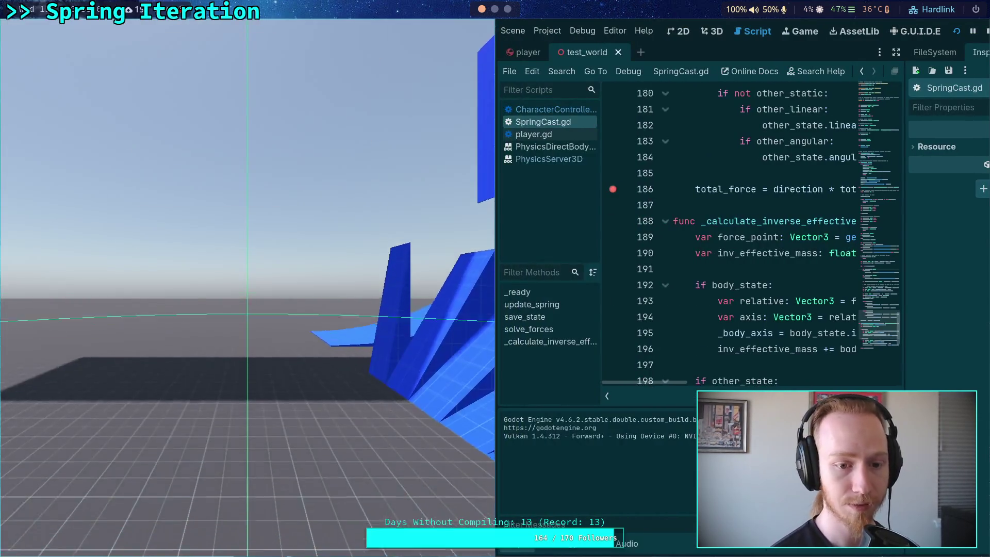
{"action": "key", "text": "super+m"}
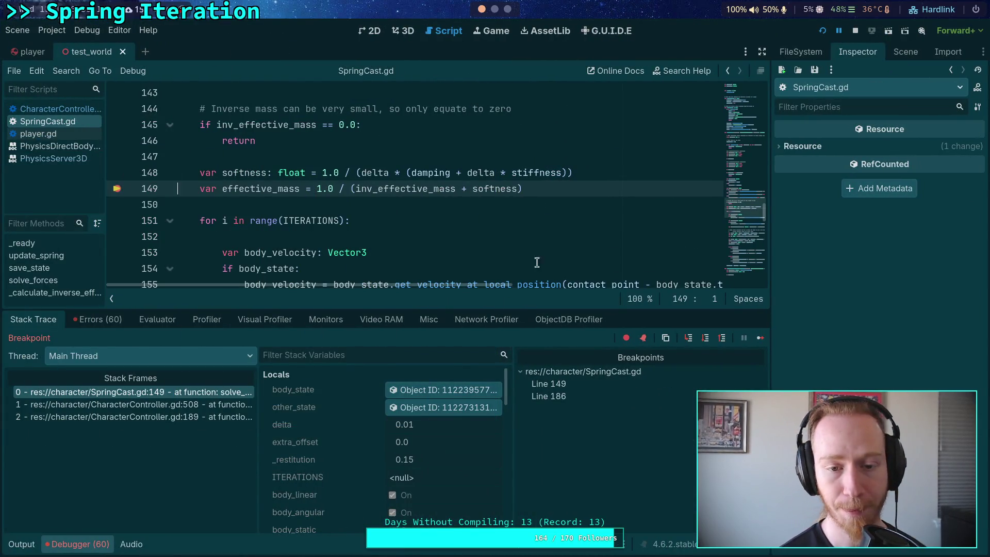
{"action": "left_click", "coordinate": [493, 390]}
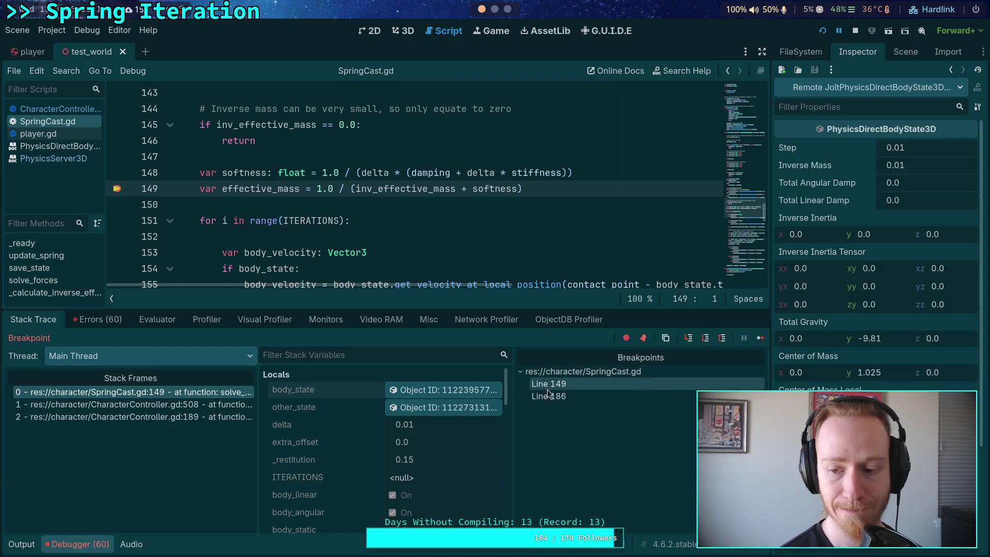
{"action": "left_click", "coordinate": [443, 407]}
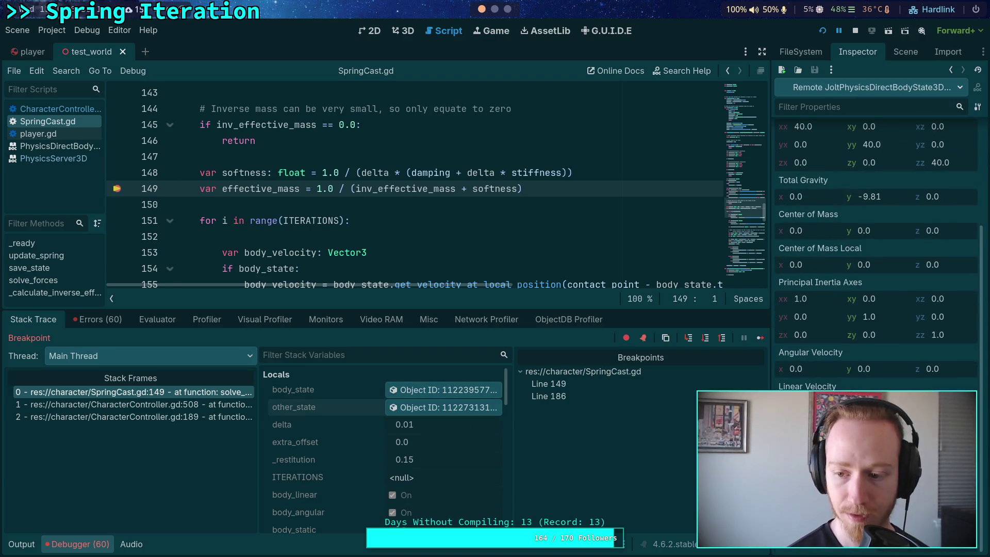
Step past the effective mass and velocity lines to the spring offset, then recheck both body states
{"action": "left_click", "coordinate": [706, 339]}
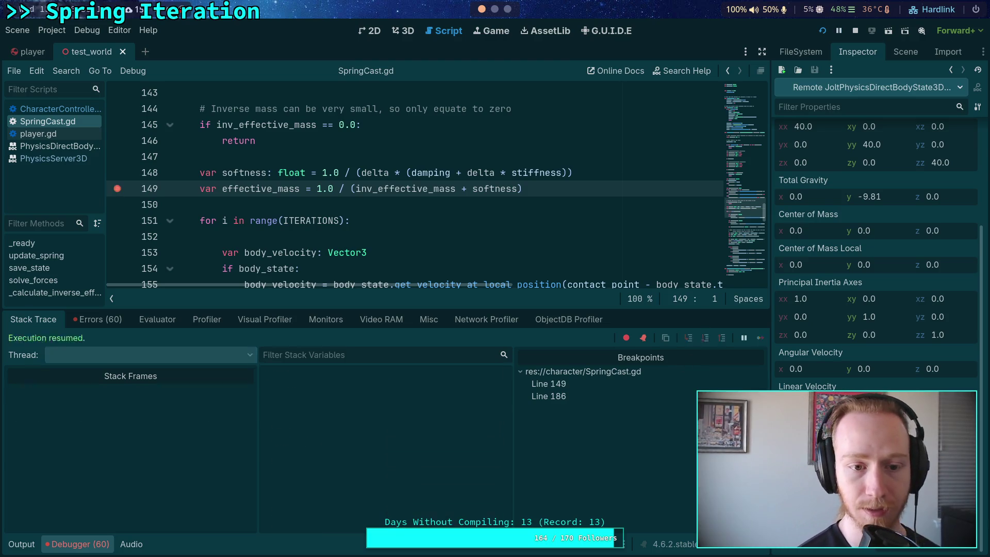
{"action": "left_click", "coordinate": [706, 339]}
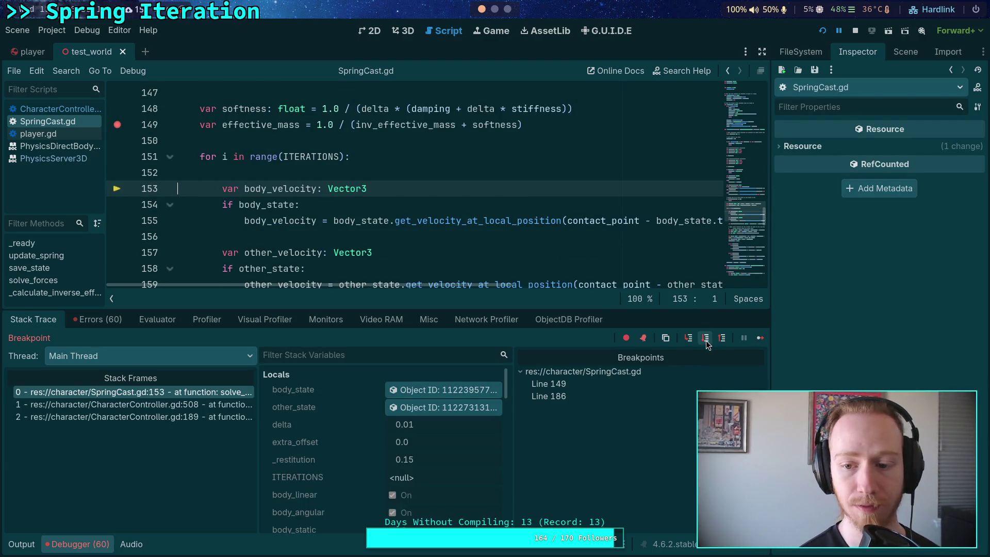
{"action": "left_click", "coordinate": [706, 338]}
{"action": "left_click", "coordinate": [706, 339]}
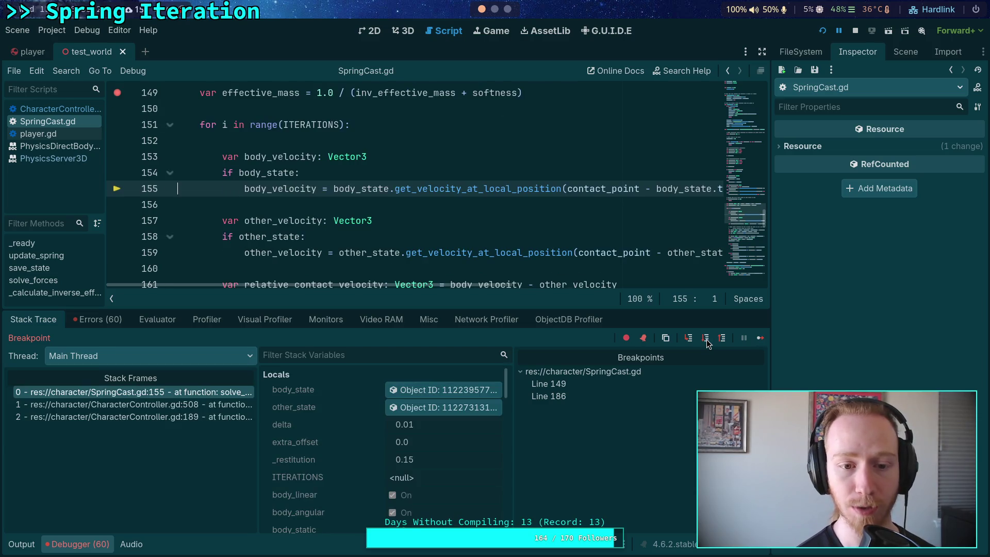
{"action": "left_click", "coordinate": [706, 339]}
{"action": "left_click", "coordinate": [706, 339]}
{"action": "left_click", "coordinate": [706, 339]}
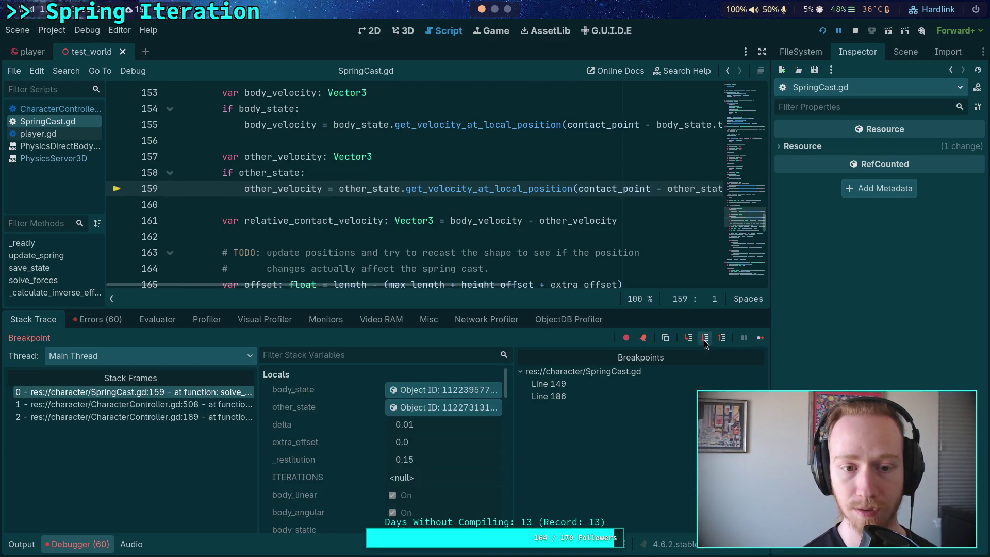
{"action": "left_click", "coordinate": [706, 339]}
{"action": "left_click", "coordinate": [706, 339]}
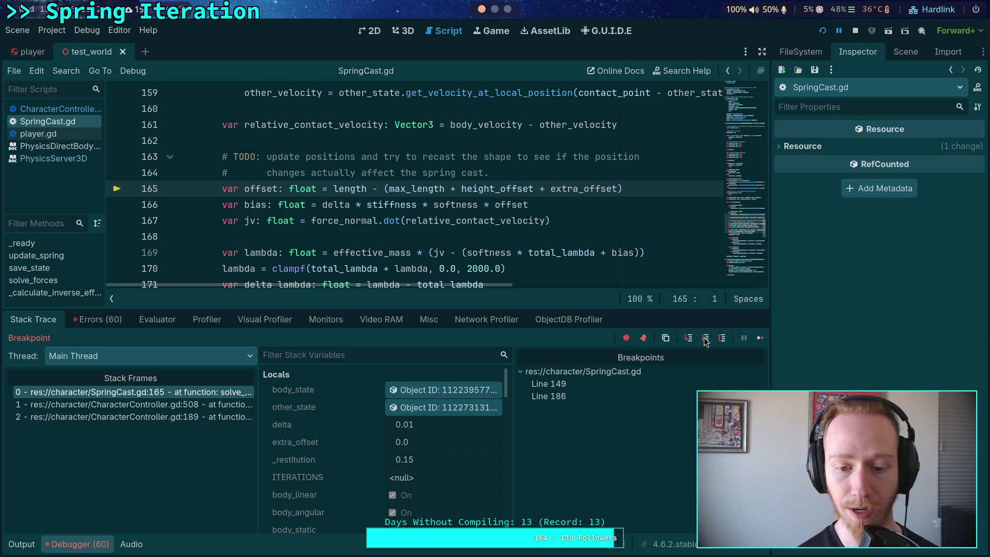
{"action": "left_click", "coordinate": [474, 410]}
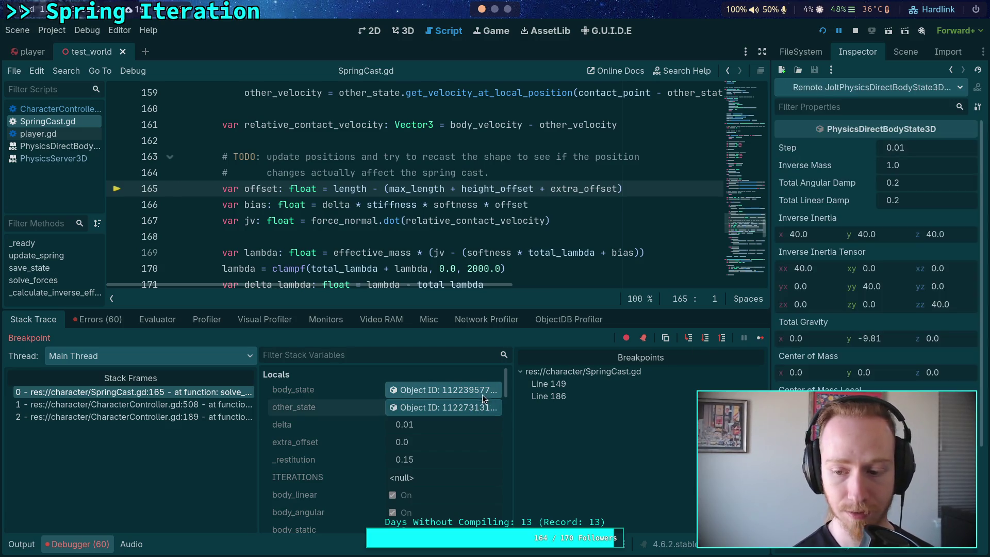
{"action": "left_click", "coordinate": [484, 389]}
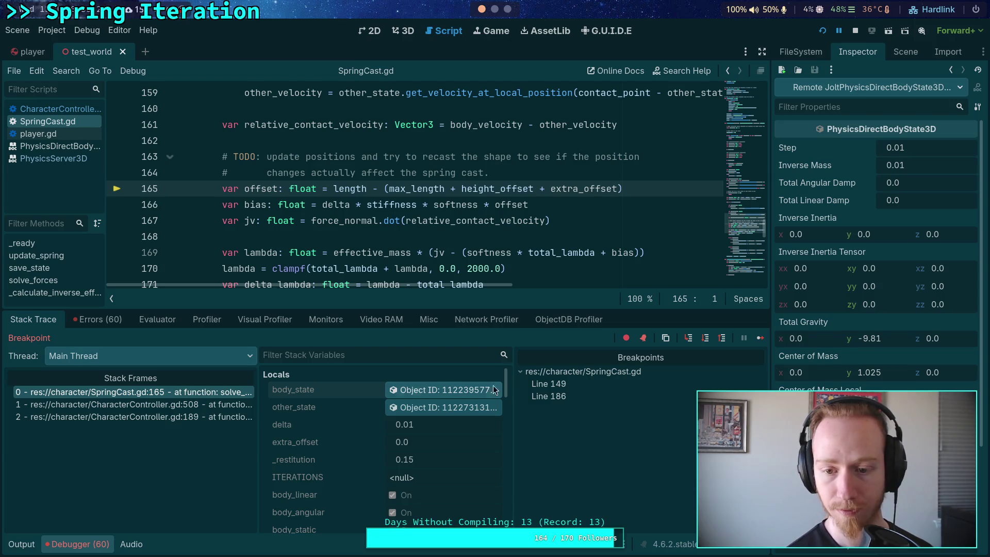
Step through the lambda calculation and lambda clamping lines
{"action": "left_click", "coordinate": [706, 339]}
{"action": "left_click", "coordinate": [705, 338]}
{"action": "left_click", "coordinate": [705, 338]}
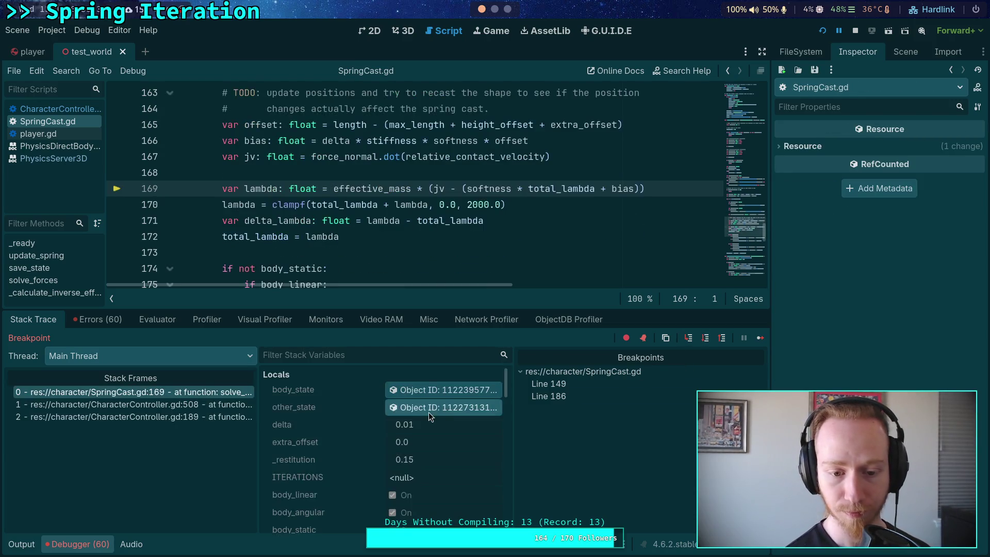
{"action": "scroll", "coordinate": [432, 411], "scroll_direction": "down", "scroll_amount": 10}
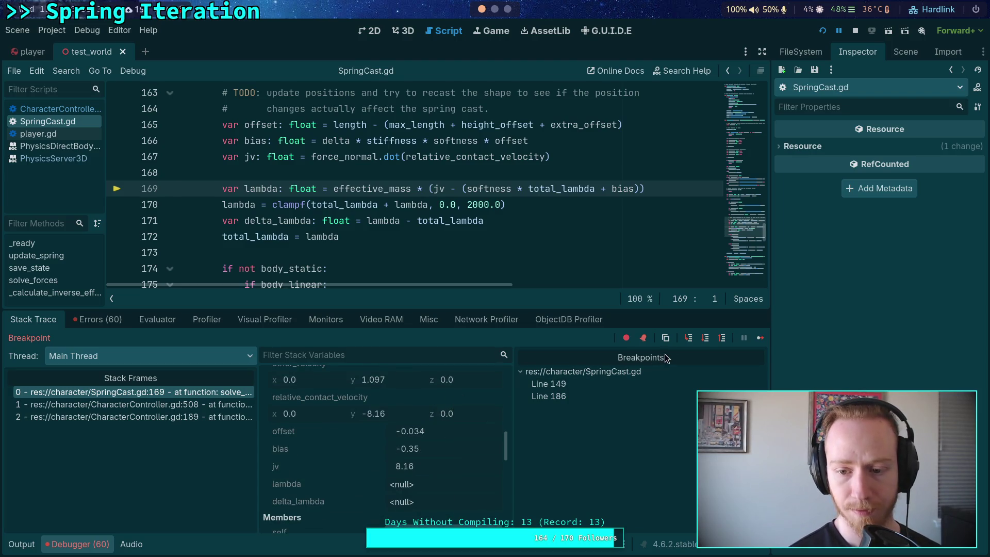
{"action": "left_click", "coordinate": [705, 338]}
{"action": "left_click", "coordinate": [705, 338]}
{"action": "left_click", "coordinate": [705, 338]}
{"action": "scroll", "coordinate": [415, 413], "scroll_direction": "down", "scroll_amount": 5}
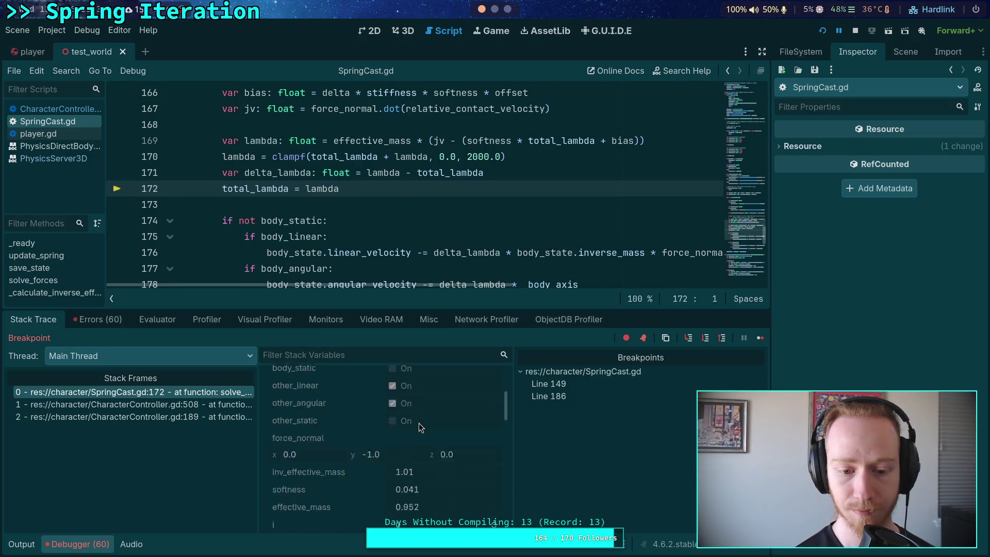
{"action": "scroll", "coordinate": [427, 422], "scroll_direction": "down", "scroll_amount": 2}
{"action": "mouse_move", "coordinate": [288, 175]}
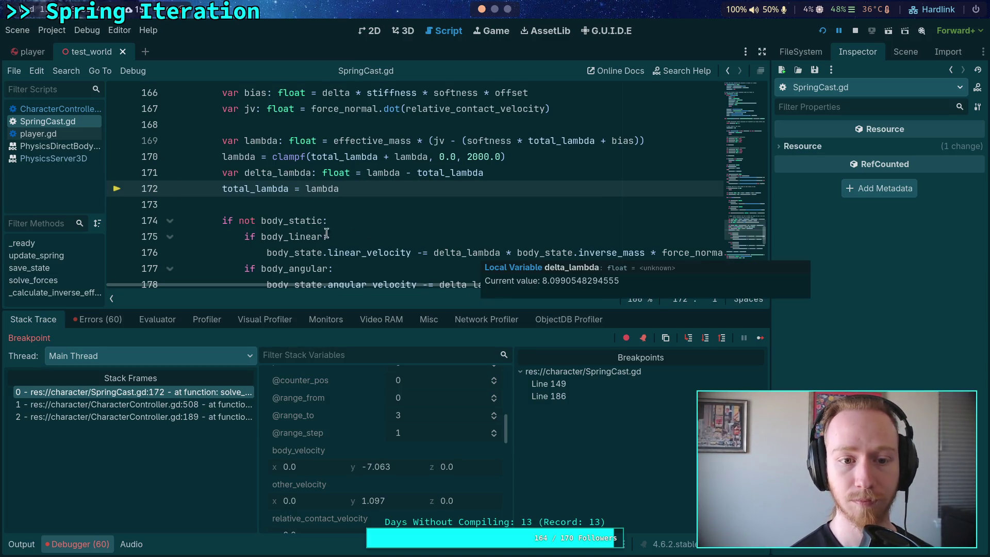
{"action": "mouse_move", "coordinate": [268, 189]}
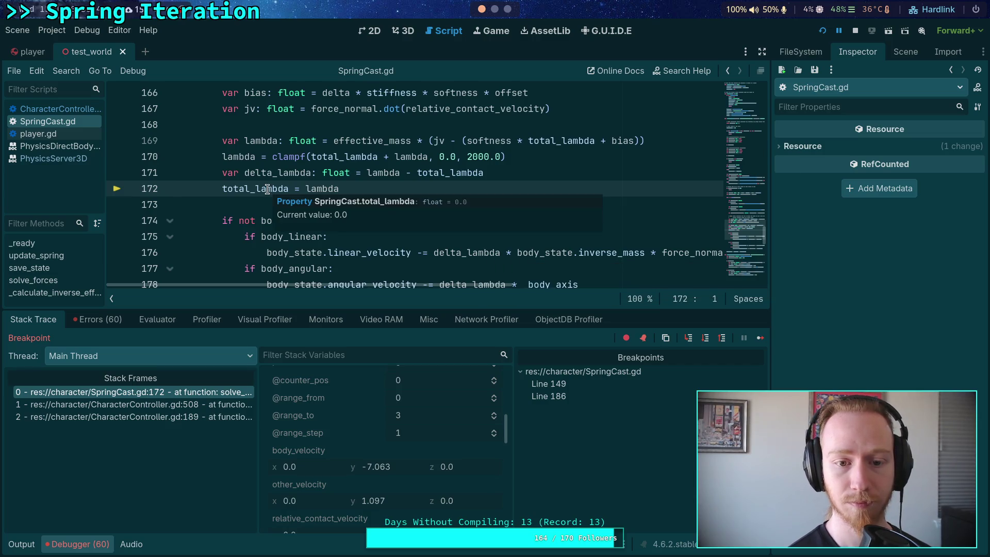
Step past the body linear velocity update, inspecting body_state before and after
{"action": "left_click", "coordinate": [704, 338]}
{"action": "left_click", "coordinate": [704, 339]}
{"action": "left_click", "coordinate": [705, 339]}
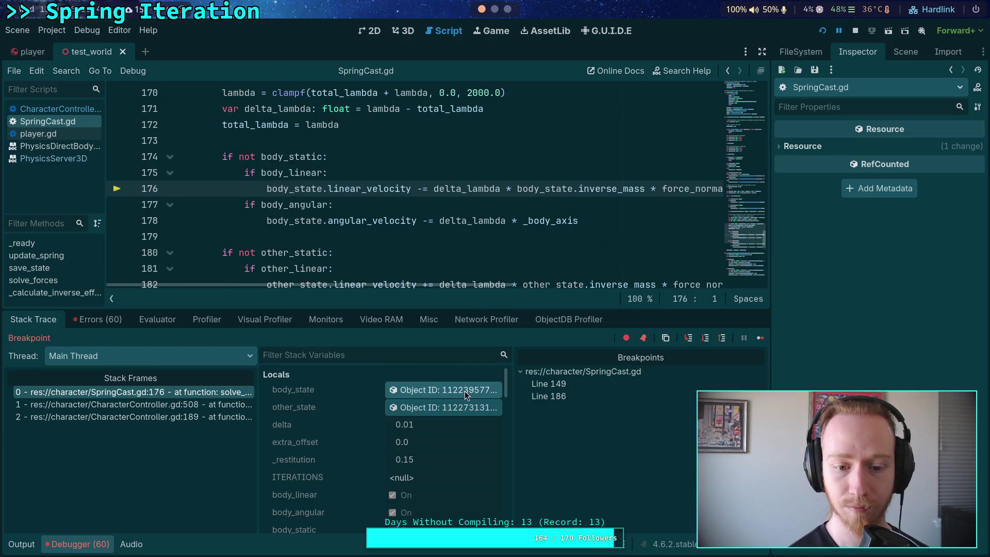
{"action": "left_click", "coordinate": [465, 390]}
{"action": "scroll", "coordinate": [877, 257], "scroll_direction": "down", "scroll_amount": 3}
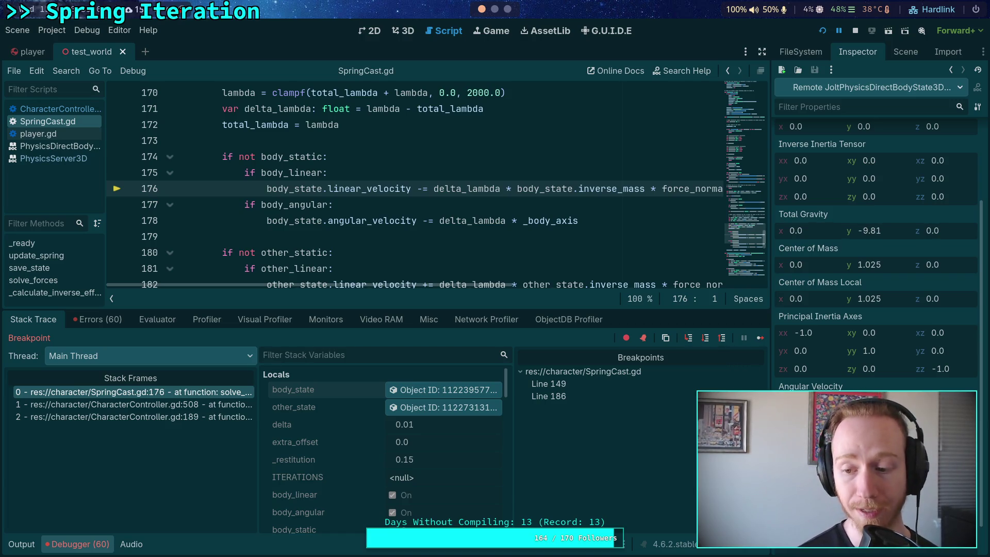
{"action": "key", "text": "F10"}
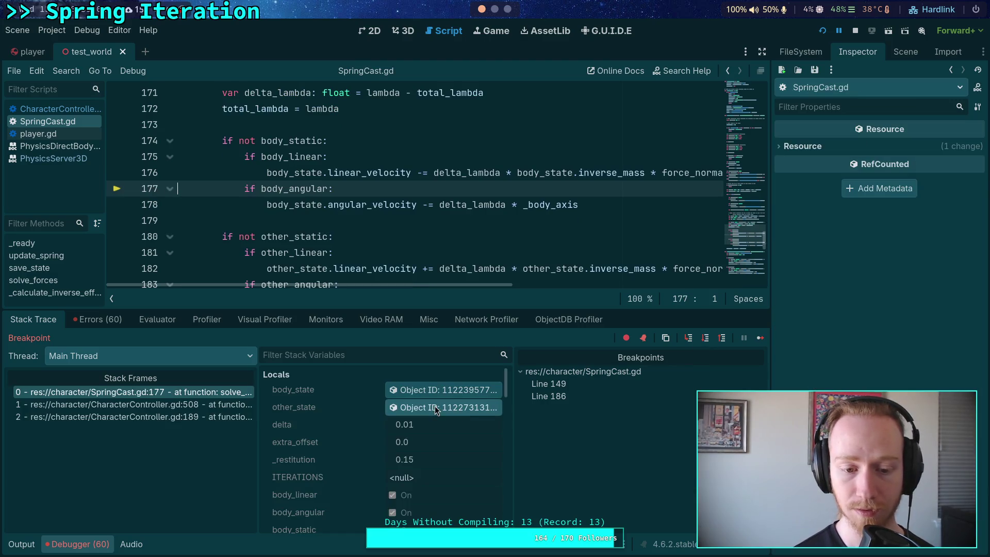
{"action": "left_click", "coordinate": [441, 389]}
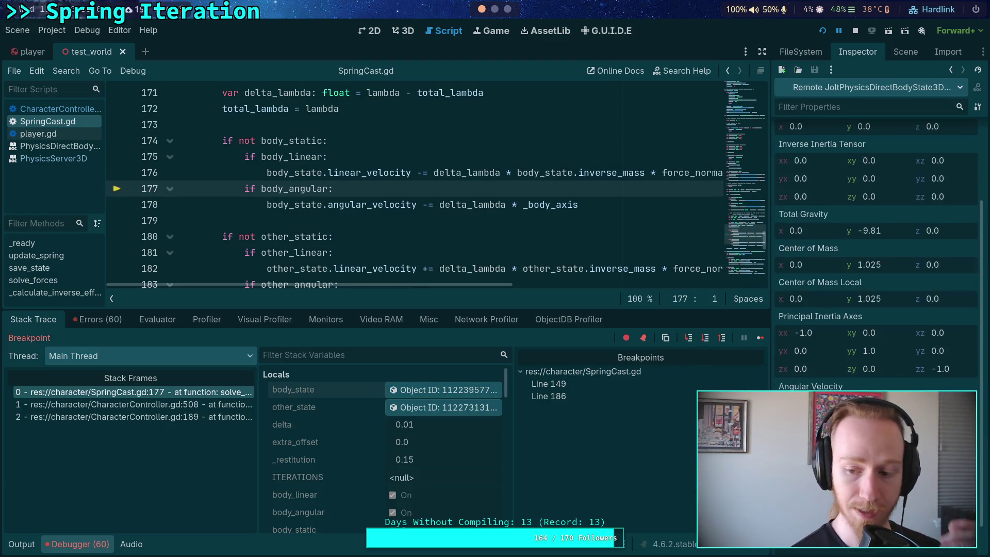
Step through other_state's linear and angular updates into the next iteration's body_state check at line 154
{"action": "left_click", "coordinate": [706, 338]}
{"action": "left_click", "coordinate": [705, 339]}
{"action": "left_click", "coordinate": [706, 341]}
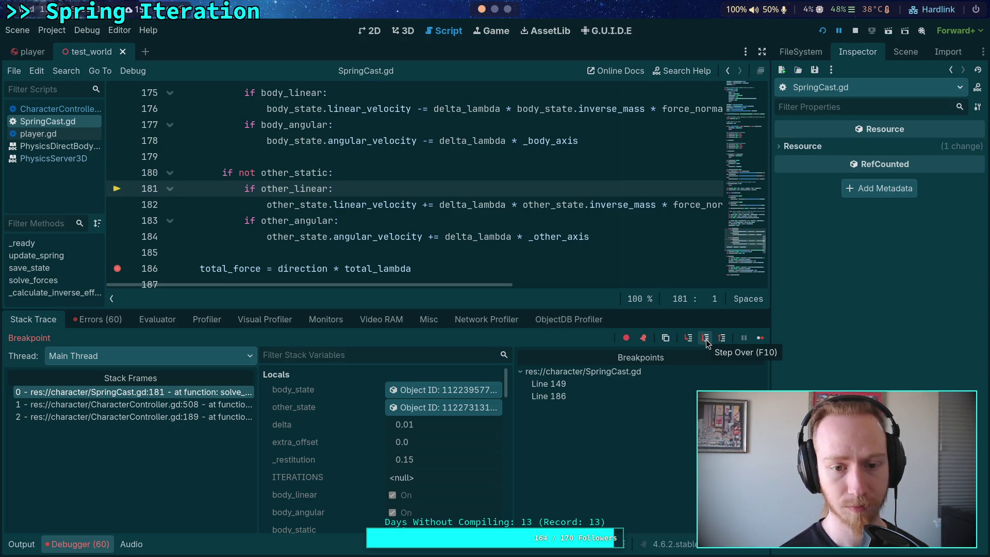
{"action": "left_click", "coordinate": [706, 338]}
{"action": "left_click", "coordinate": [427, 407]}
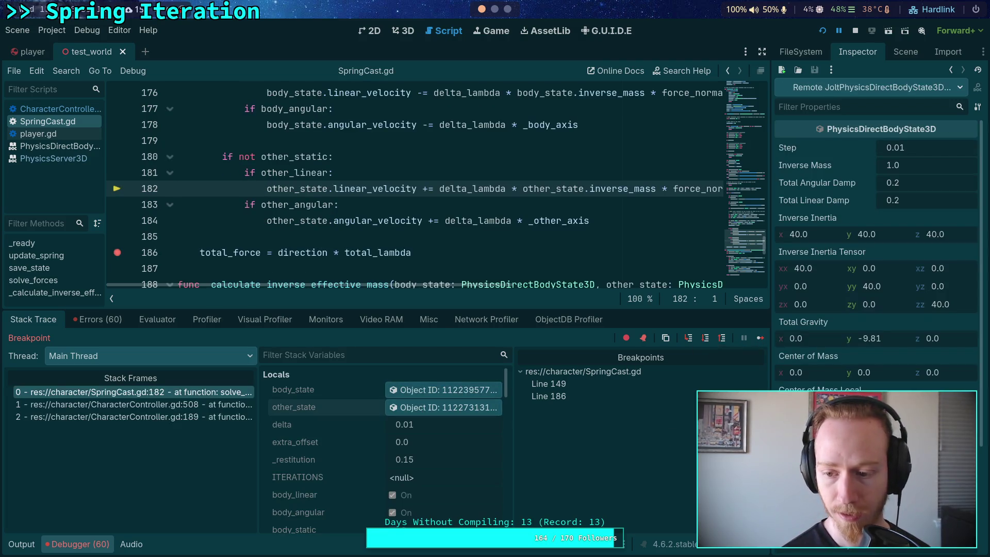
{"action": "scroll", "coordinate": [876, 258], "scroll_direction": "down", "scroll_amount": 3}
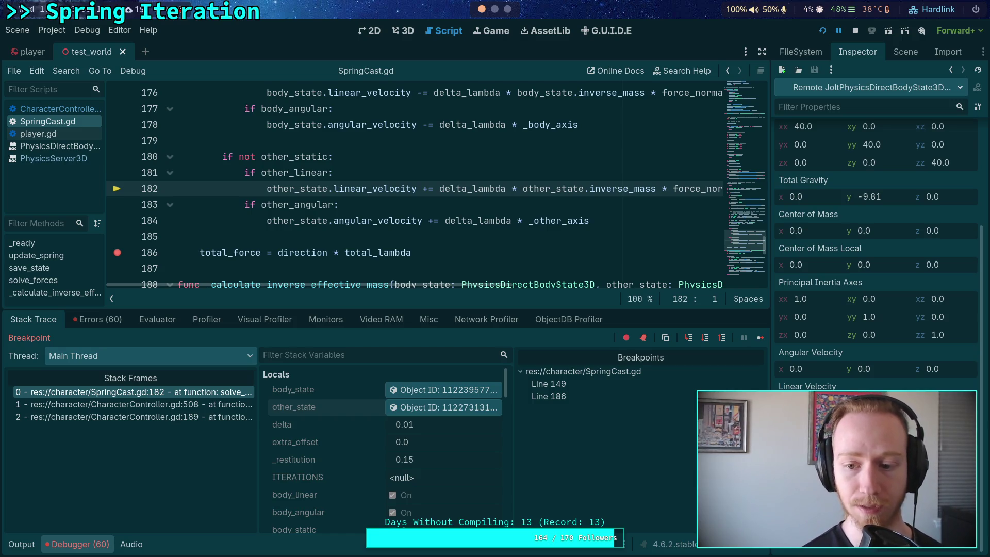
{"action": "left_click", "coordinate": [697, 341]}
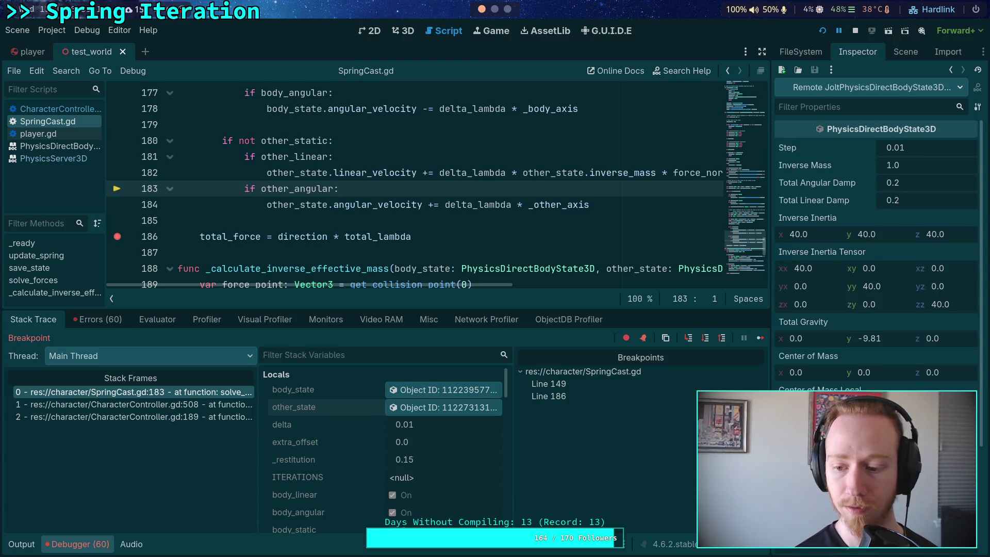
{"action": "left_click", "coordinate": [706, 338]}
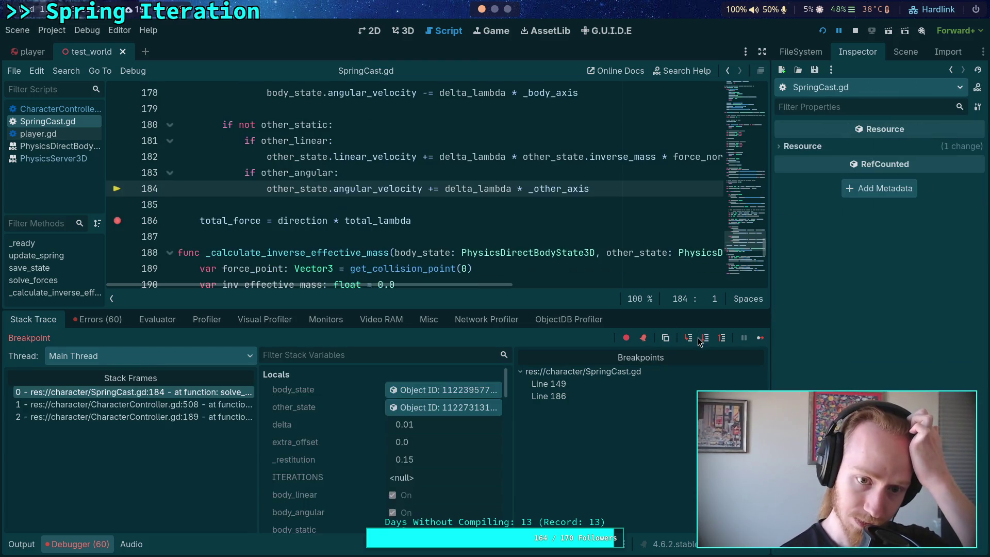
{"action": "left_click", "coordinate": [706, 338]}
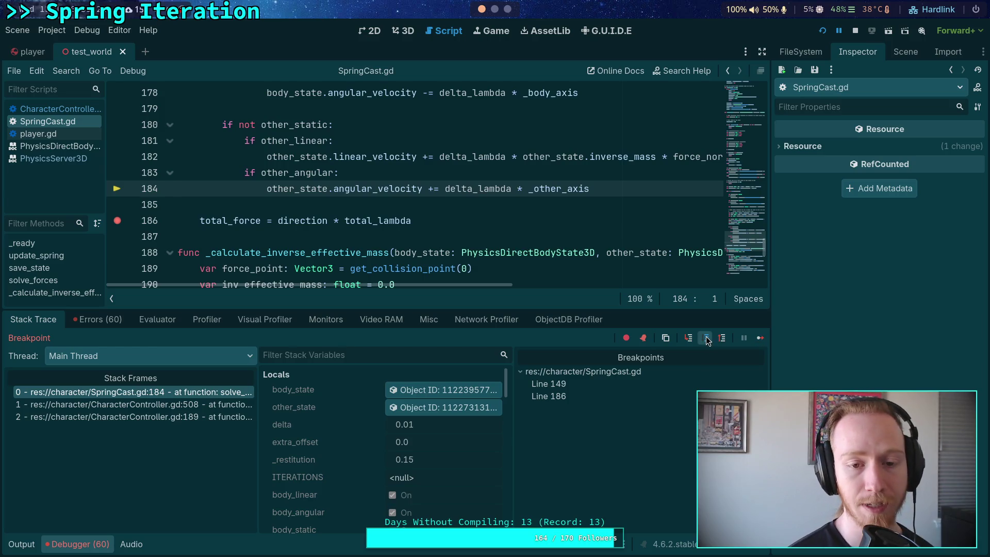
{"action": "left_click", "coordinate": [705, 338]}
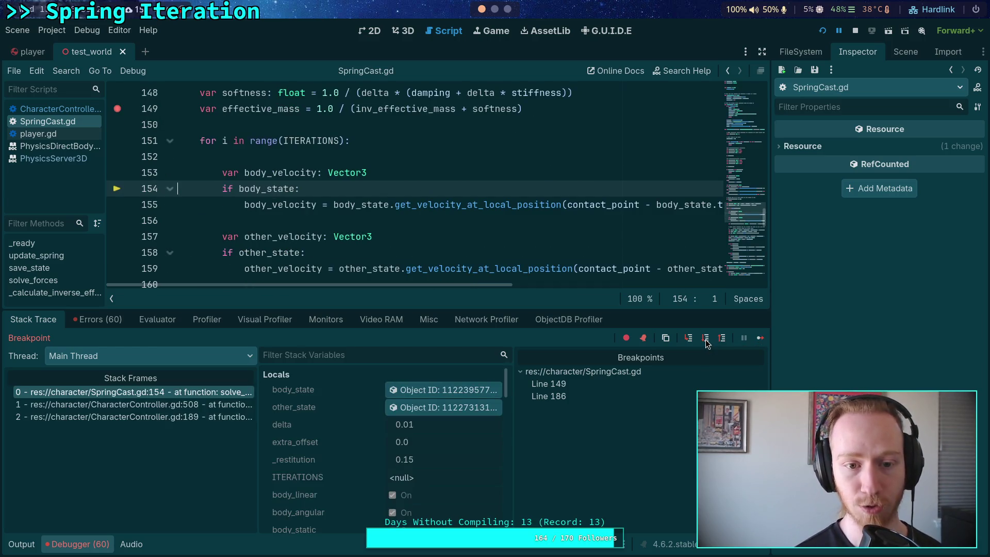
Step to the other velocity declaration and inspect other_state and body_state
{"action": "left_click", "coordinate": [705, 339]}
{"action": "left_click", "coordinate": [705, 339]}
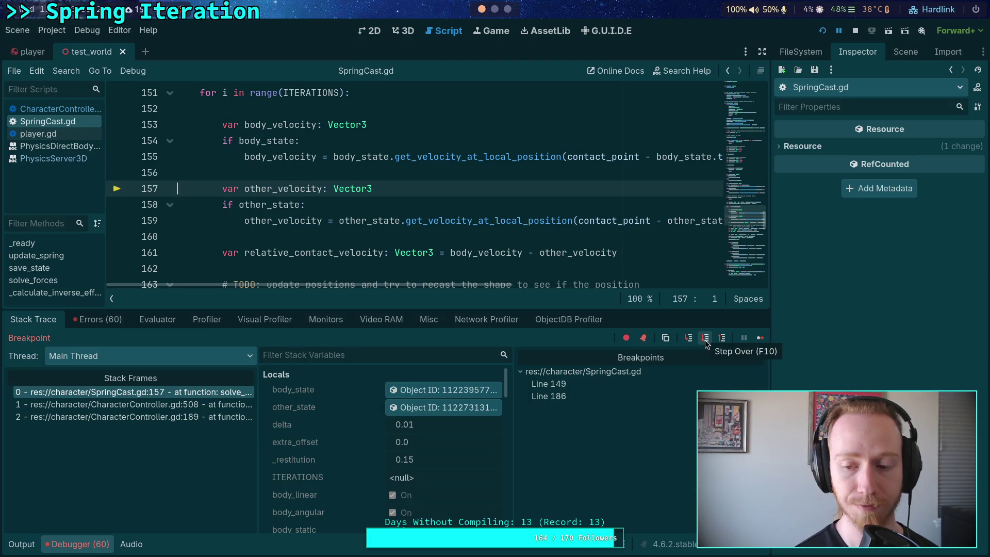
{"action": "left_click", "coordinate": [475, 406]}
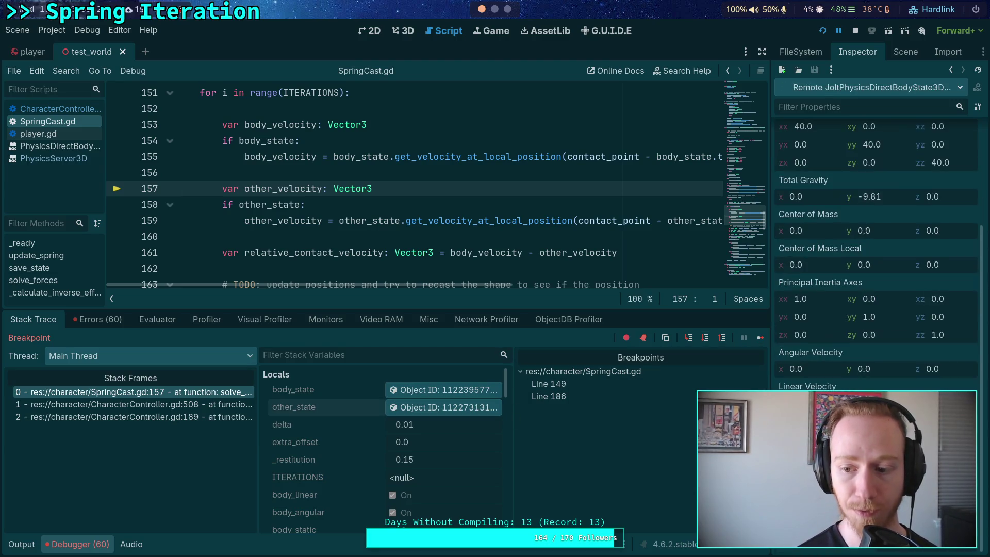
{"action": "left_click", "coordinate": [476, 391]}
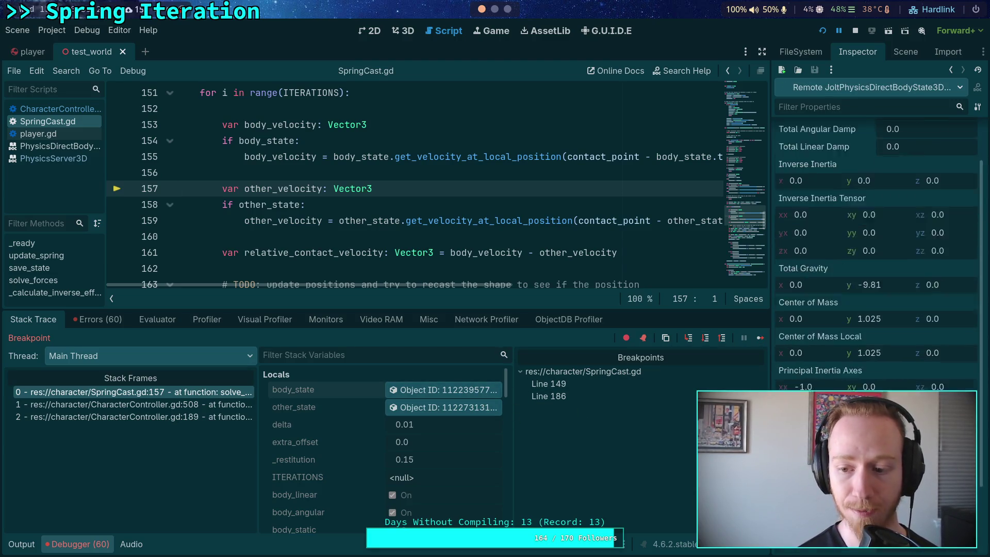
Step through the relative contact velocity and lambda calculation to the lambda clamp line
{"action": "left_click", "coordinate": [707, 340]}
{"action": "left_click", "coordinate": [707, 340]}
{"action": "left_click", "coordinate": [706, 341]}
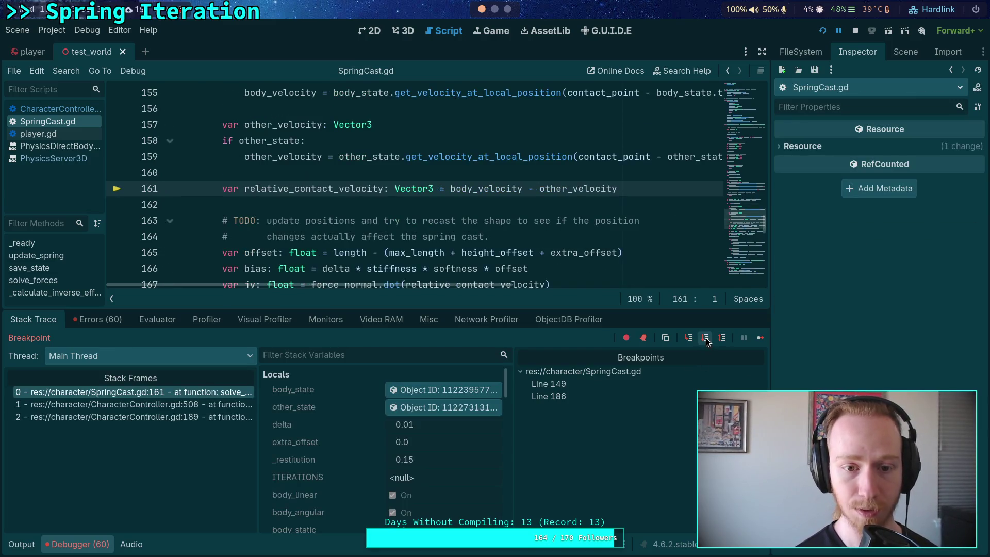
{"action": "left_click", "coordinate": [706, 339]}
{"action": "left_click", "coordinate": [707, 339]}
{"action": "left_click", "coordinate": [706, 339]}
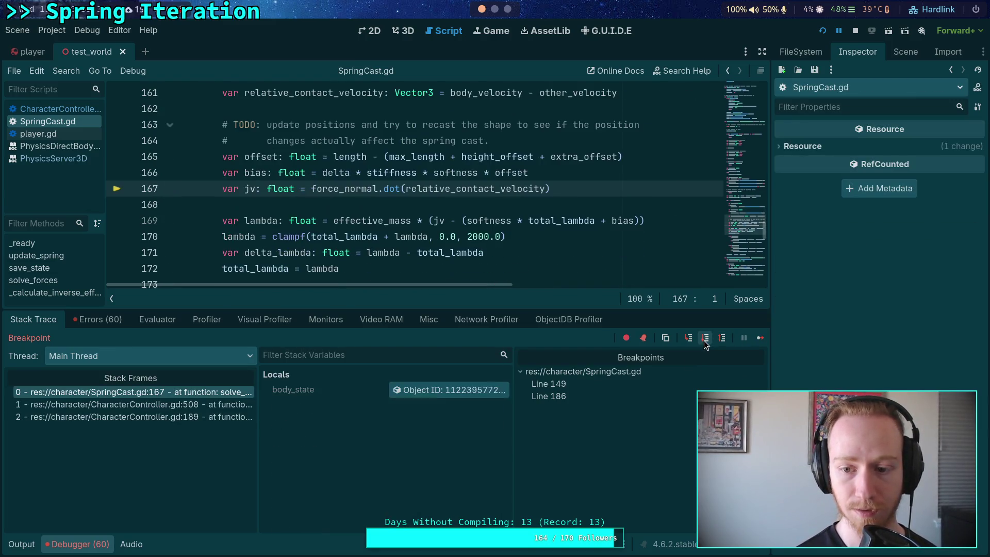
{"action": "left_click", "coordinate": [707, 339]}
{"action": "left_click", "coordinate": [706, 340]}
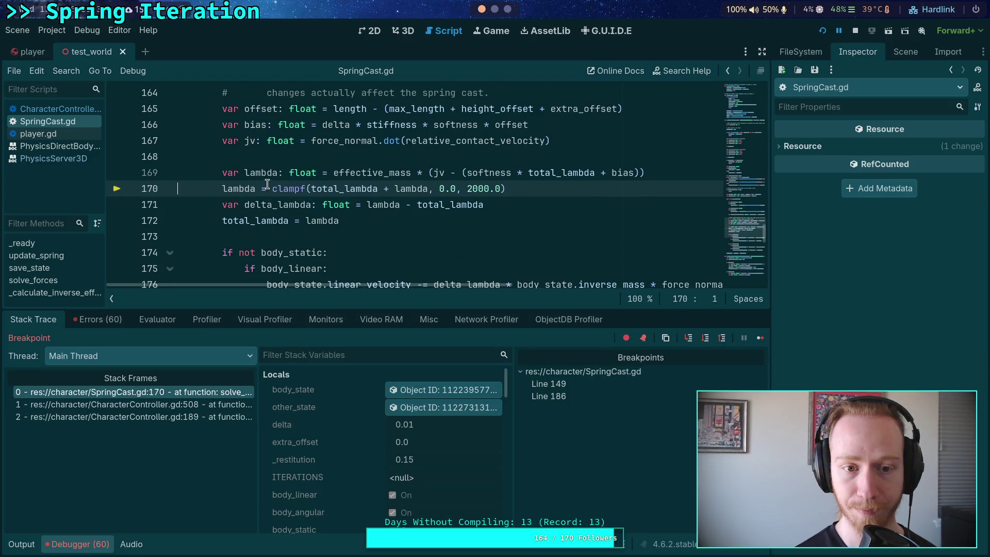
Step past the delta_lambda and total_lambda assignments, reviewing their values
{"action": "mouse_move", "coordinate": [267, 174]}
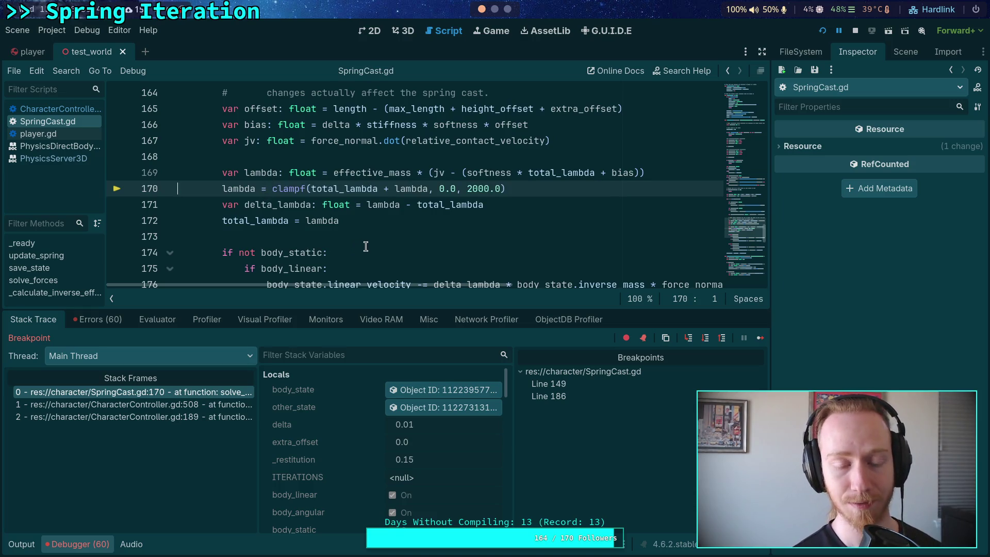
{"action": "left_click", "coordinate": [688, 338]}
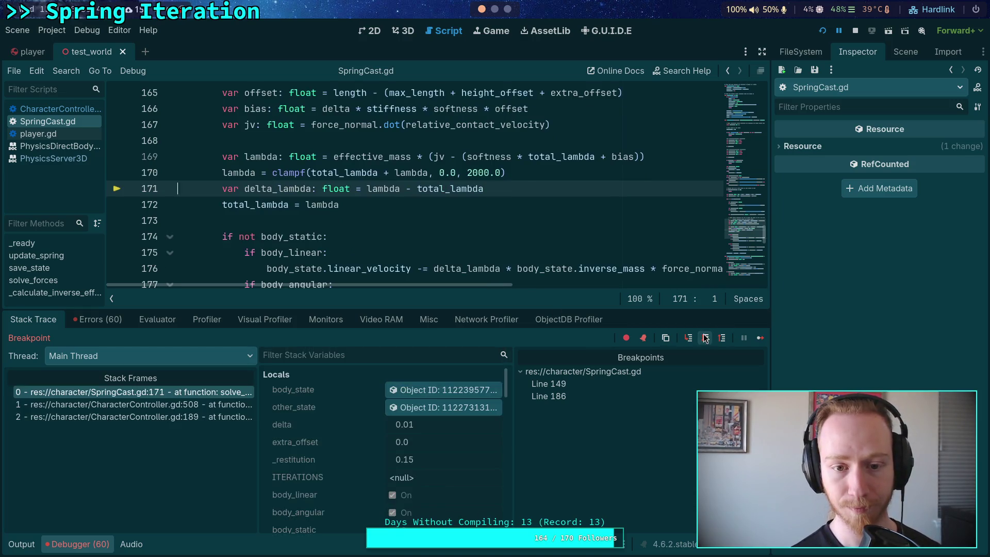
{"action": "left_click", "coordinate": [688, 337]}
{"action": "mouse_move", "coordinate": [256, 170]}
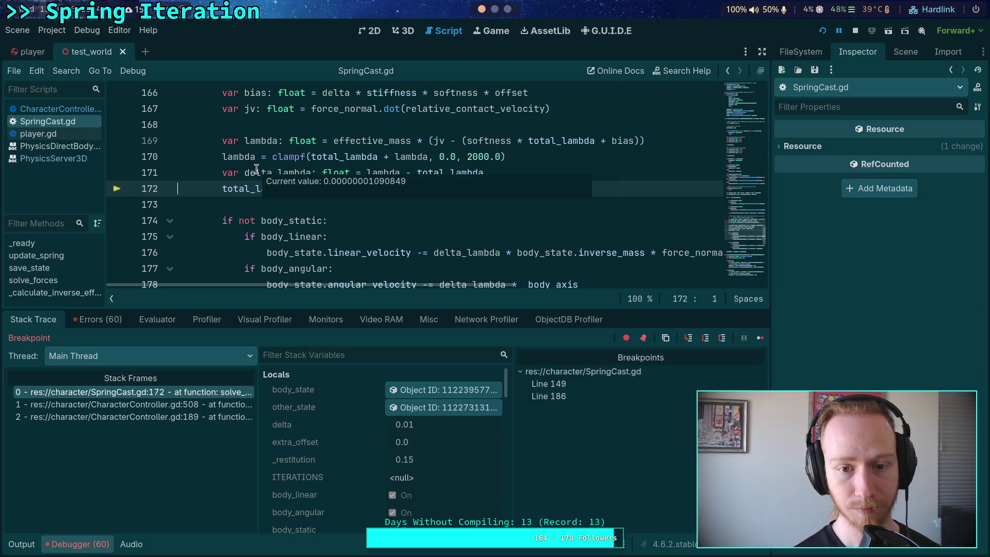
{"action": "left_click", "coordinate": [694, 337]}
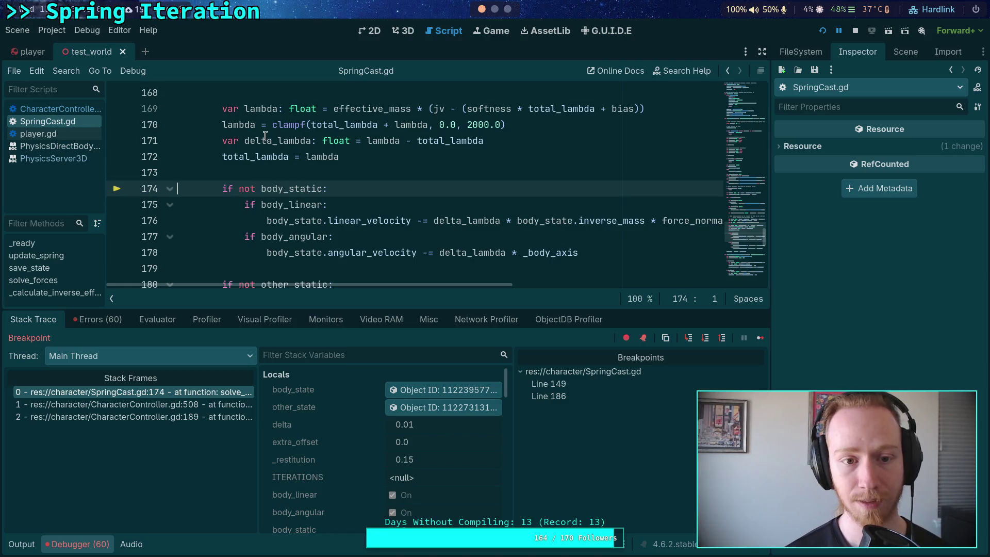
{"action": "mouse_move", "coordinate": [265, 136]}
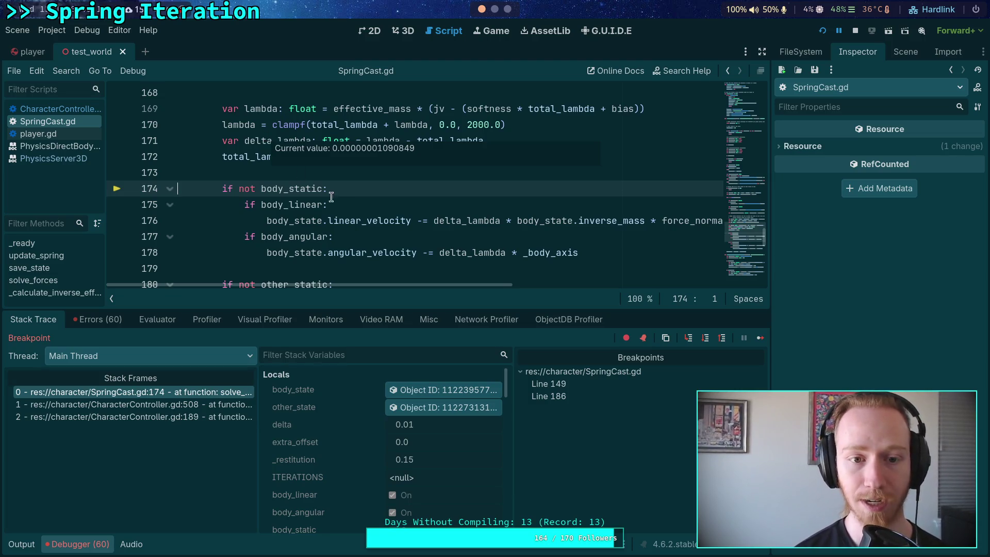
{"action": "scroll", "coordinate": [363, 221], "scroll_direction": "down", "scroll_amount": 1}
{"action": "scroll", "coordinate": [367, 234], "scroll_direction": "down", "scroll_amount": 1}
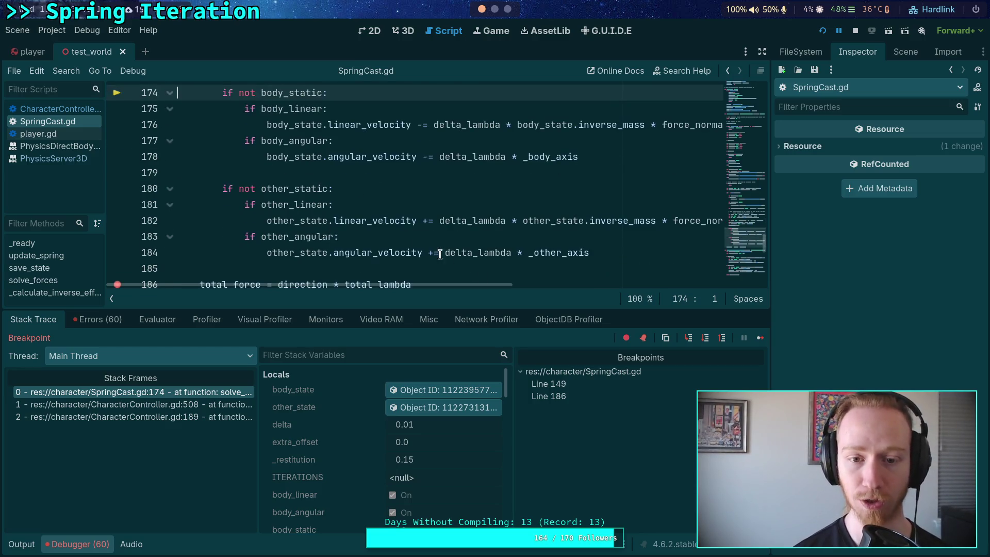
Execute the body linear velocity update and advance to the other_linear check, rechecking body_state
{"action": "left_click", "coordinate": [705, 339]}
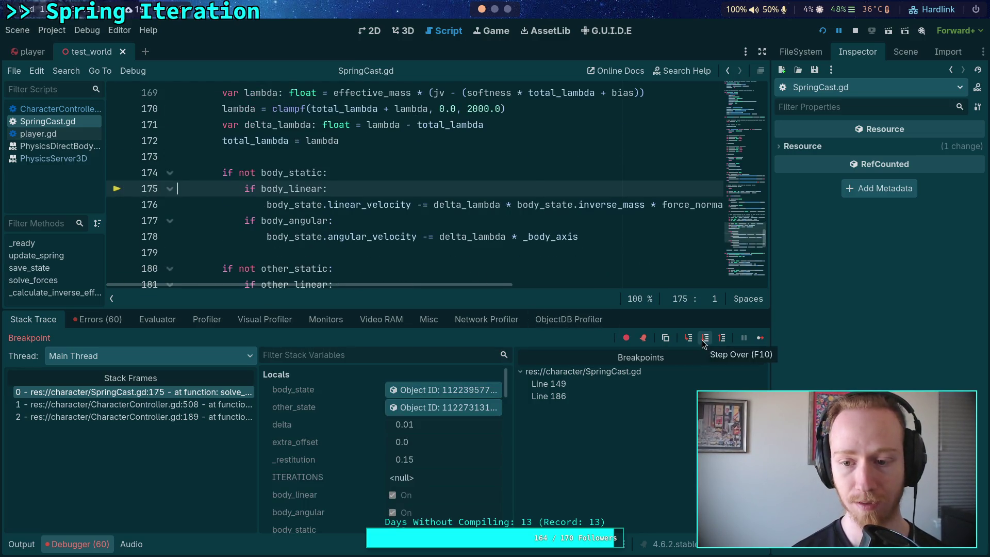
{"action": "left_click", "coordinate": [705, 338]}
{"action": "left_click", "coordinate": [434, 391]}
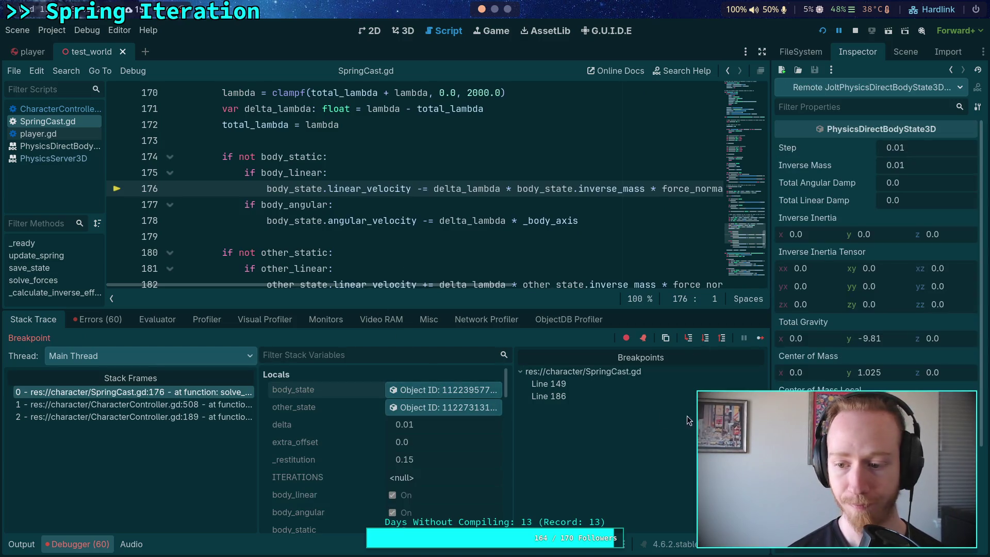
{"action": "scroll", "coordinate": [876, 257], "scroll_direction": "down", "scroll_amount": 3}
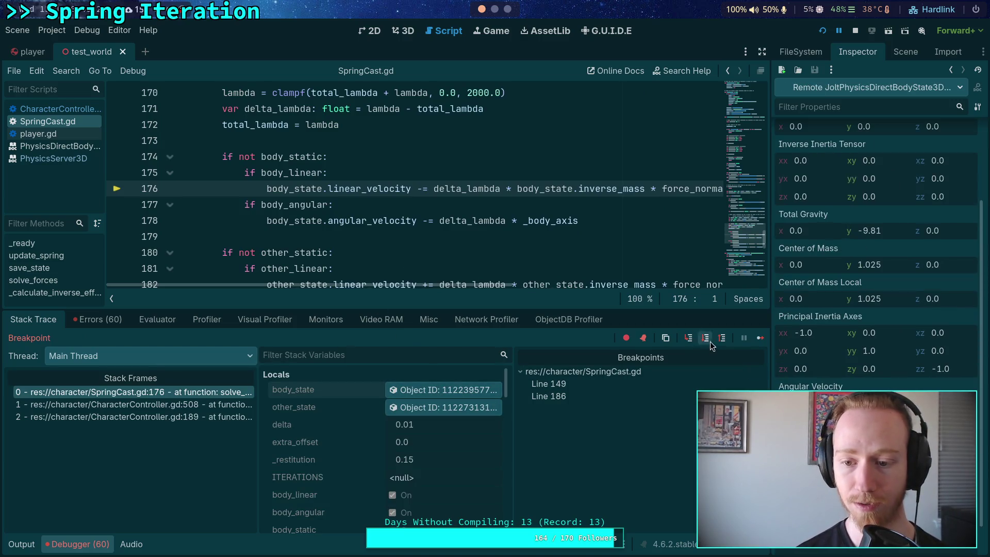
{"action": "key", "text": "F10"}
{"action": "scroll", "coordinate": [877, 258], "scroll_direction": "down", "scroll_amount": 3}
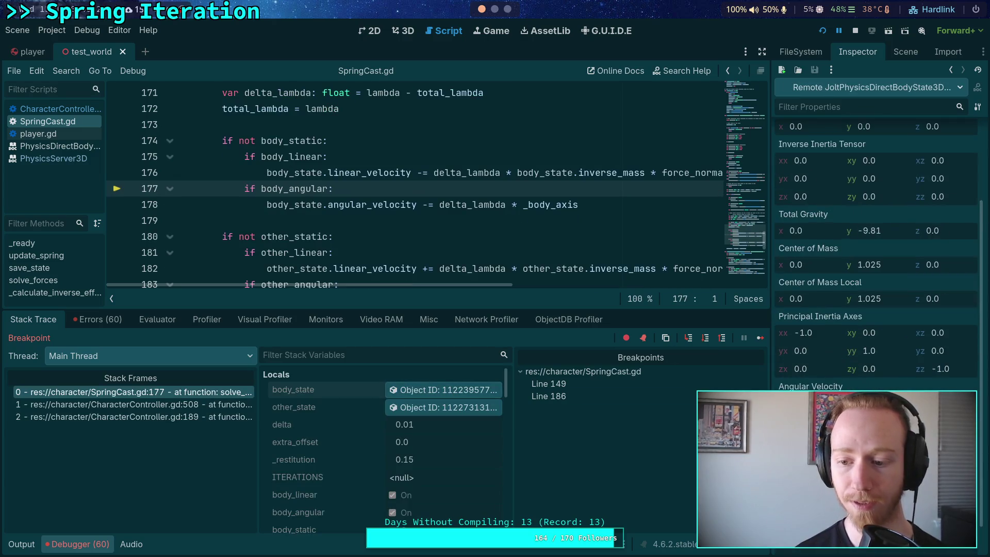
{"action": "left_click", "coordinate": [684, 342]}
{"action": "left_click", "coordinate": [683, 342]}
{"action": "left_click", "coordinate": [683, 342]}
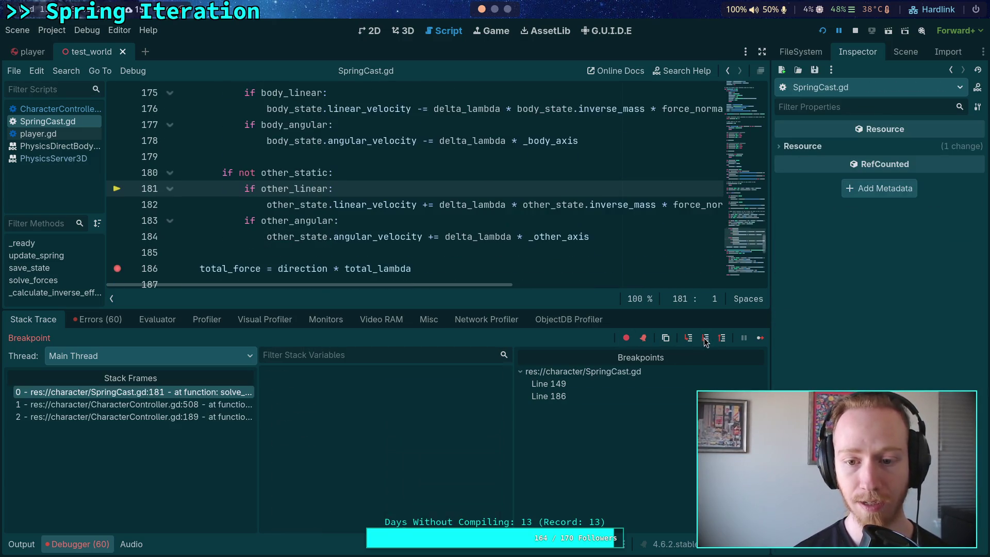
{"action": "left_click", "coordinate": [465, 392]}
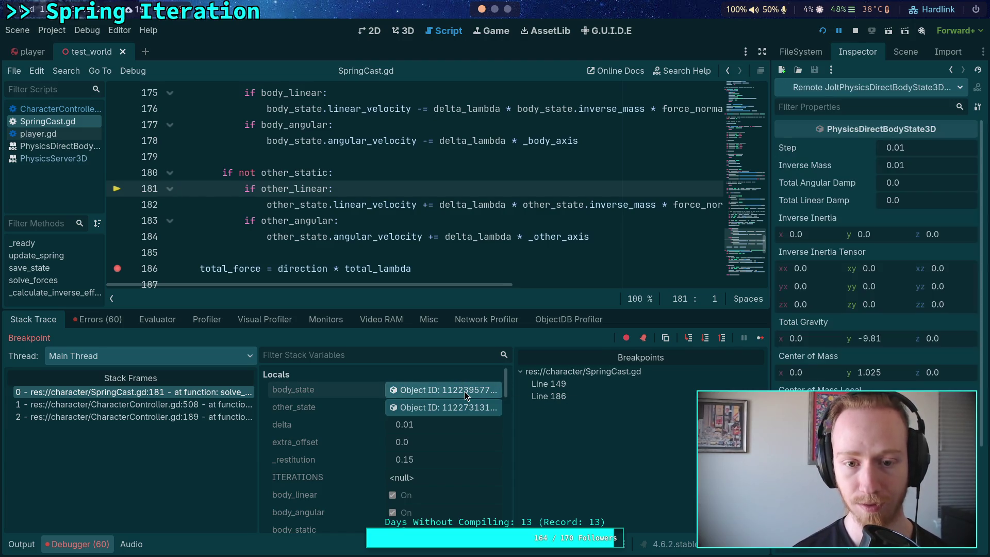
Run the other_state linear update to line 184, inspecting other_state, then stop the debug session
{"action": "left_click", "coordinate": [707, 340]}
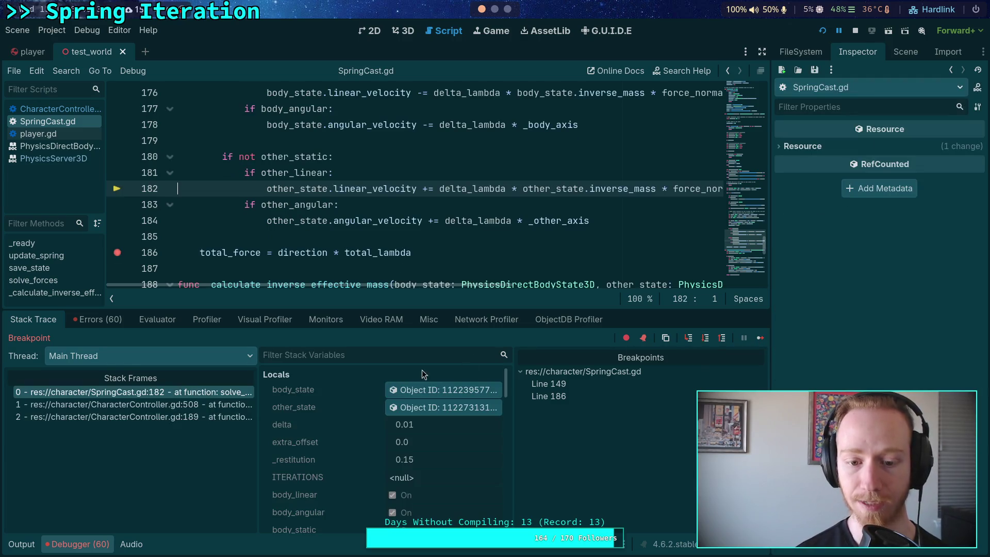
{"action": "left_click", "coordinate": [444, 407]}
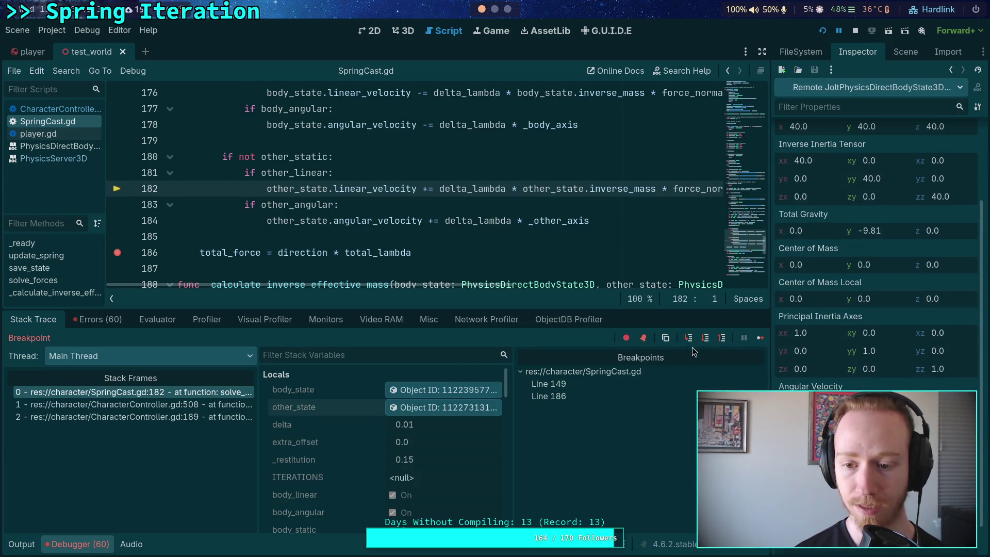
{"action": "left_click", "coordinate": [706, 338]}
{"action": "left_click", "coordinate": [458, 407]}
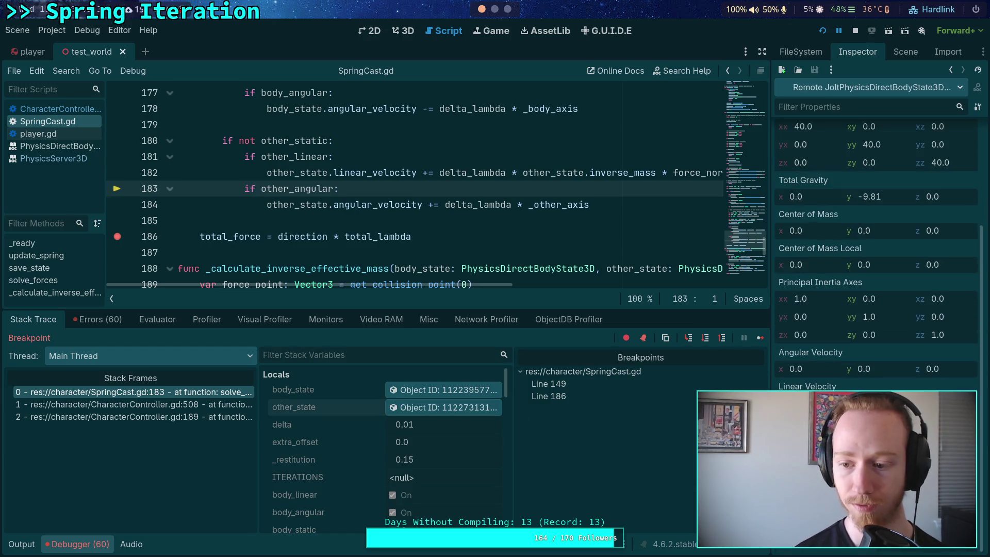
{"action": "left_click", "coordinate": [705, 338]}
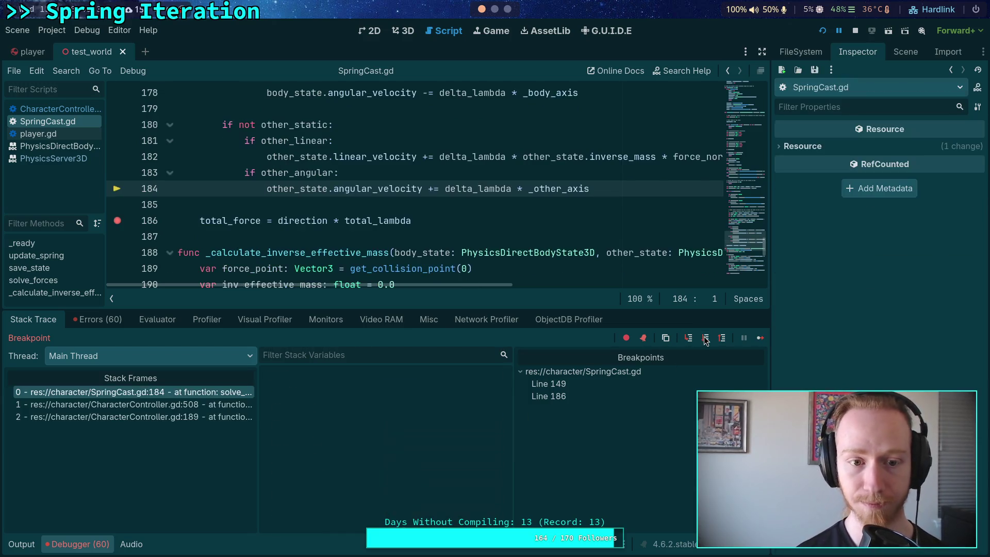
{"action": "left_click", "coordinate": [856, 32]}
Remove the line 186 breakpoint and collapse the Debugger panel
{"action": "left_click", "coordinate": [118, 220]}
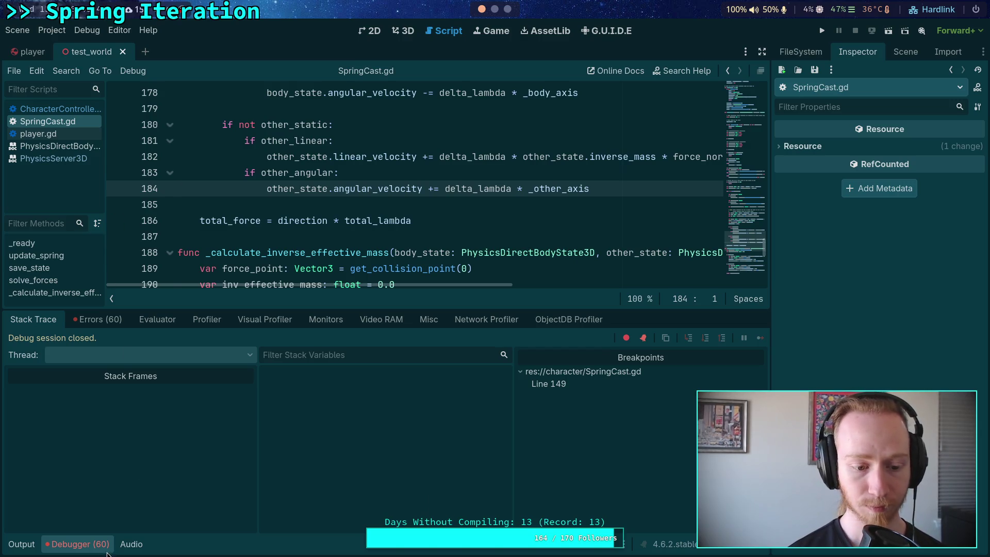
{"action": "left_click", "coordinate": [78, 544]}
{"action": "scroll", "coordinate": [389, 371], "scroll_direction": "up", "scroll_amount": 6}
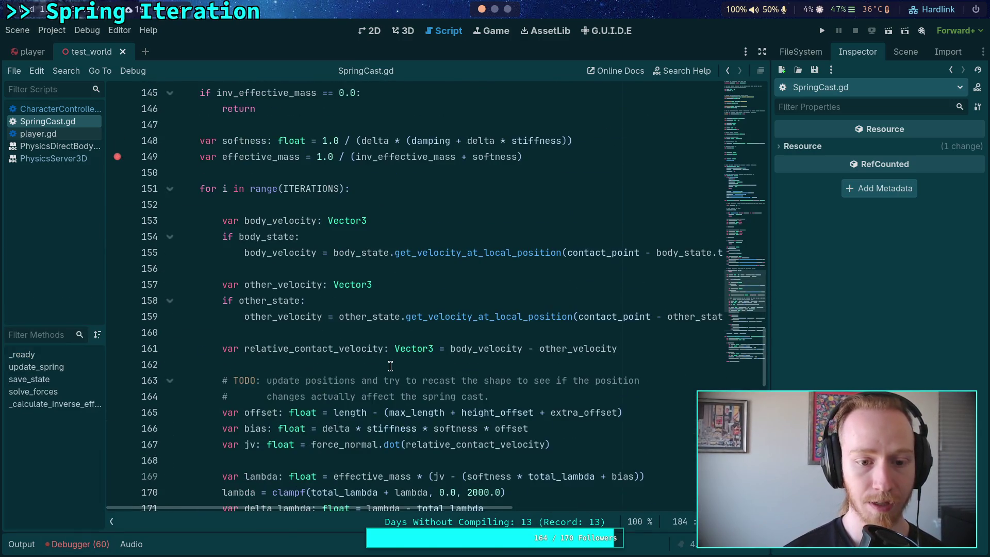
{"action": "scroll", "coordinate": [391, 366], "scroll_direction": "up", "scroll_amount": 1}
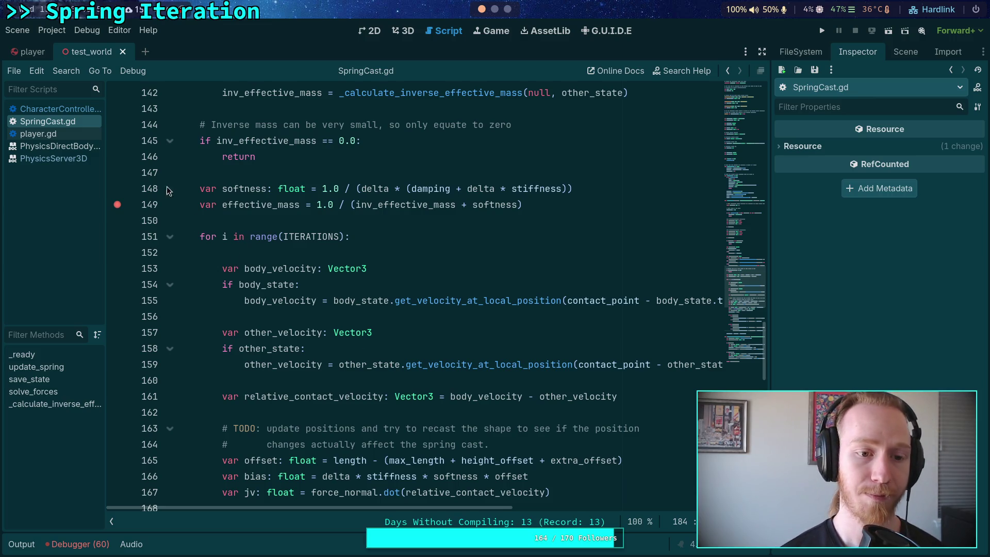
Browse the loop and insert a blank line after the other_state linear velocity update
{"action": "left_click", "coordinate": [289, 234]}
{"action": "left_click", "coordinate": [310, 219]}
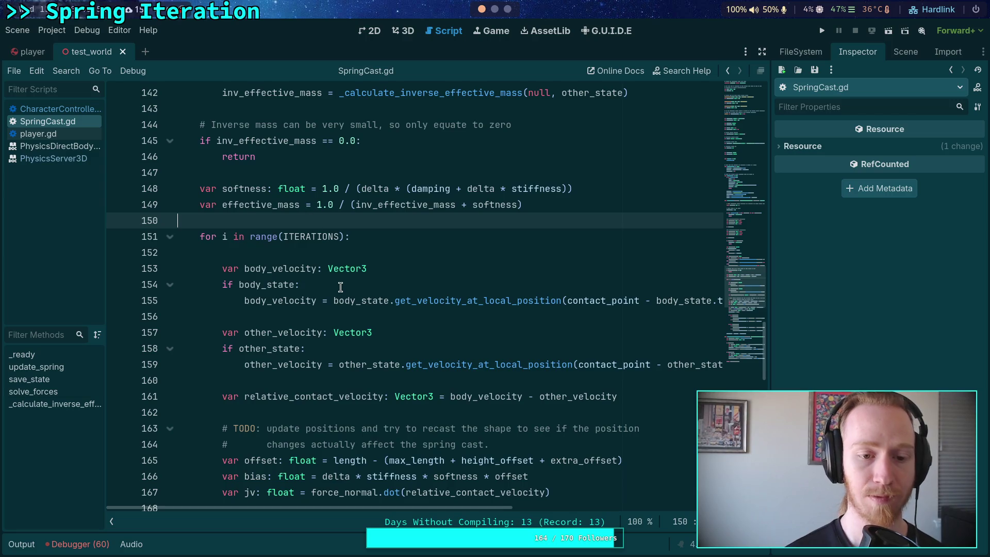
{"action": "scroll", "coordinate": [341, 289], "scroll_direction": "down", "scroll_amount": 2}
{"action": "scroll", "coordinate": [343, 293], "scroll_direction": "down", "scroll_amount": 3}
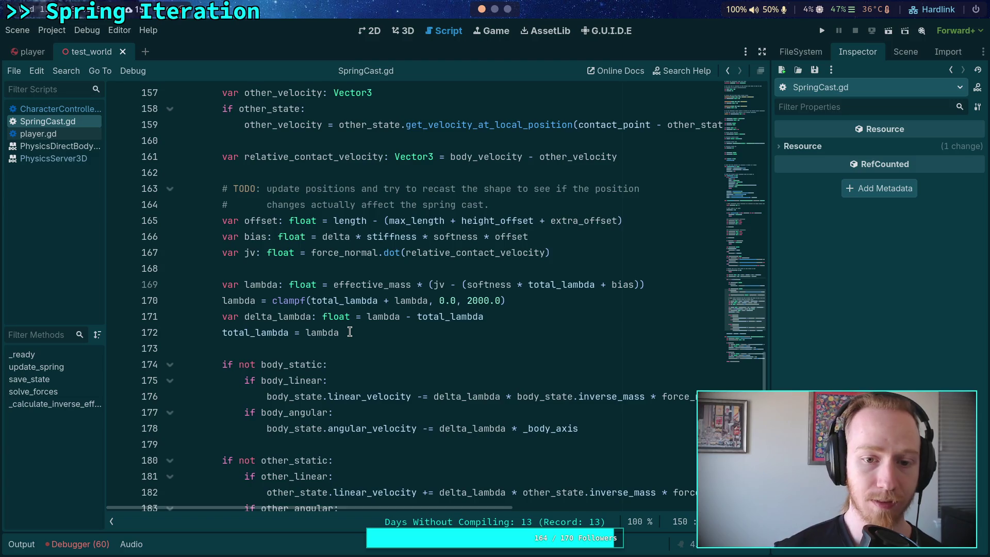
{"action": "scroll", "coordinate": [456, 304], "scroll_direction": "up", "scroll_amount": 2}
{"action": "left_click", "coordinate": [565, 298]}
{"action": "scroll", "coordinate": [536, 306], "scroll_direction": "down", "scroll_amount": 2}
{"action": "scroll", "coordinate": [515, 305], "scroll_direction": "down", "scroll_amount": 5}
{"action": "scroll", "coordinate": [493, 315], "scroll_direction": "up", "scroll_amount": 4}
{"action": "scroll", "coordinate": [490, 317], "scroll_direction": "up", "scroll_amount": 6}
{"action": "scroll", "coordinate": [490, 317], "scroll_direction": "down", "scroll_amount": 7}
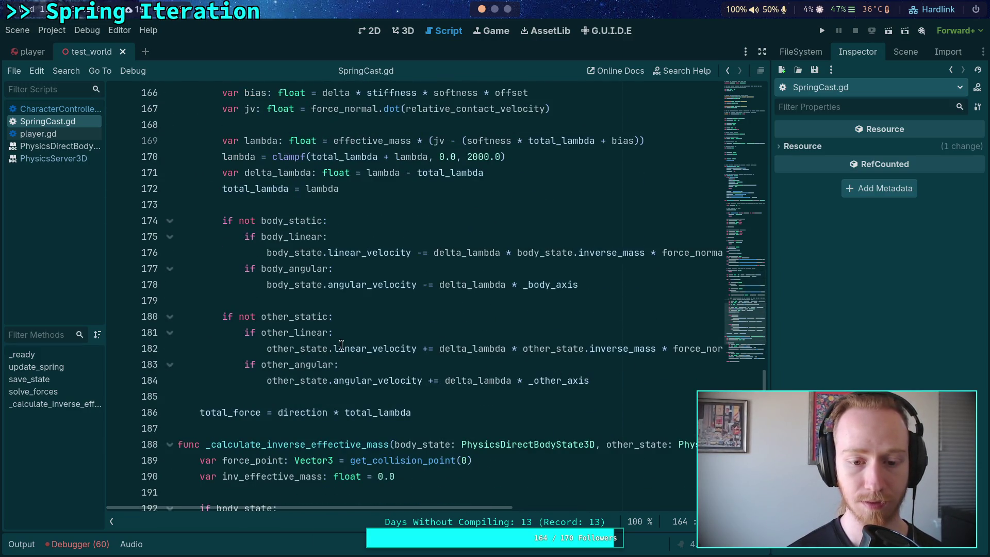
{"action": "left_click", "coordinate": [440, 349]}
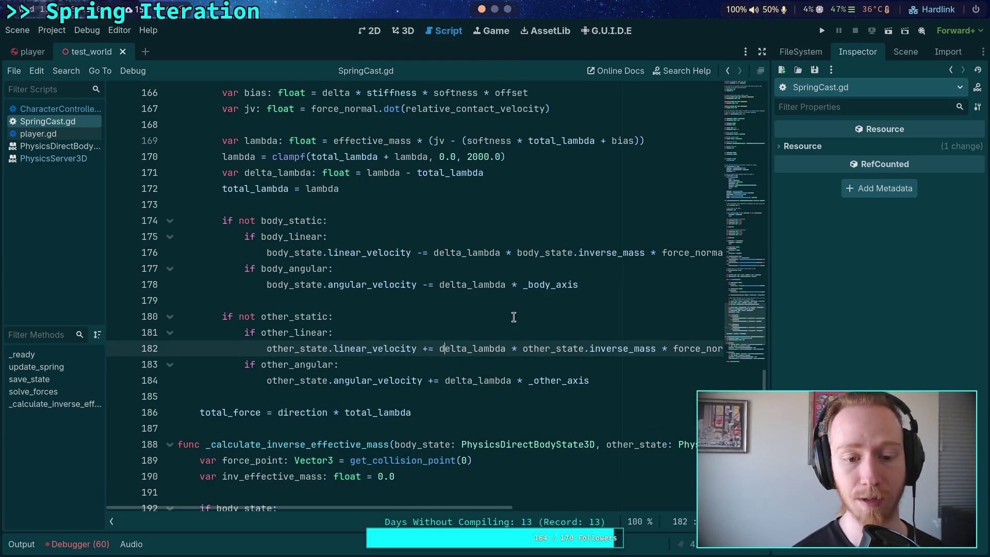
{"action": "key", "text": "ctrl+Return"}
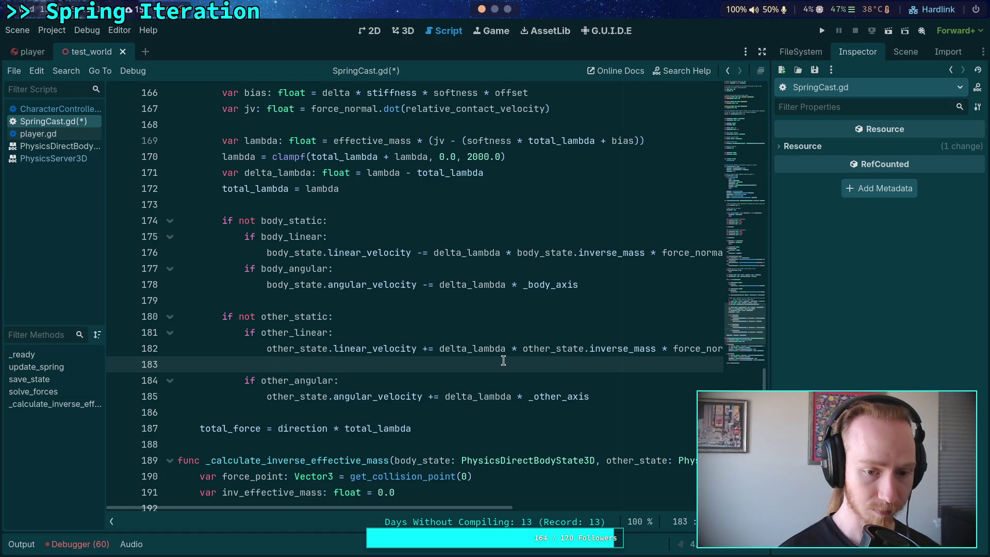
Type other_state.transform.origin on line 183 and select the impulse expression on line 182 for reference
{"action": "type", "text": "other_state.transform."}
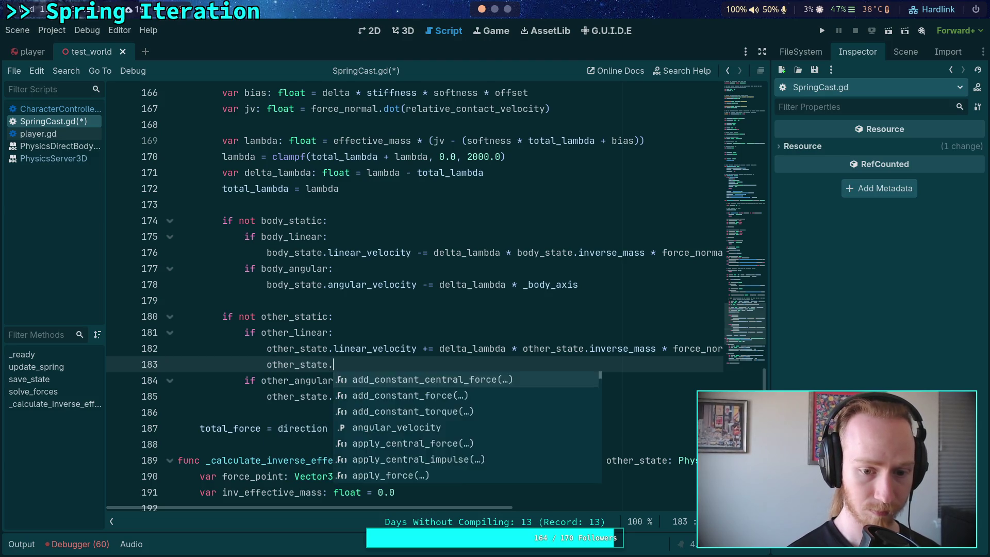
{"action": "type", "text": "origin"}
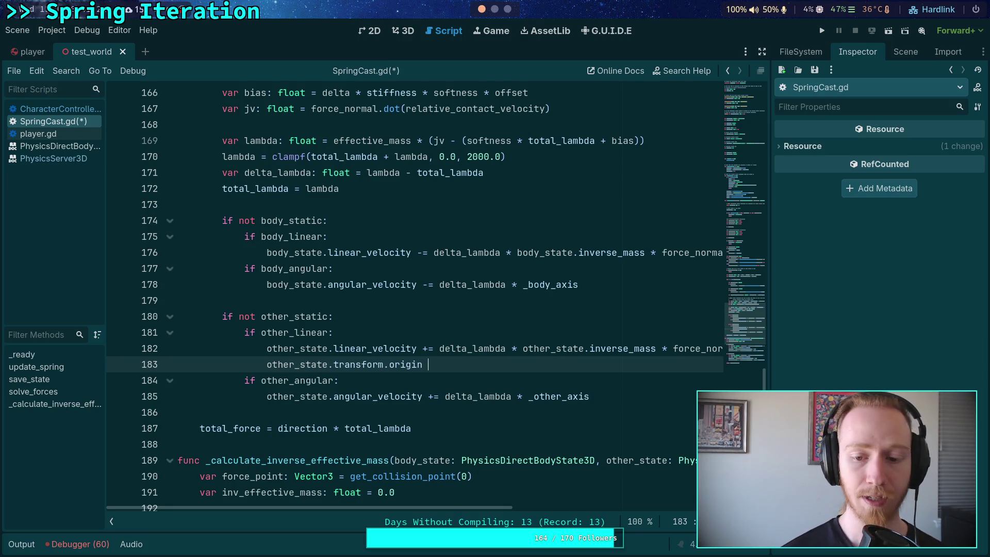
{"action": "left_click_drag", "start_coordinate": [442, 350], "coordinate": [628, 350]}
{"action": "double_click", "coordinate": [402, 350]}
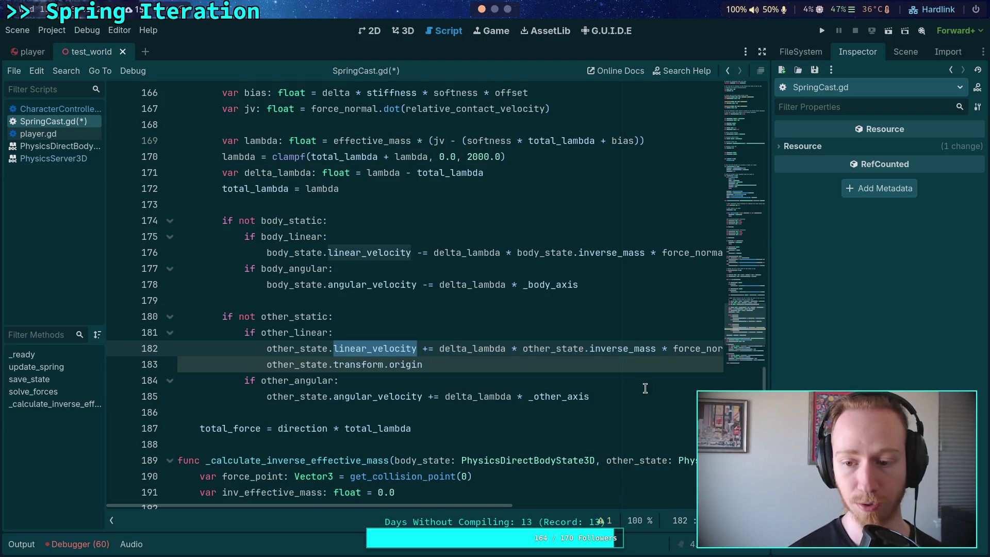
{"action": "left_click_drag", "start_coordinate": [768, 369], "coordinate": [810, 370]}
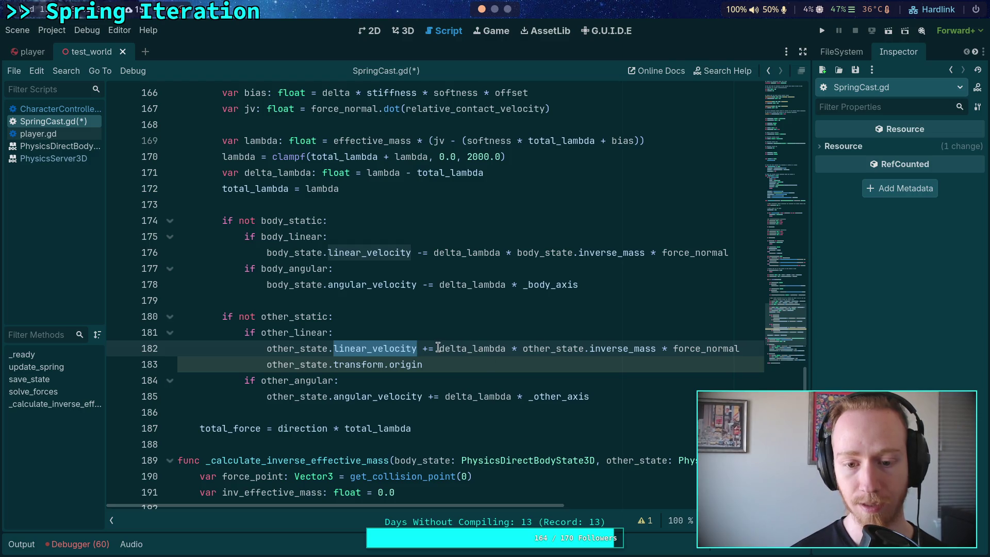
{"action": "left_click_drag", "start_coordinate": [439, 348], "coordinate": [740, 349]}
{"action": "left_click", "coordinate": [617, 333]}
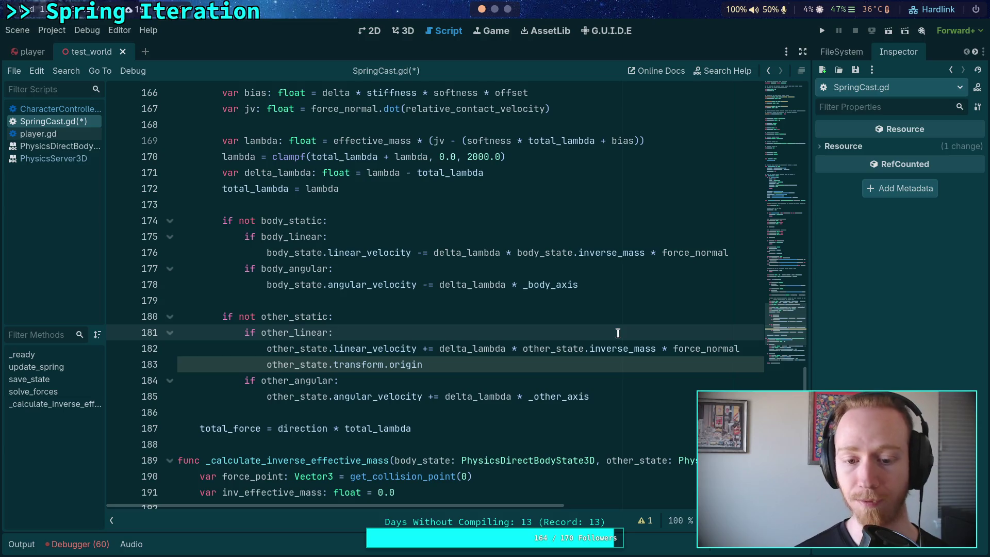
Complete line 183 with other_state.linear_velocity, then delete the whole trial line with Ctrl+Shift+K
{"action": "left_click", "coordinate": [560, 366]}
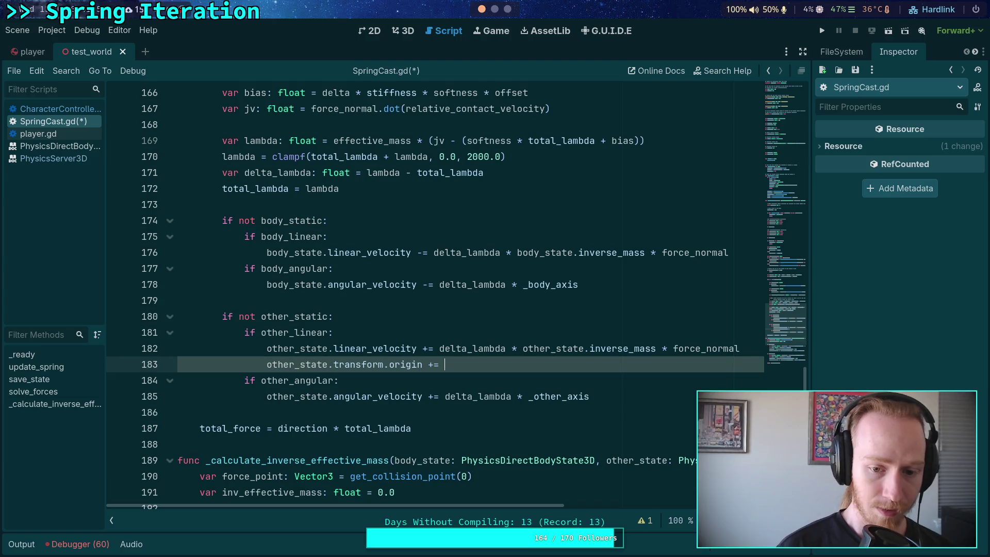
{"action": "key", "text": "ctrl+space"}
{"action": "type", "text": "other_state."}
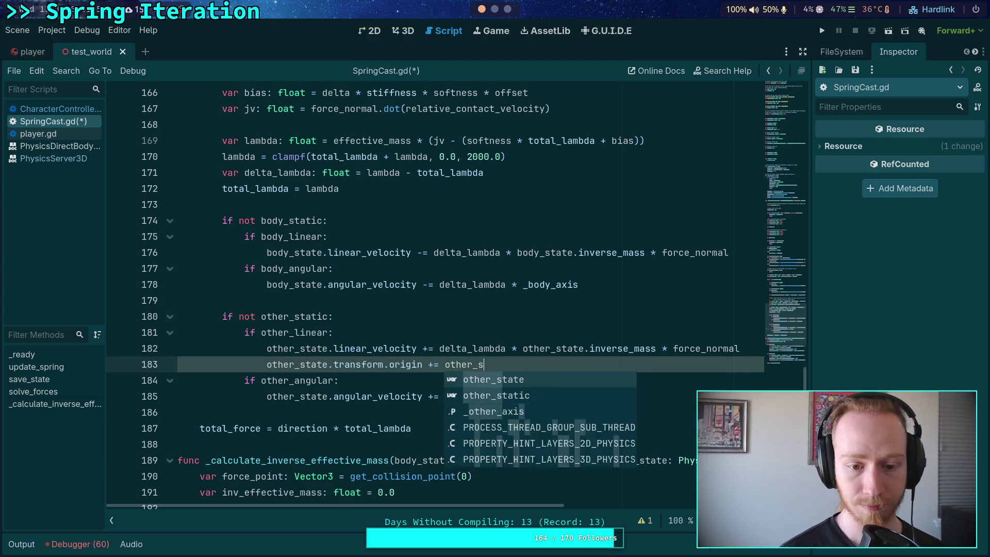
{"action": "type", "text": "lin"}
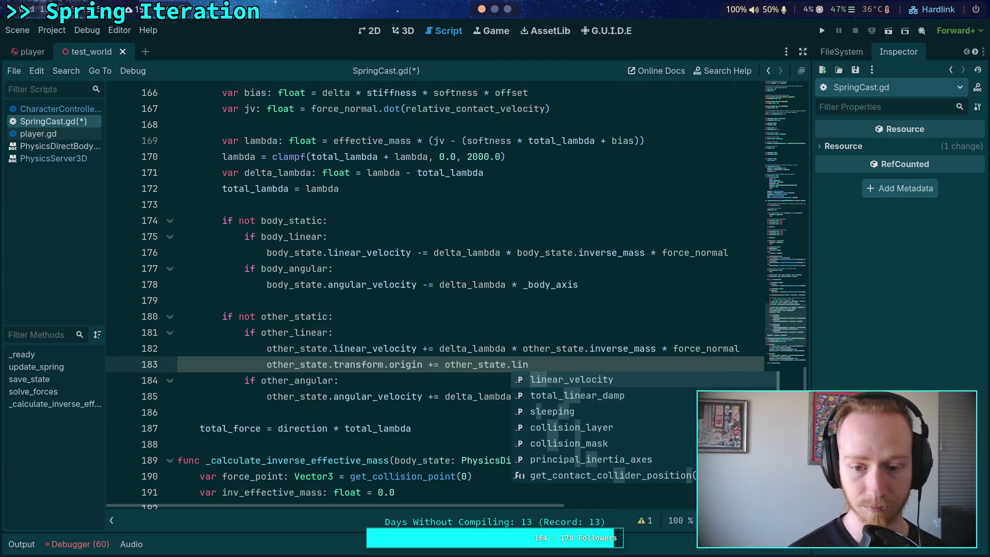
{"action": "key", "text": "Return"}
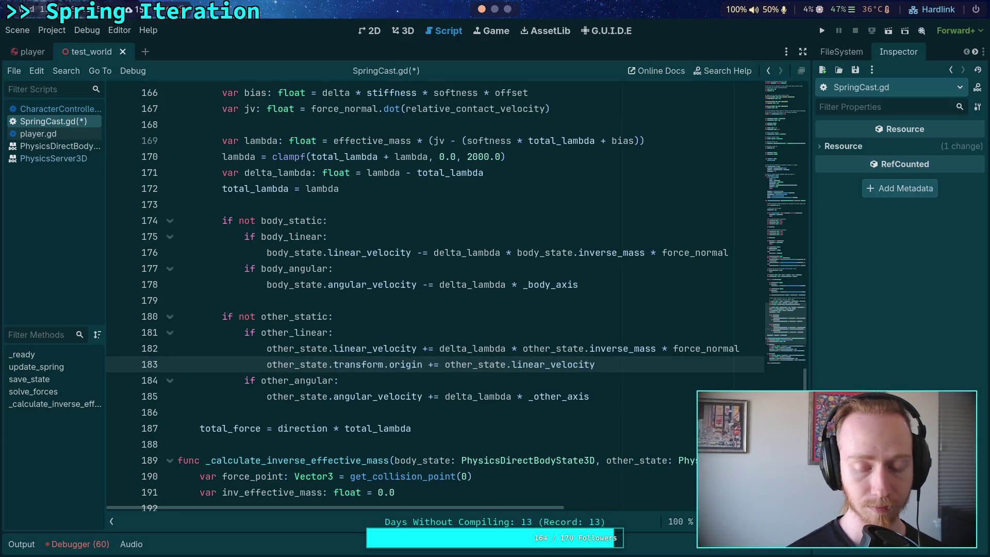
{"action": "scroll", "coordinate": [556, 387], "scroll_direction": "up", "scroll_amount": 1}
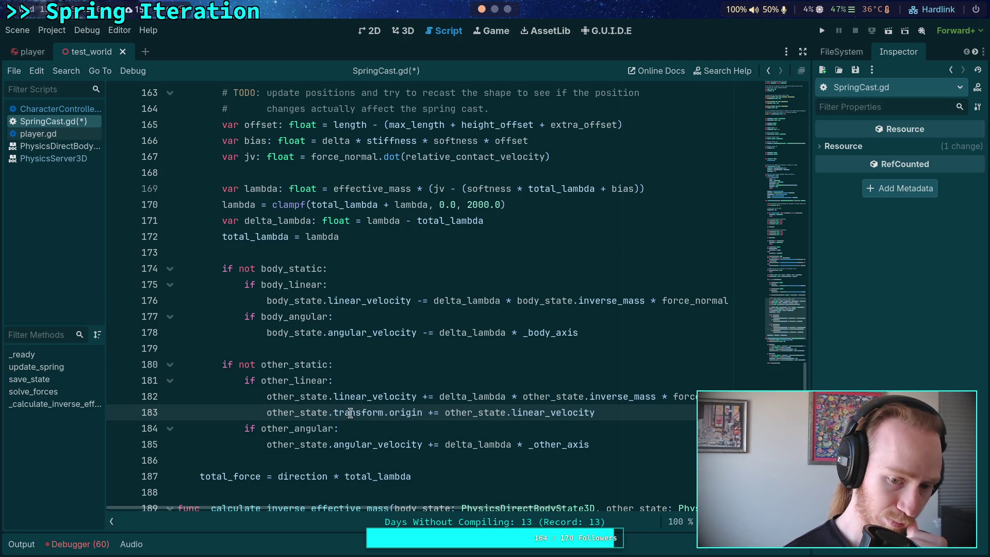
{"action": "mouse_move", "coordinate": [351, 413]}
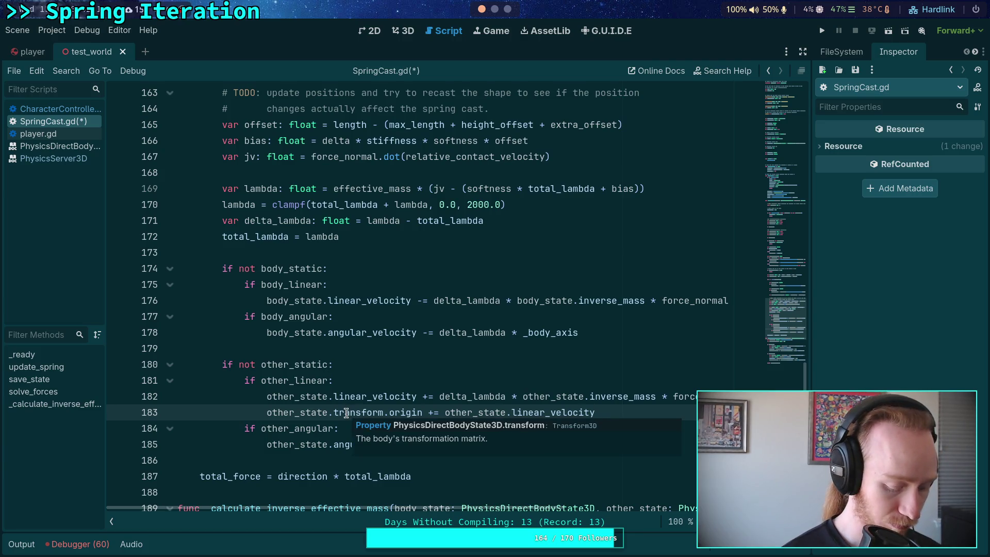
{"action": "key", "text": "ctrl+shift+k"}
{"action": "scroll", "coordinate": [369, 406], "scroll_direction": "up", "scroll_amount": 9}
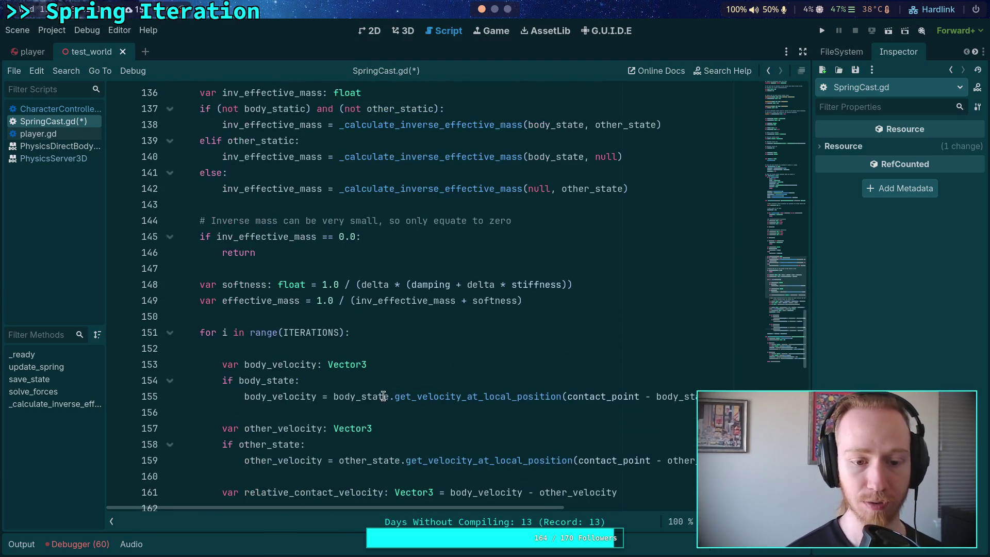
Add 'if i > 0:' and 'not body_static:' conditions at the top of the iterations loop
{"action": "left_click", "coordinate": [443, 333]}
{"action": "key", "text": "Return"}
{"action": "key", "text": "Return"}
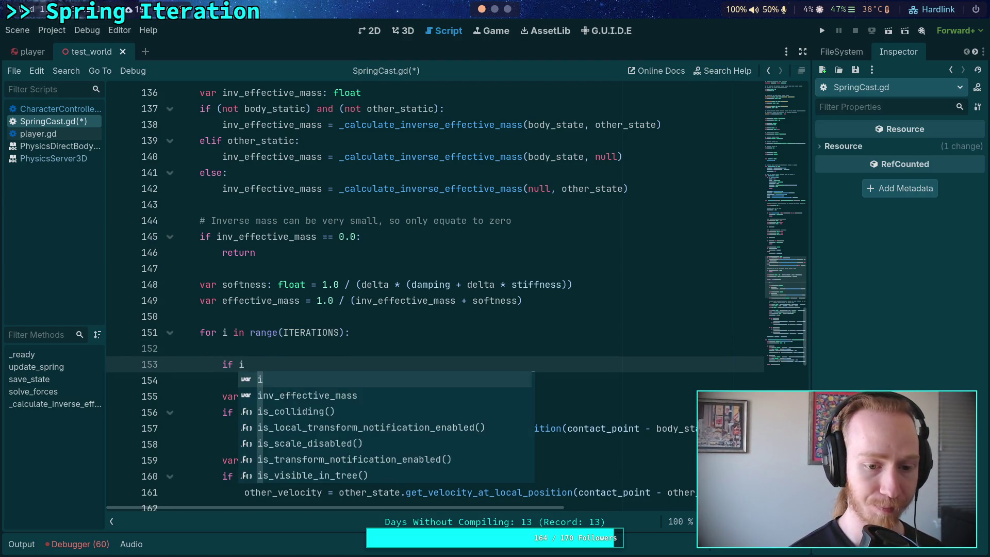
{"action": "type", "text": " > 0"}
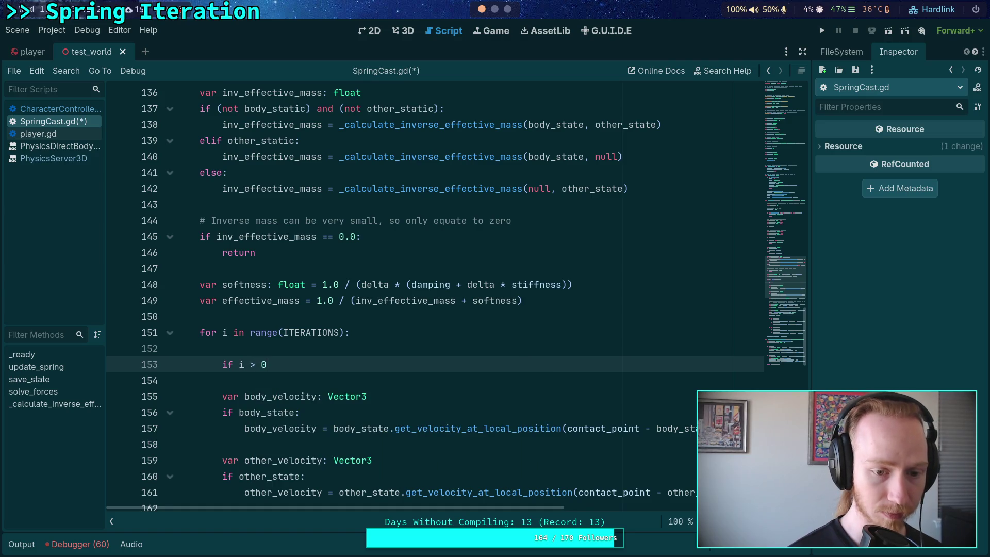
{"action": "type", "text": ":"}
{"action": "key", "text": "Return"}
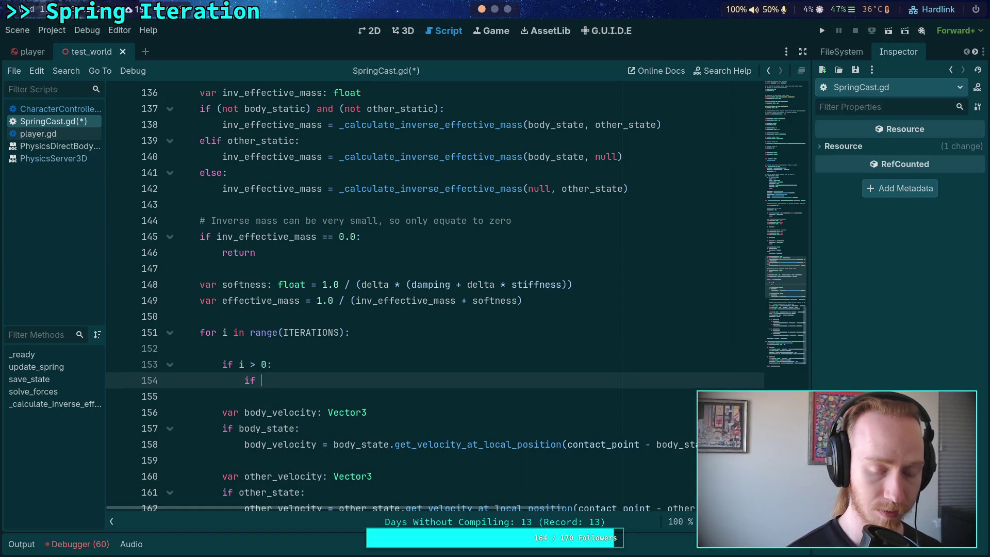
{"action": "scroll", "coordinate": [381, 366], "scroll_direction": "down", "scroll_amount": 10}
{"action": "scroll", "coordinate": [381, 366], "scroll_direction": "up", "scroll_amount": 5}
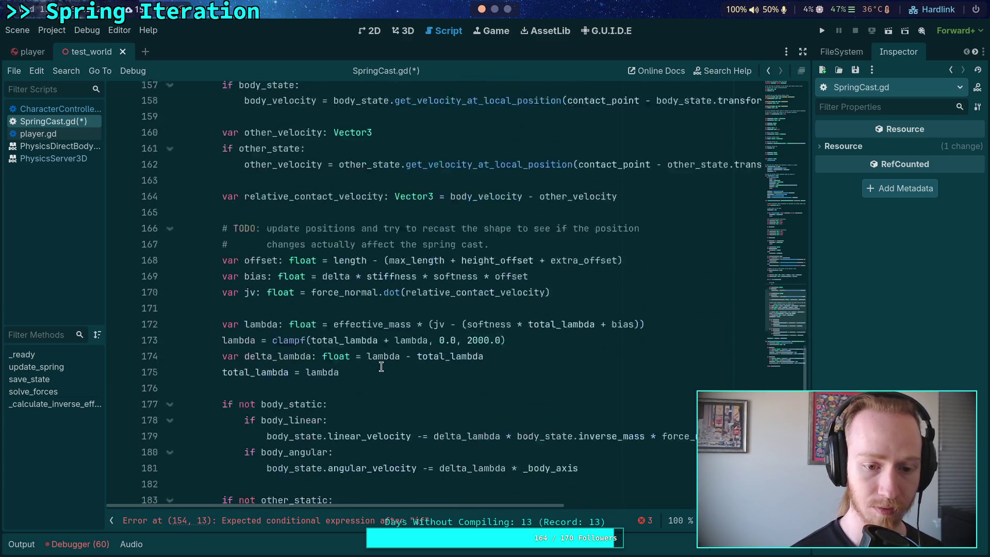
{"action": "type", "text": "not body_st"}
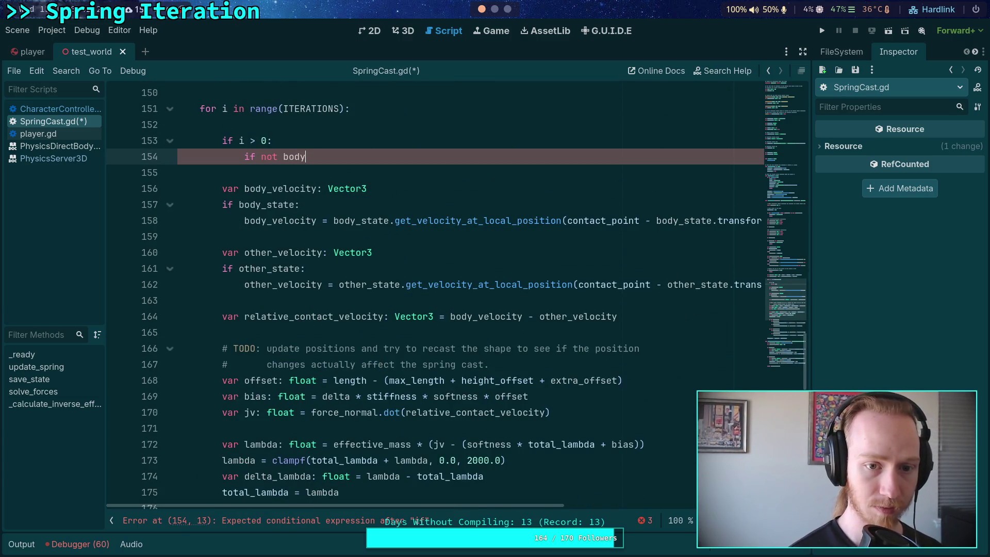
{"action": "key", "text": "Down"}
{"action": "key", "text": "Return"}
{"action": "type", "text": ":"}
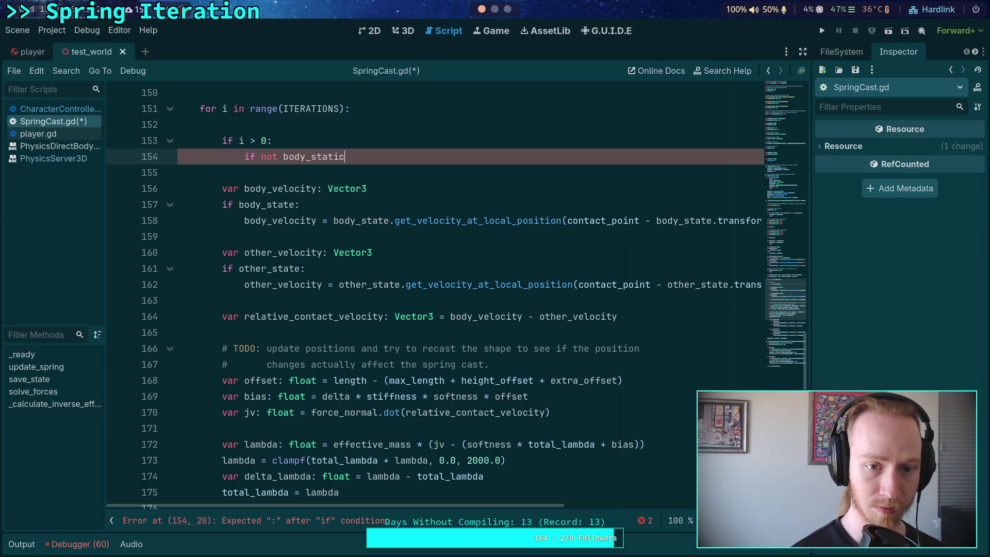
{"action": "key", "text": "Return"}
Nest an 'if body_linear:' check assigning body_state.transform.origin = body_state.linear_velocity on line 156
{"action": "type", "text": "if body"}
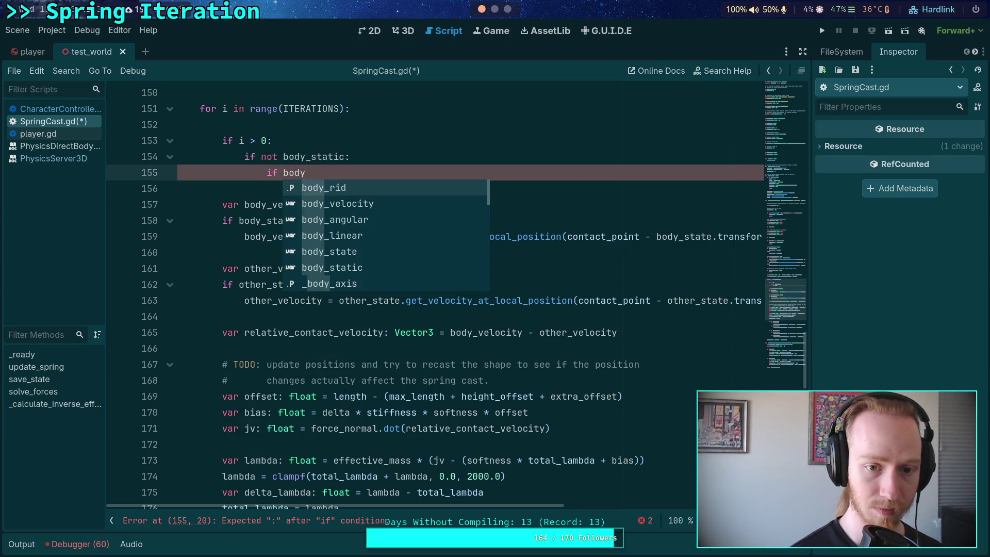
{"action": "type", "text": "_li"}
{"action": "key", "text": "Return"}
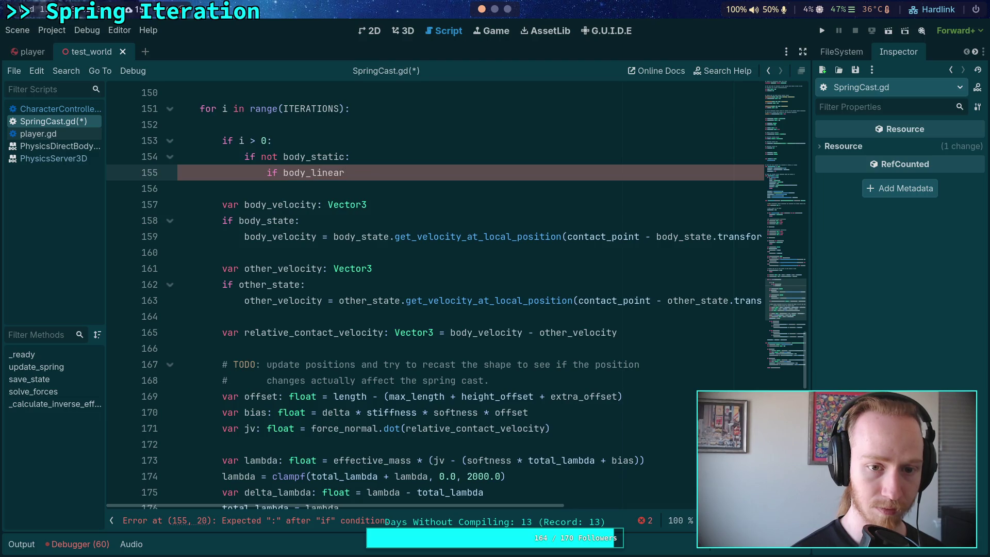
{"action": "type", "text": ":"}
{"action": "key", "text": "Return"}
{"action": "type", "text": "body"}
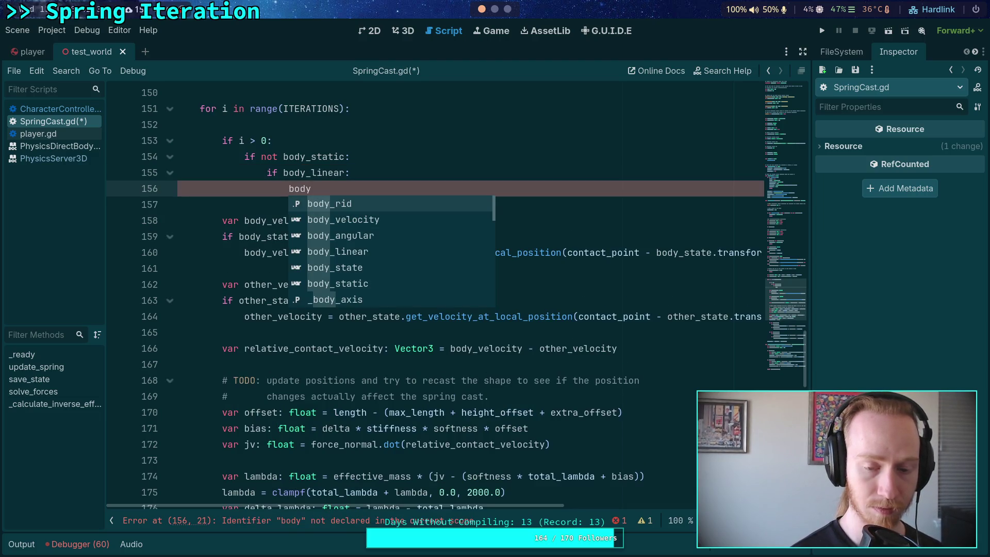
{"action": "type", "text": "_sta"}
{"action": "key", "text": "Return"}
{"action": "type", "text": ".tra"}
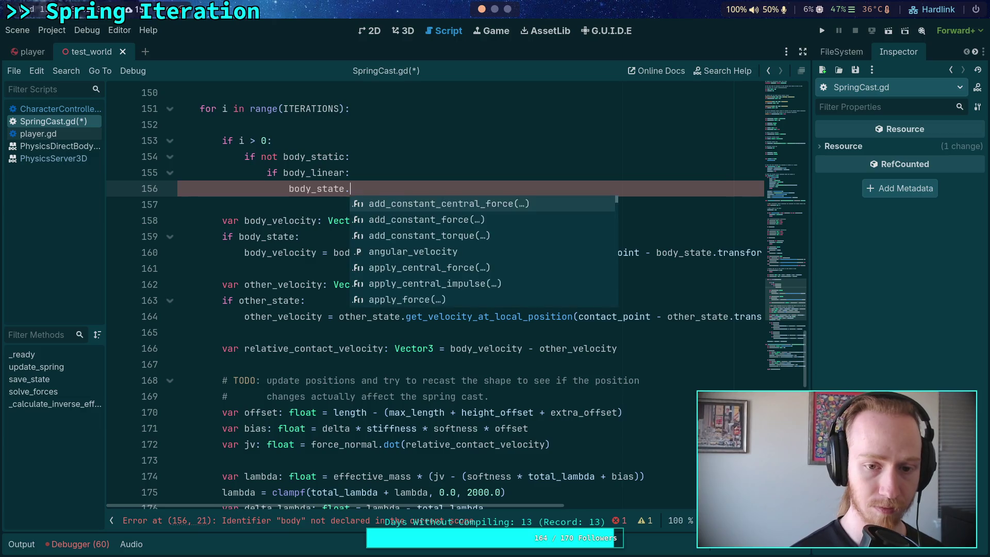
{"action": "key", "text": "Return"}
{"action": "type", "text": ".o"}
{"action": "key", "text": "Return"}
{"action": "type", "text": "+"}
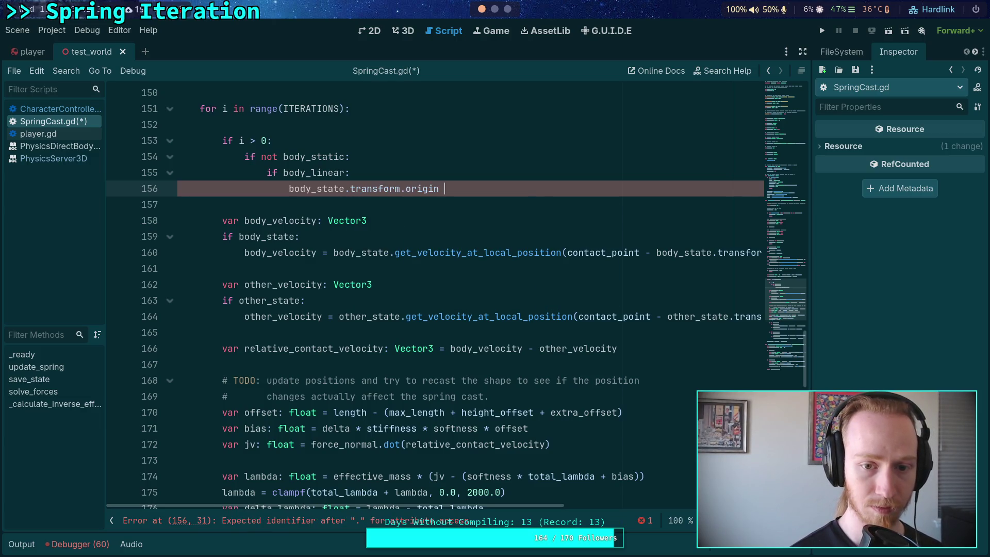
{"action": "type", "text": "= bod"}
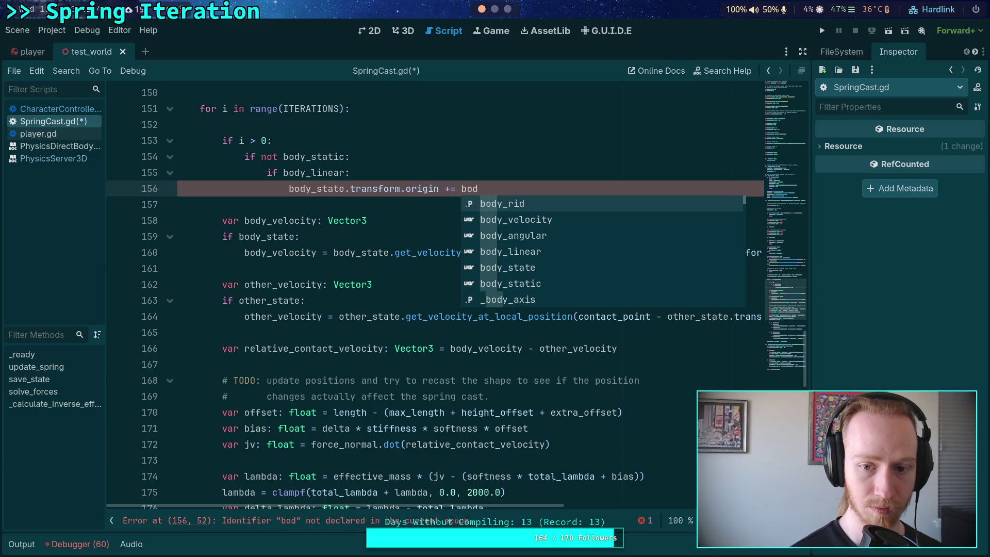
{"action": "type", "text": "y_st"}
{"action": "key", "text": "Return"}
{"action": "type", "text": ".li"}
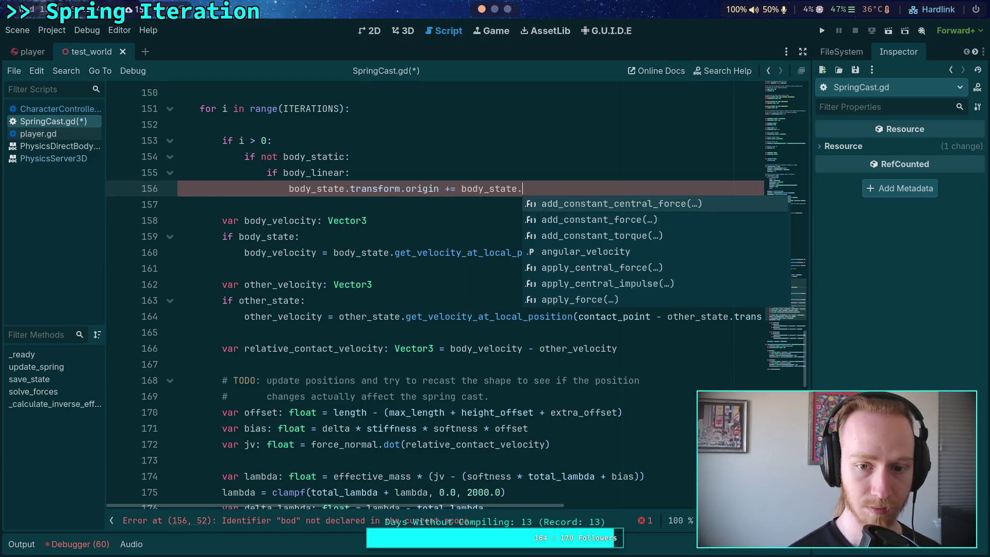
{"action": "key", "text": "Return"}
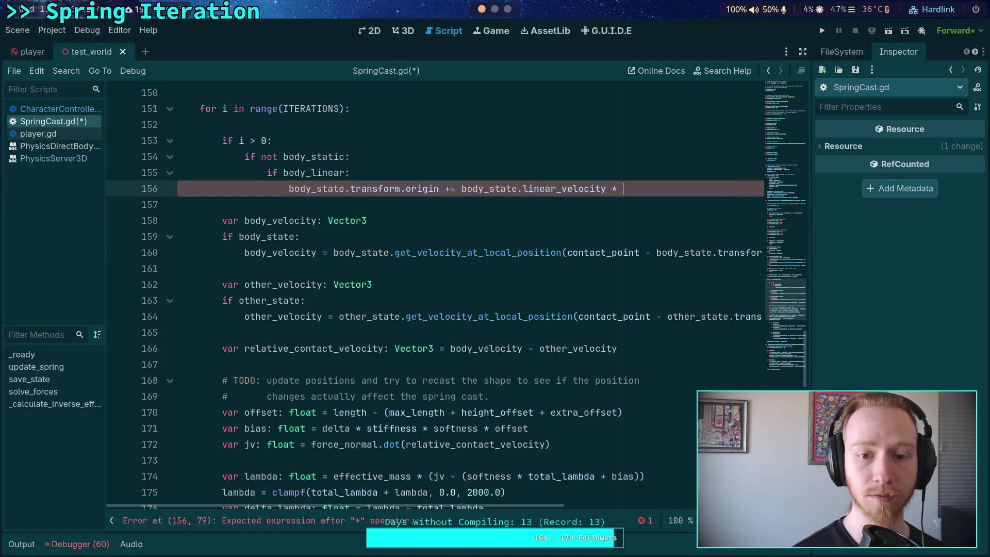
{"action": "scroll", "coordinate": [358, 380], "scroll_direction": "up", "scroll_amount": 5}
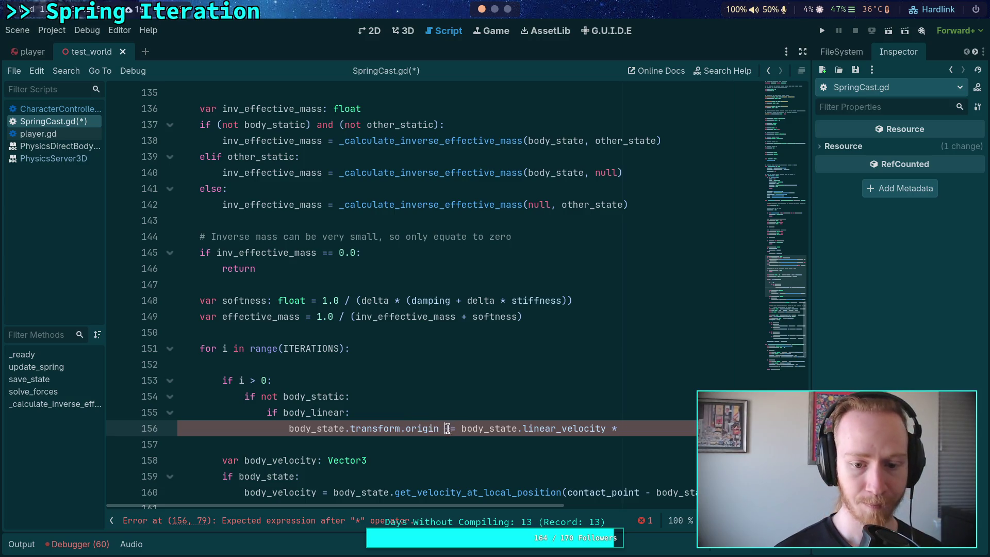
{"action": "left_click", "coordinate": [454, 428]}
{"action": "key", "text": "BackSpace"}
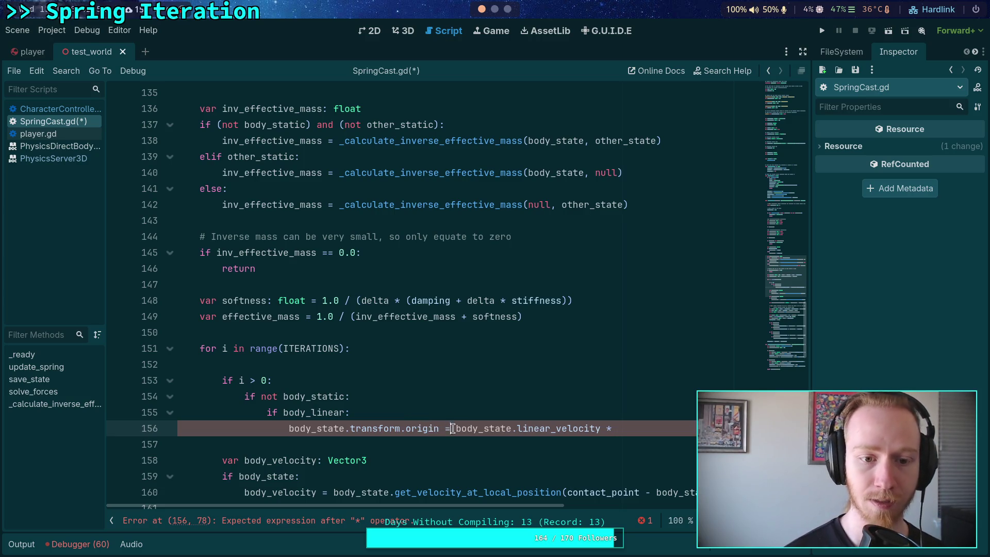
{"action": "scroll", "coordinate": [407, 381], "scroll_direction": "up", "scroll_amount": 9}
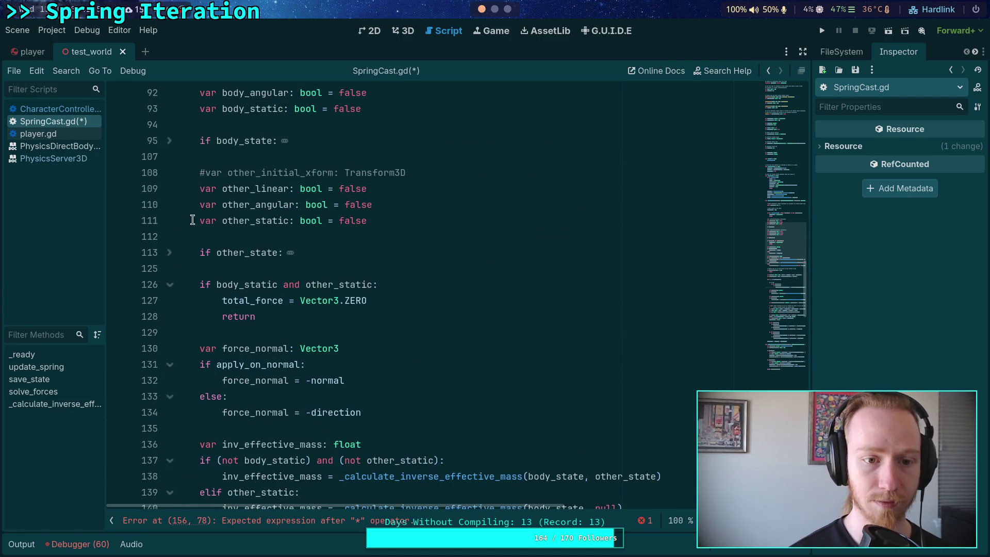
Uncomment the body_initial_xform declaration and its assignment from body_state's transform
{"action": "left_click", "coordinate": [169, 236]}
{"action": "left_click", "coordinate": [223, 253]}
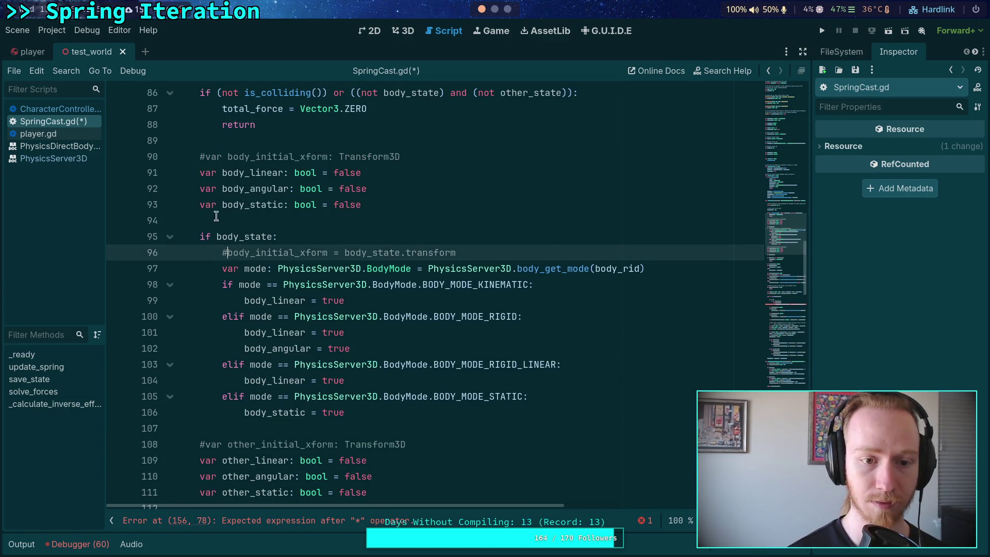
{"action": "left_click", "coordinate": [206, 159]}
{"action": "key", "text": "ctrl+k"}
{"action": "scroll", "coordinate": [206, 207], "scroll_direction": "down", "scroll_amount": 3}
Uncomment other_initial_xform's declaration and assignment, refold both blocks, and return to line 156
{"action": "left_click", "coordinate": [204, 301]}
{"action": "key", "text": "ctrl+k"}
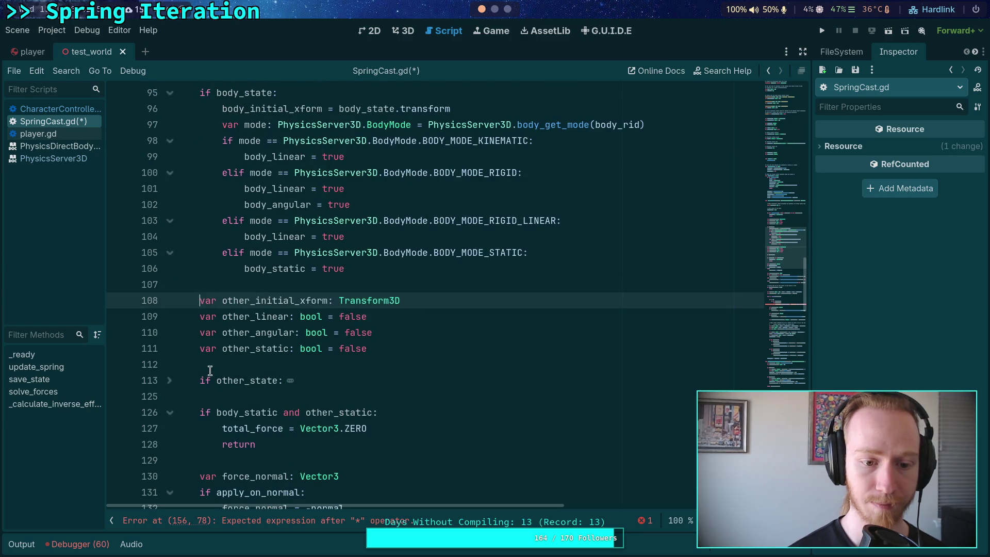
{"action": "left_click", "coordinate": [226, 396]}
{"action": "key", "text": "ctrl+k"}
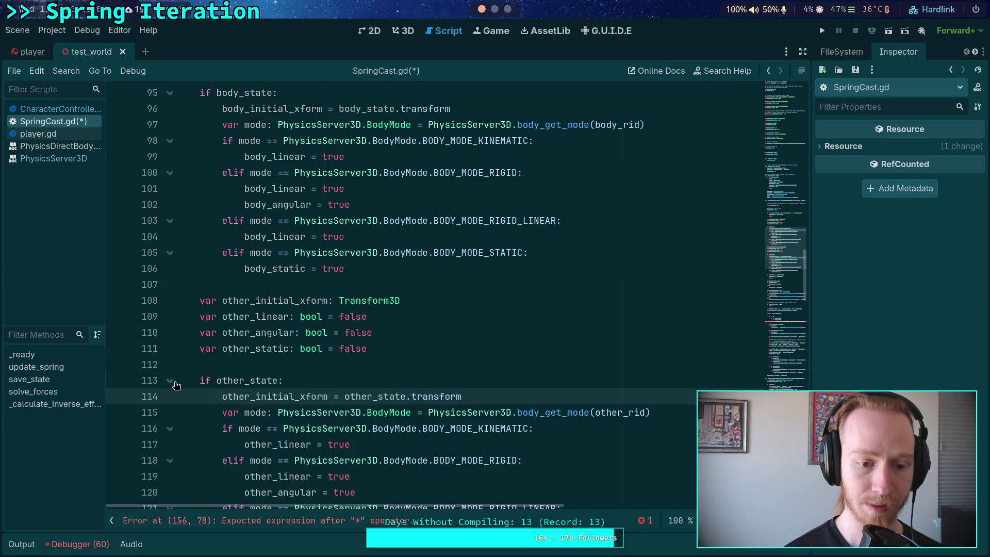
{"action": "left_click", "coordinate": [171, 381]}
{"action": "scroll", "coordinate": [208, 317], "scroll_direction": "up", "scroll_amount": 3}
{"action": "left_click", "coordinate": [170, 236]}
{"action": "scroll", "coordinate": [402, 288], "scroll_direction": "down", "scroll_amount": 6}
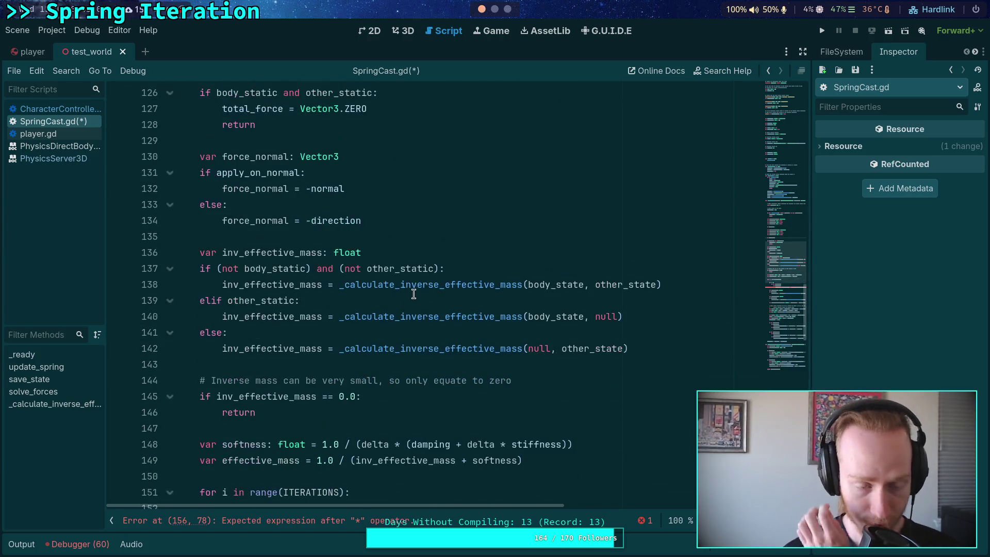
{"action": "scroll", "coordinate": [416, 290], "scroll_direction": "down", "scroll_amount": 5}
{"action": "scroll", "coordinate": [417, 294], "scroll_direction": "down", "scroll_amount": 2}
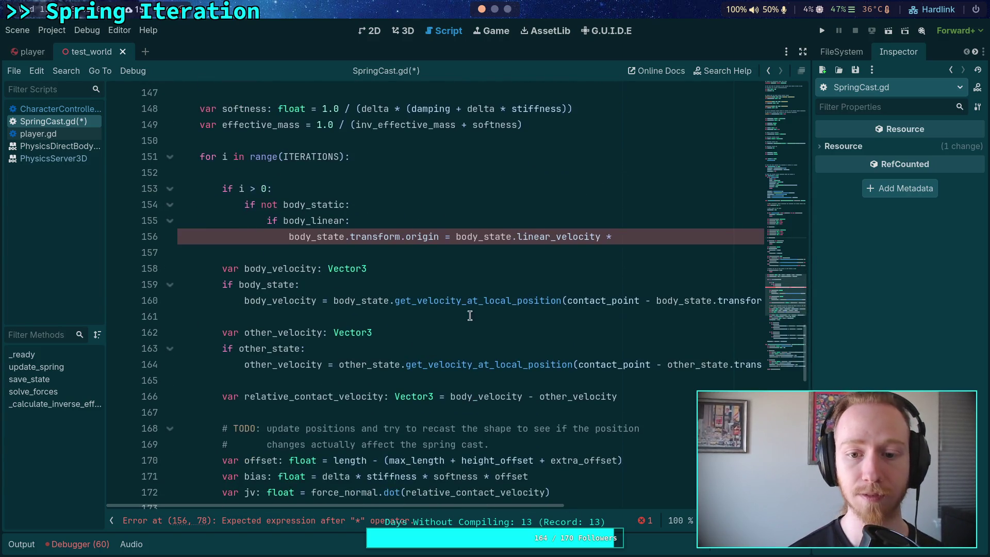
{"action": "left_click", "coordinate": [647, 235]}
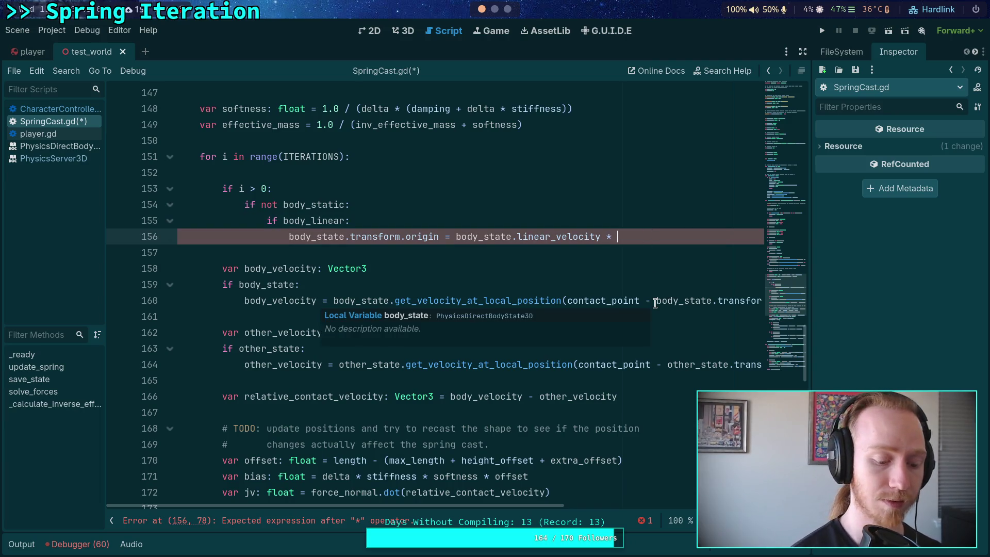
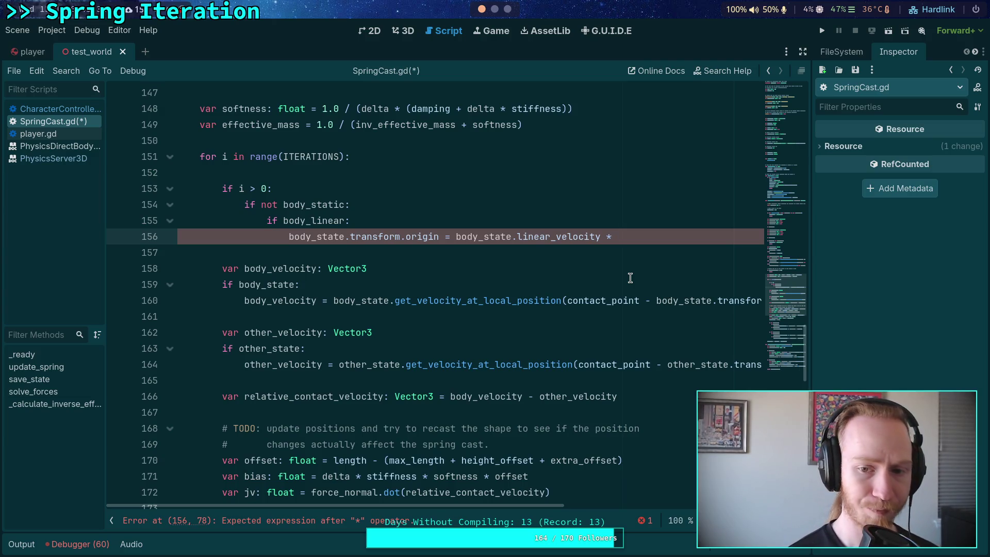
Start a body_state. line below the origin assignment, browse its members, then discard it
{"action": "key", "text": "Return"}
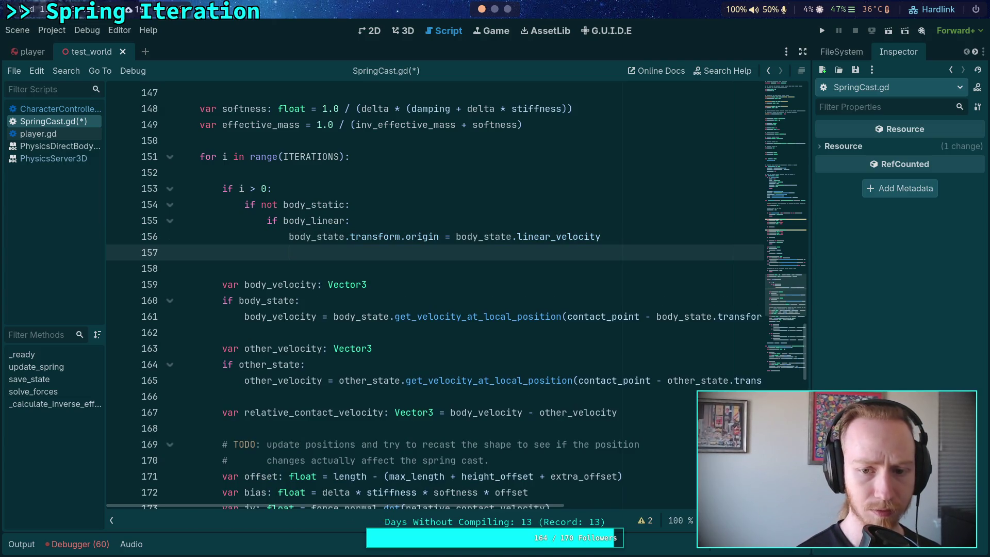
{"action": "type", "text": "body_state."}
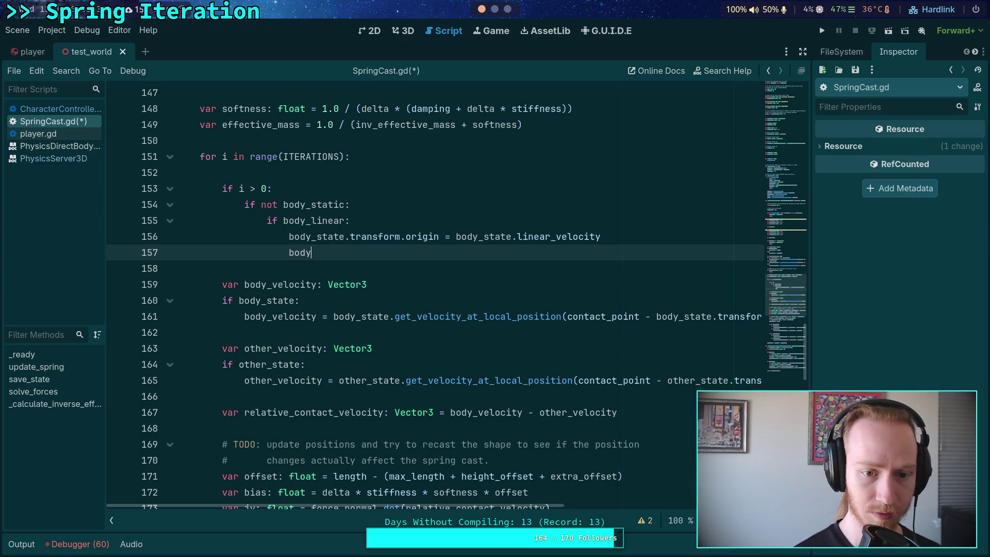
{"action": "key", "text": "Down"}
{"action": "key", "text": "Down"}
{"action": "key", "text": "Down"}
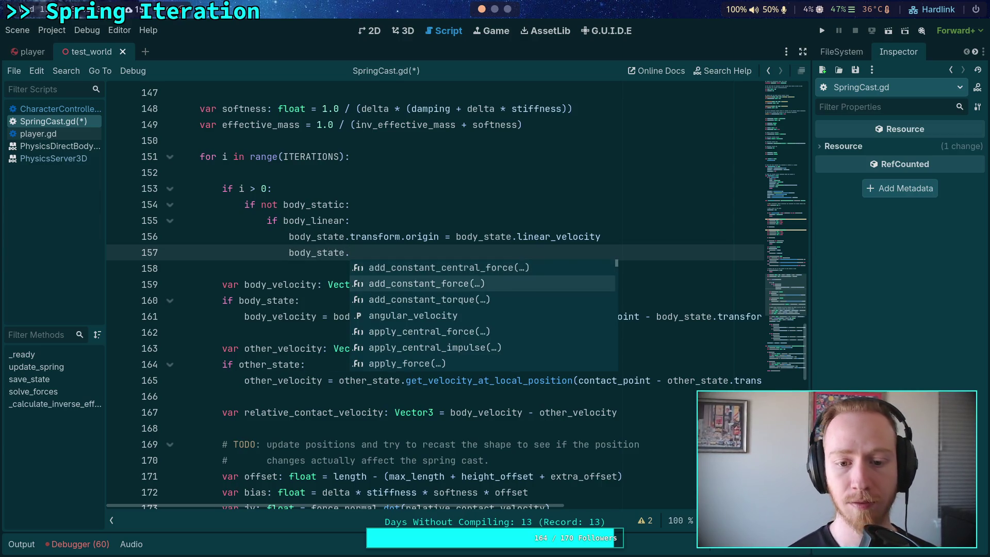
{"action": "key", "text": "Down"}
{"action": "key", "text": "Down"}
{"action": "key", "text": "Down"}
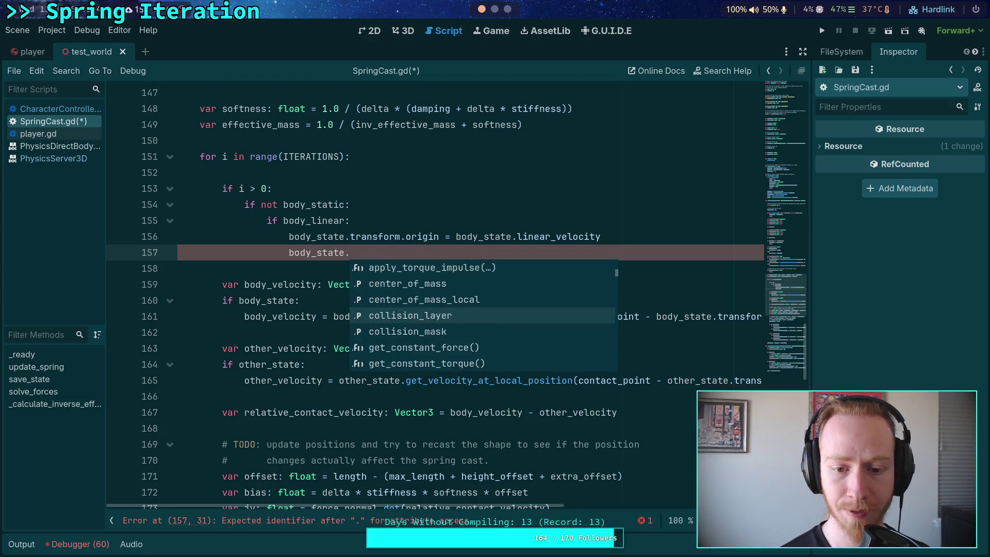
{"action": "key", "text": "Down"}
{"action": "key", "text": "Down"}
{"action": "key", "text": "Down"}
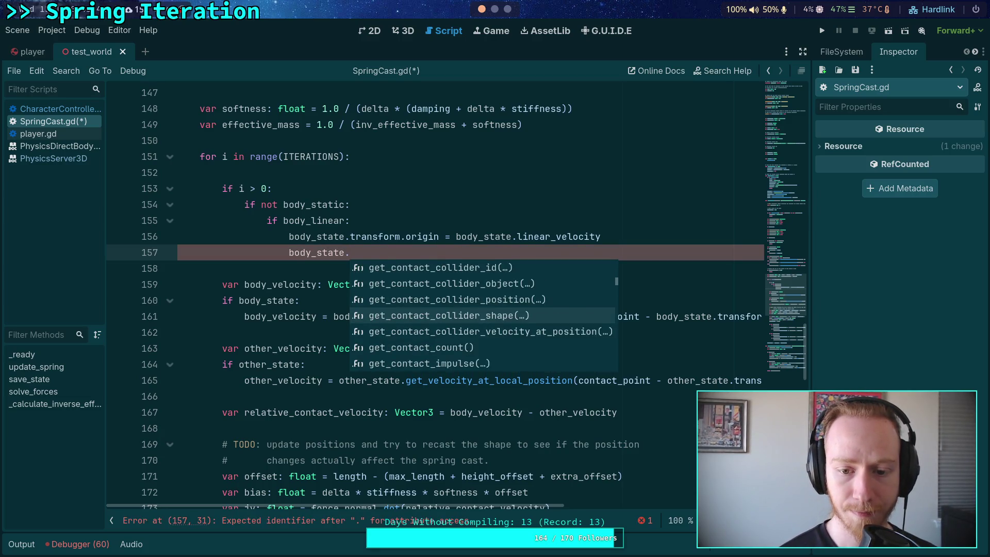
{"action": "key", "text": "Down"}
{"action": "key", "text": "Down"}
{"action": "key", "text": "Down"}
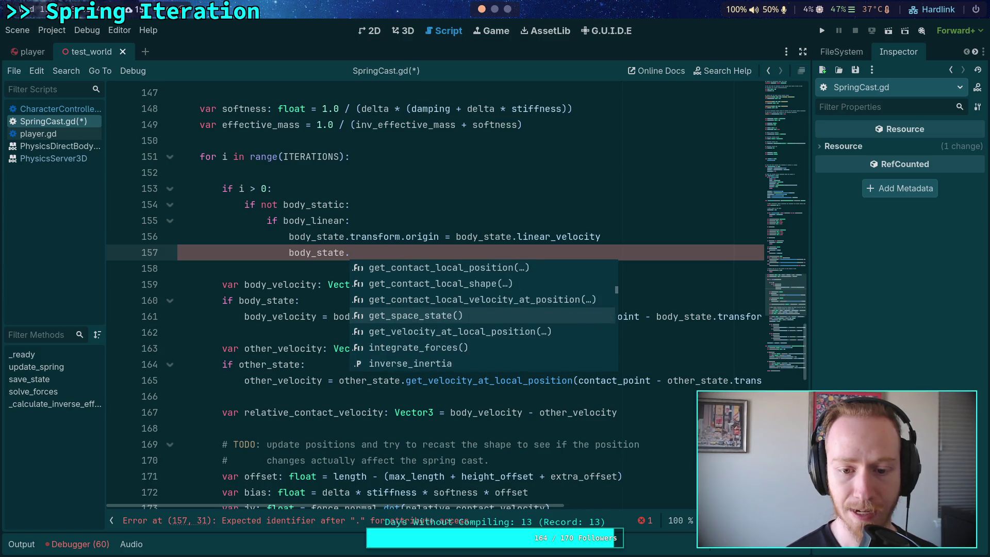
{"action": "key", "text": "Down"}
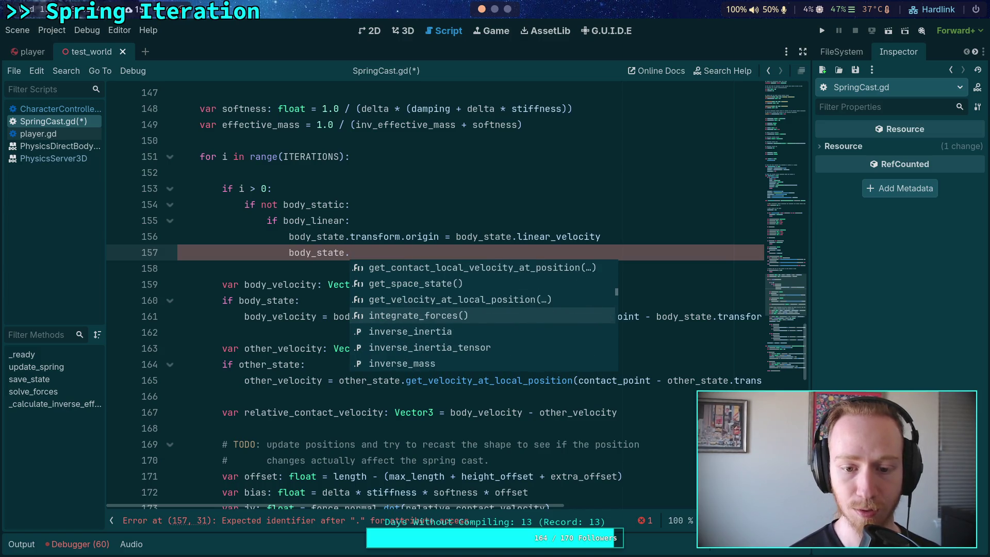
{"action": "key", "text": "Down"}
{"action": "key", "text": "Down"}
{"action": "key", "text": "Down"}
{"action": "key", "text": "Down"}
{"action": "key", "text": "Down"}
{"action": "key", "text": "Down"}
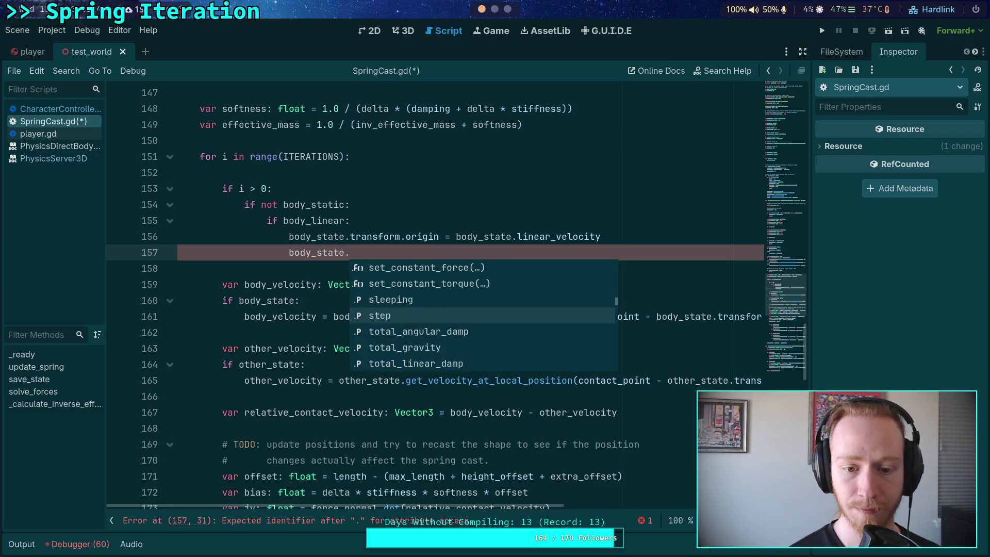
{"action": "key", "text": "Down"}
{"action": "key", "text": "Down"}
{"action": "key", "text": "Down"}
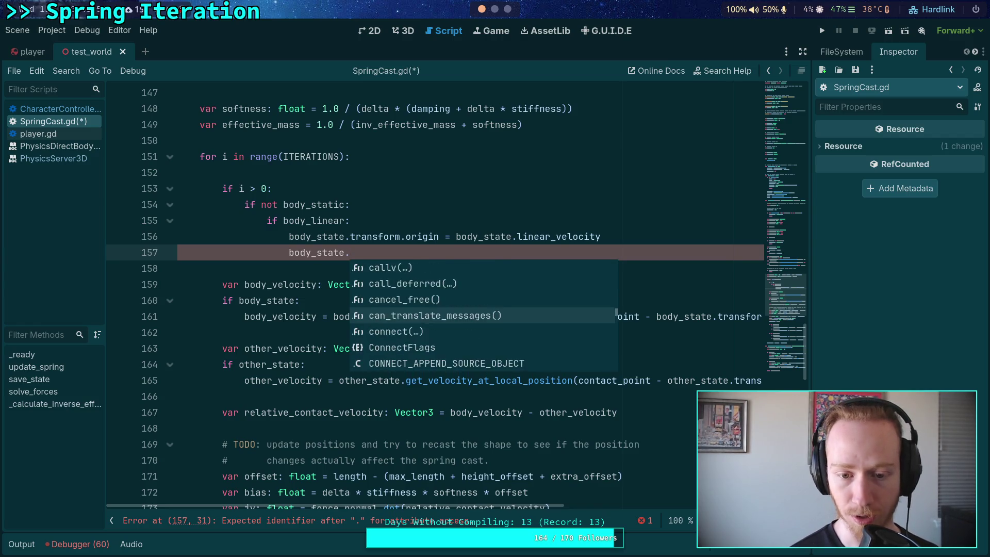
{"action": "key", "text": "Escape"}
{"action": "key", "text": "BackSpace"}
{"action": "key", "text": "BackSpace"}
{"action": "key", "text": "BackSpace"}
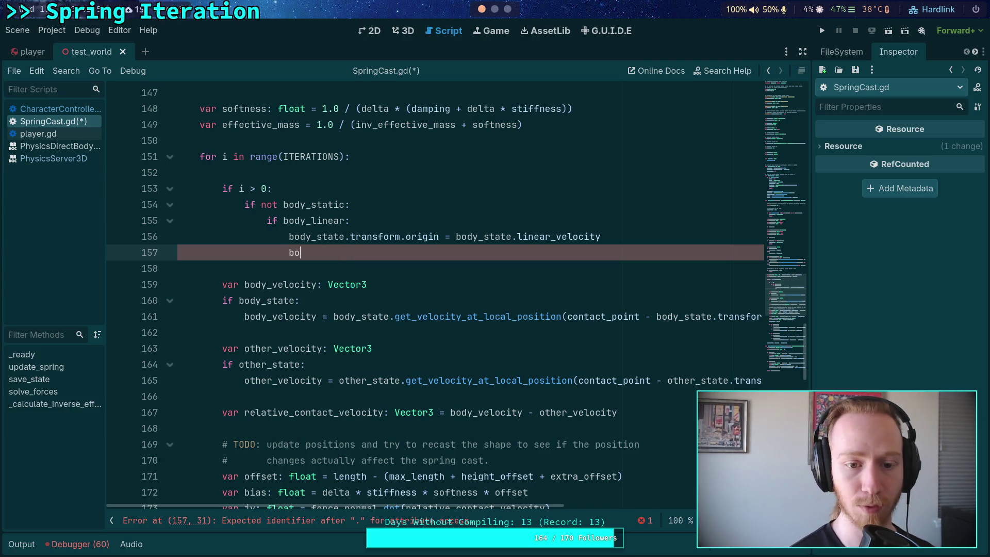
{"action": "scroll", "coordinate": [566, 245], "scroll_direction": "up", "scroll_amount": 2}
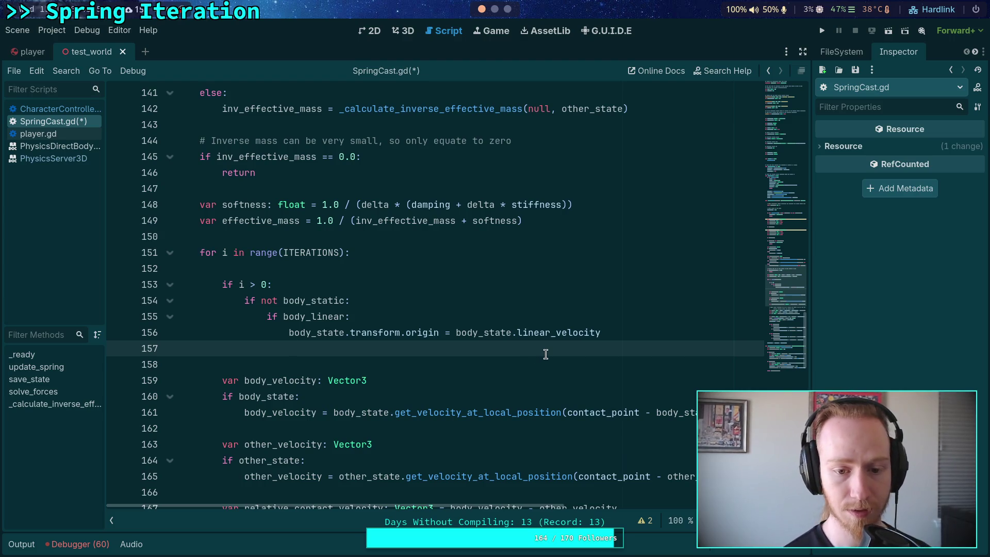
Set line 156 to body_initial_xform.origin + (body_state.linear_velocity * delta)
{"action": "left_click", "coordinate": [358, 333]}
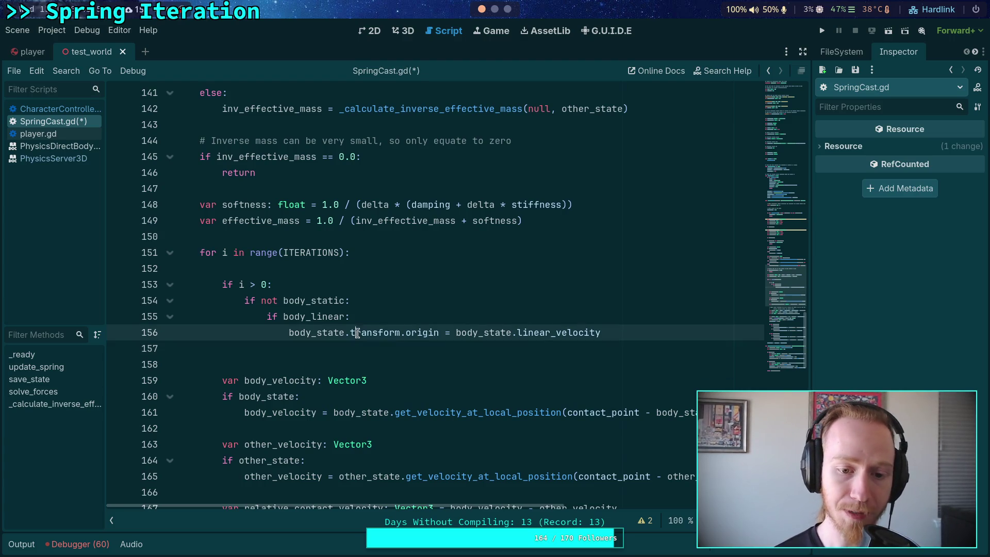
{"action": "left_click", "coordinate": [431, 346]}
{"action": "left_click", "coordinate": [612, 337]}
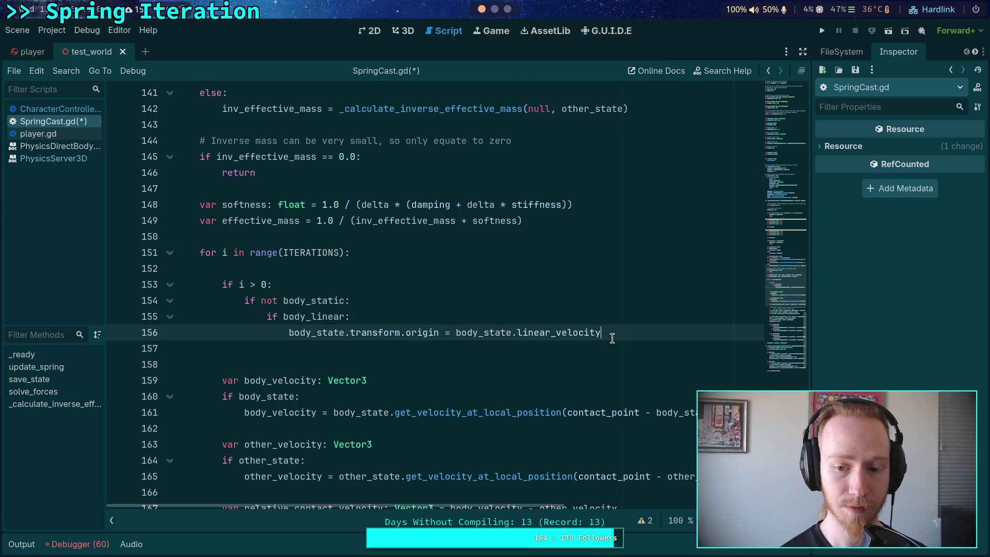
{"action": "left_click", "coordinate": [449, 334]}
{"action": "type", "text": "body_st"}
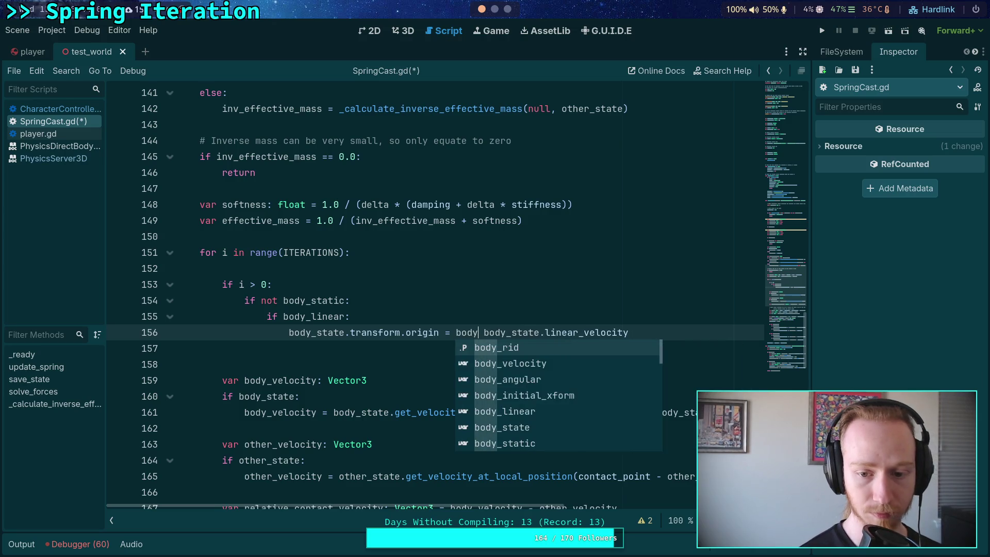
{"action": "key", "text": "BackSpace"}
{"action": "key", "text": "BackSpace"}
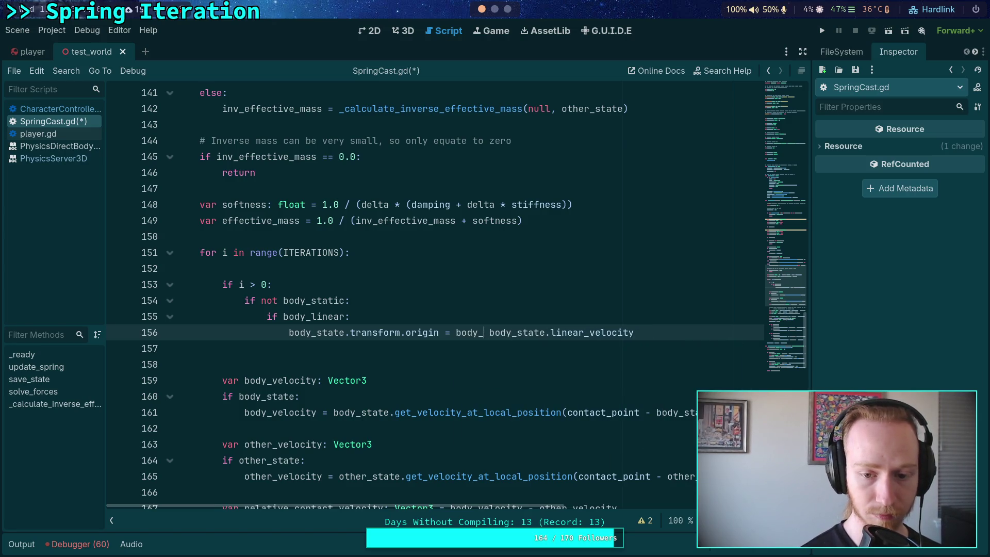
{"action": "type", "text": "in"}
{"action": "key", "text": "Return"}
{"action": "type", "text": ".or"}
{"action": "key", "text": "Return"}
{"action": "type", "text": "+"}
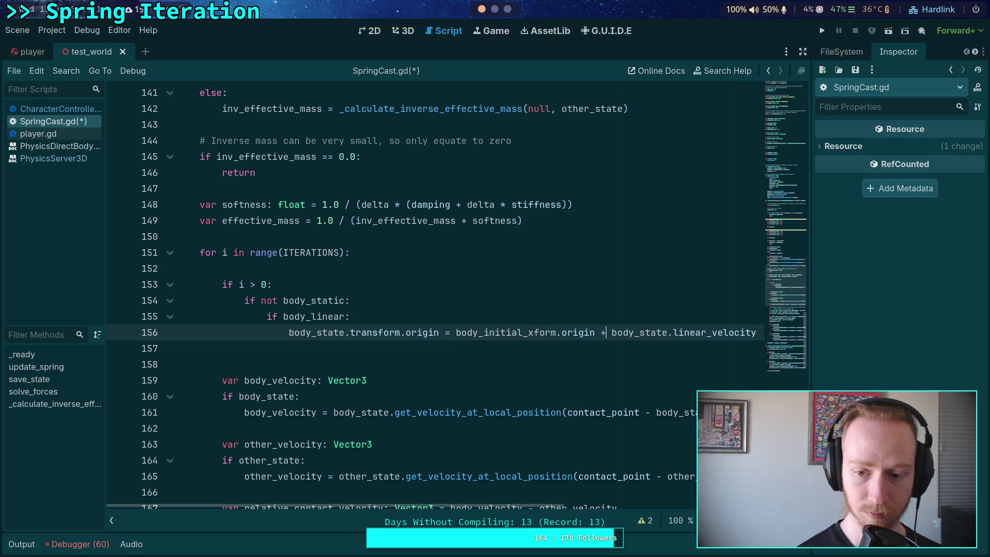
{"action": "mouse_move", "coordinate": [488, 511]}
{"action": "left_mouse_down"}
{"action": "mouse_move", "coordinate": [601, 499]}
{"action": "mouse_move", "coordinate": [663, 507]}
{"action": "left_mouse_up"}
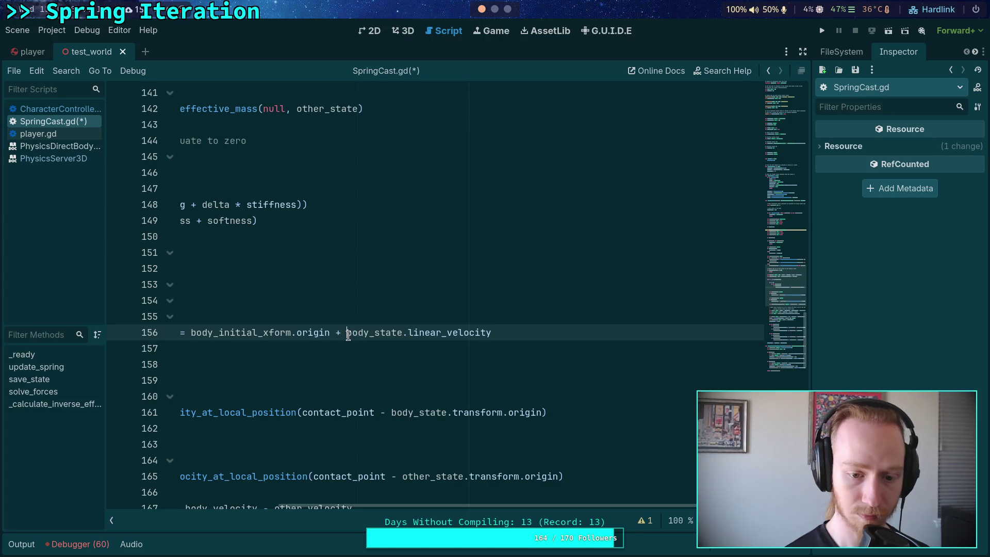
{"action": "type", "text": "("}
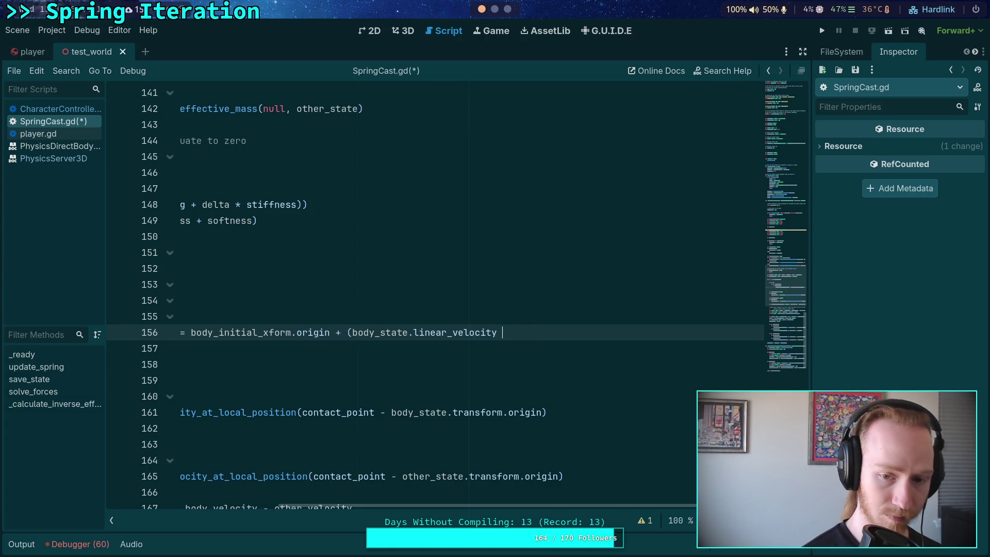
{"action": "key", "text": "BackSpace"}
{"action": "type", "text": "elta"}
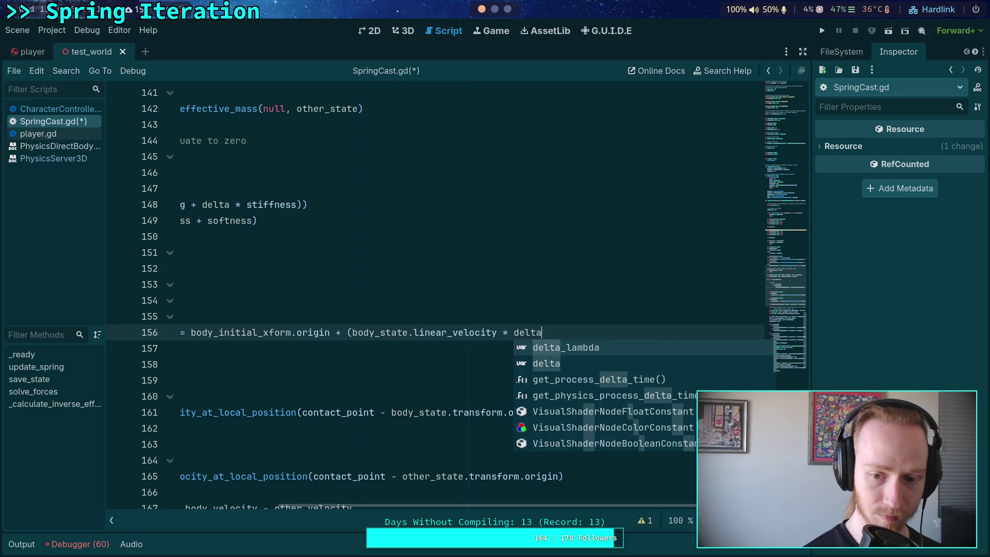
{"action": "type", "text": ")"}
{"action": "mouse_move", "coordinate": [583, 504]}
{"action": "left_mouse_down"}
{"action": "mouse_move", "coordinate": [540, 504]}
{"action": "mouse_move", "coordinate": [432, 391]}
{"action": "left_mouse_up"}
Add an 'if body_angular:' branch beginning a body_state.transform. assignment
{"action": "key", "text": "Return"}
{"action": "type", "text": "if body_"}
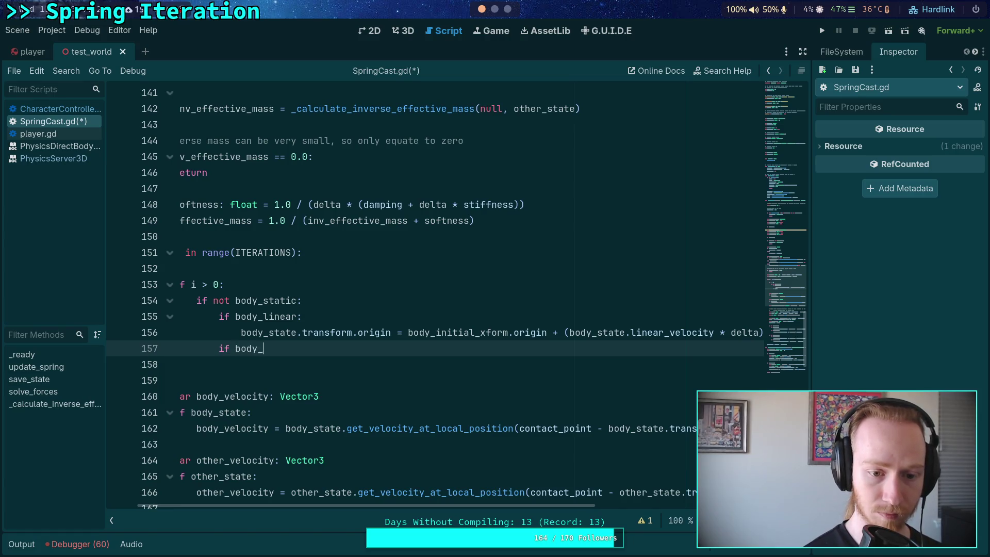
{"action": "type", "text": "angular:"}
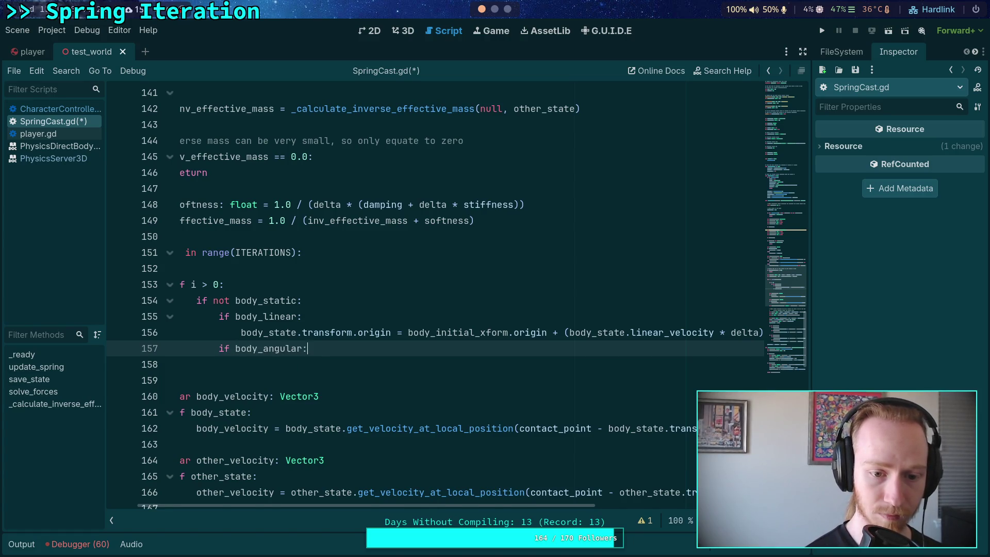
{"action": "key", "text": "Return"}
{"action": "type", "text": "body_state."}
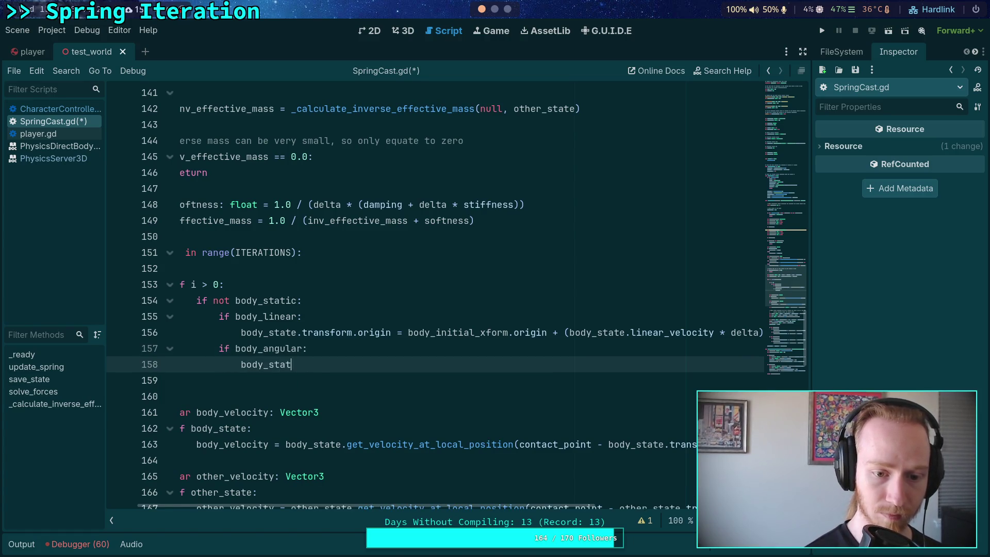
{"action": "type", "text": "tr"}
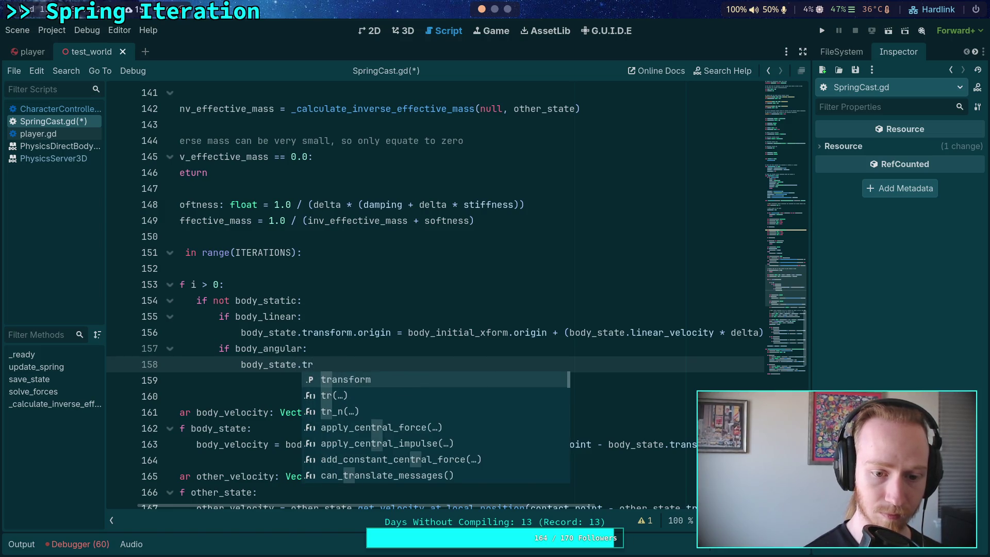
{"action": "key", "text": "Return"}
{"action": "type", "text": "."}
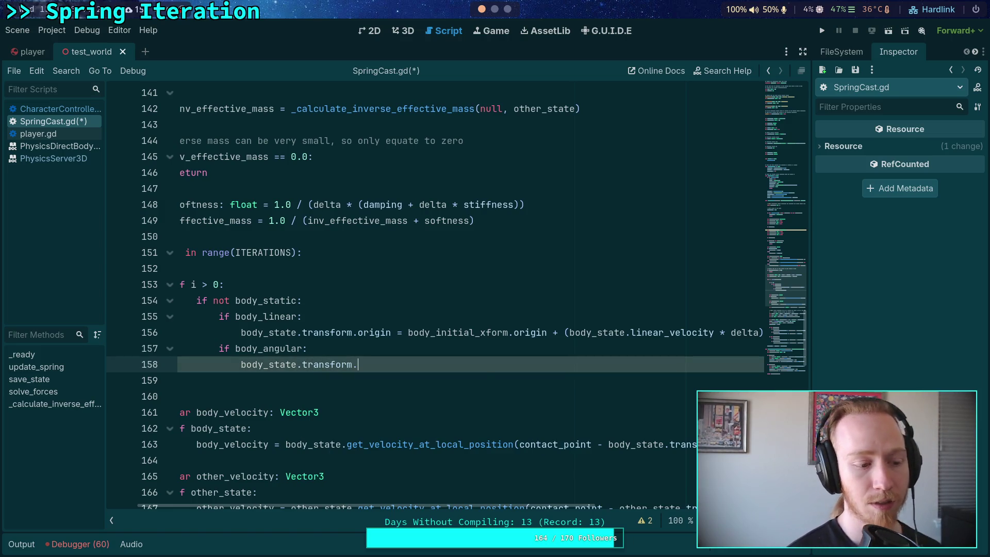
{"action": "key", "text": "Escape"}
{"action": "key", "text": "Down"}
{"action": "left_click", "coordinate": [495, 9]}
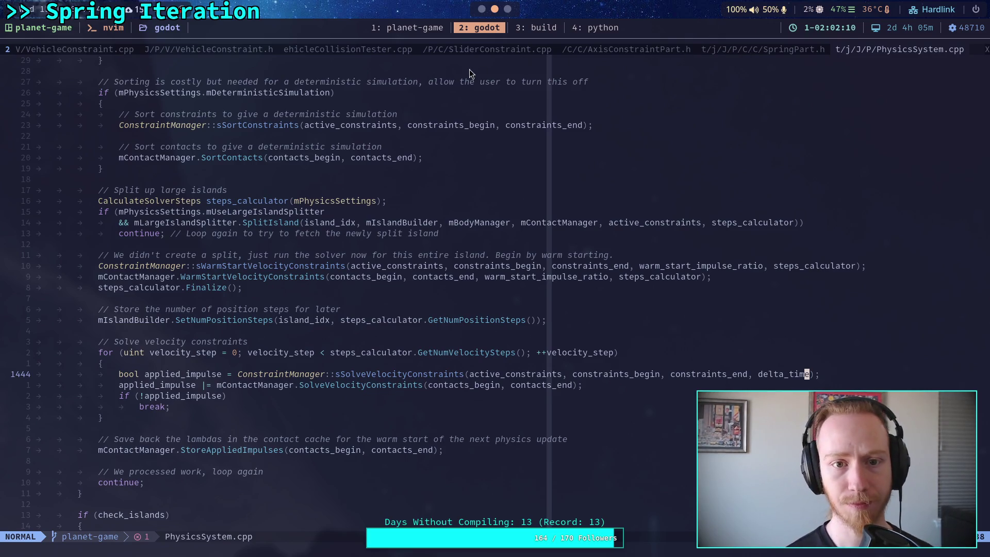
Check SpringPart.h and the mInvI2_R2xAxis usage in AxisConstraintPart.h, then return to Godot
{"action": "left_click", "coordinate": [738, 54]}
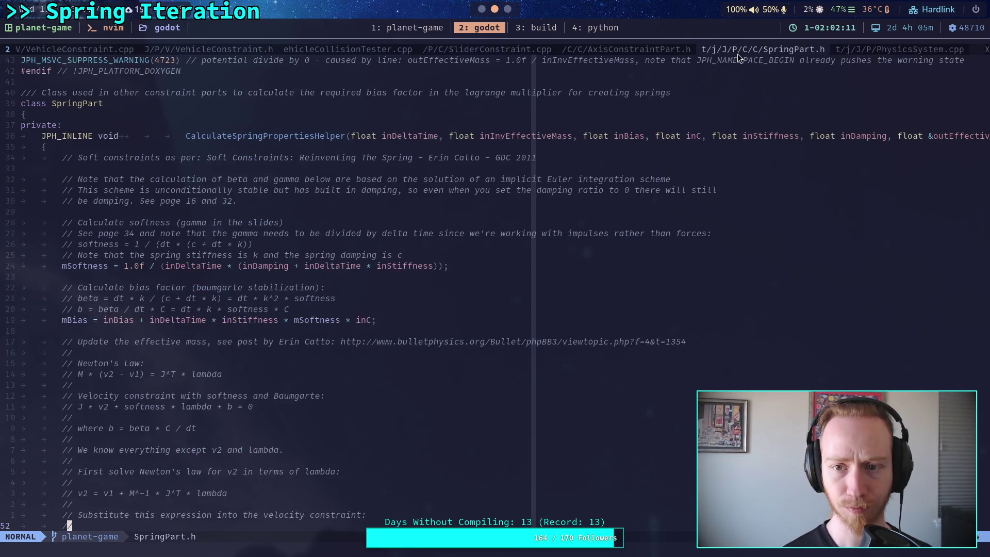
{"action": "left_click", "coordinate": [605, 51]}
{"action": "scroll", "coordinate": [521, 224], "scroll_direction": "up", "scroll_amount": 15}
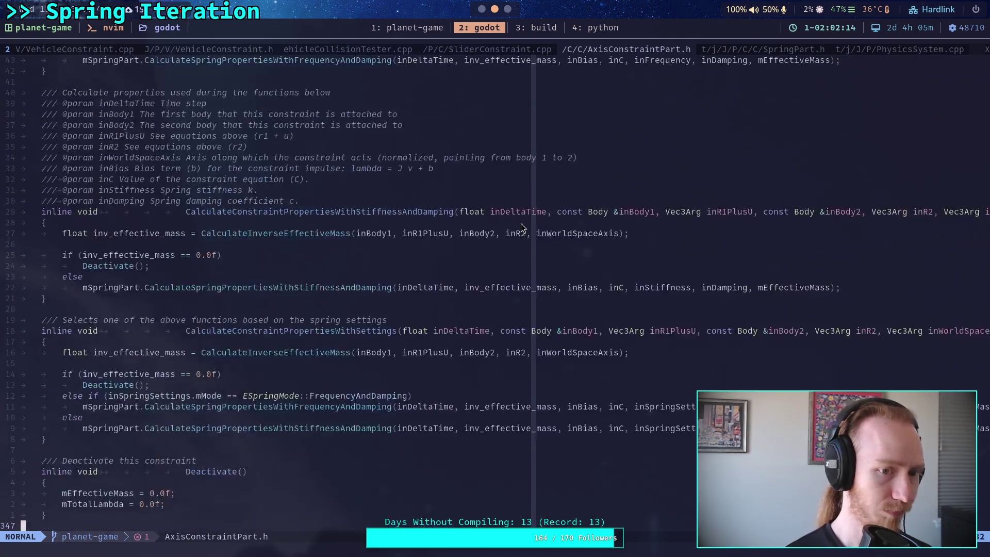
{"action": "scroll", "coordinate": [522, 227], "scroll_direction": "up", "scroll_amount": 20}
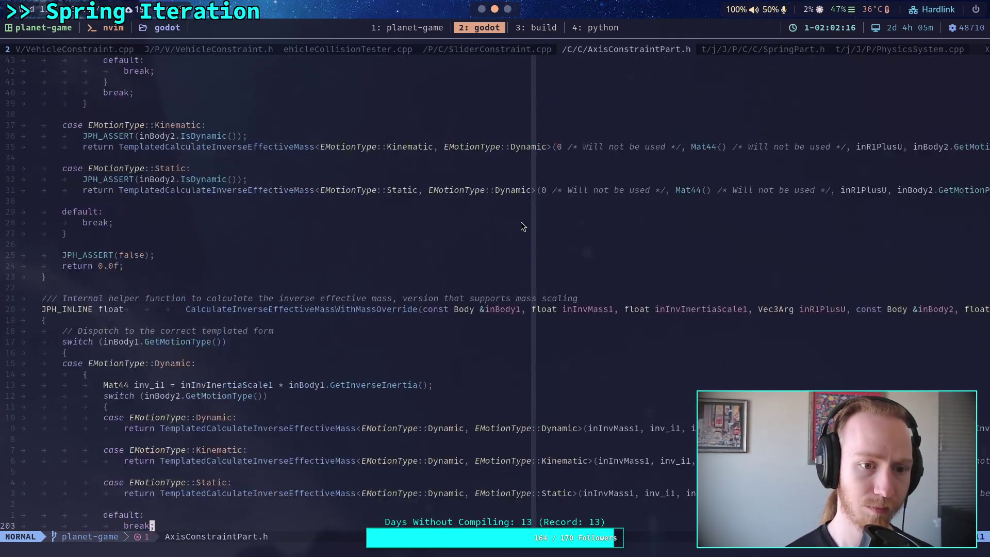
{"action": "scroll", "coordinate": [521, 223], "scroll_direction": "up", "scroll_amount": 20}
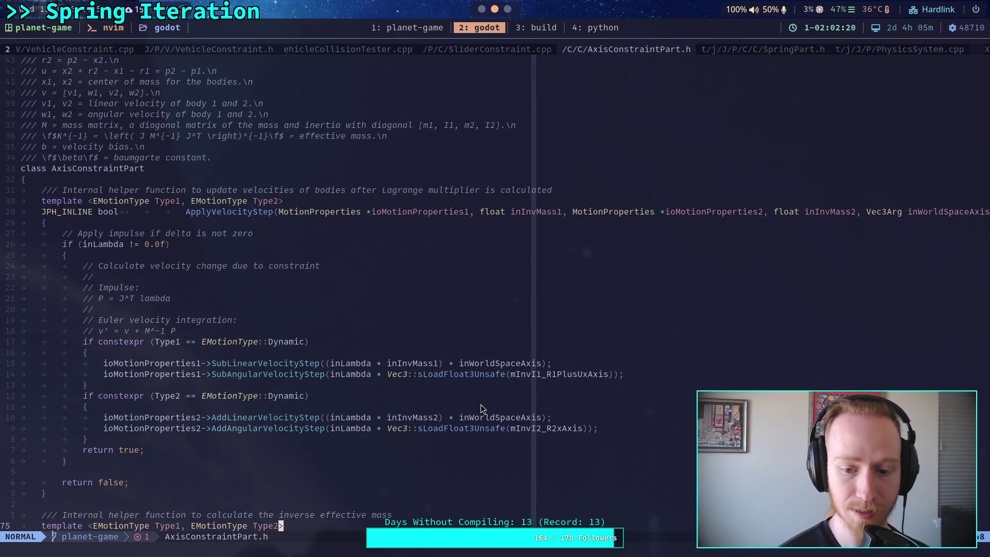
{"action": "double_click", "coordinate": [558, 428]}
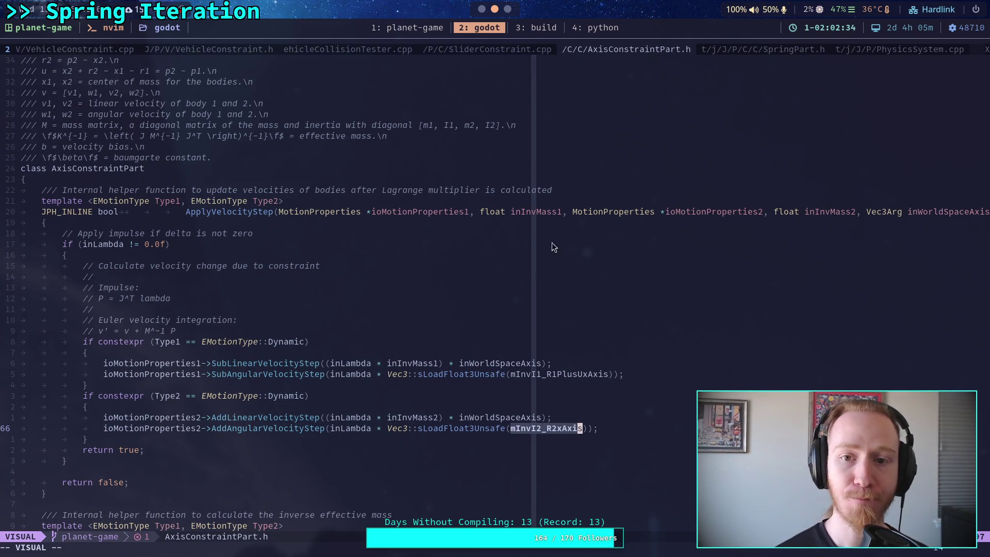
{"action": "key", "text": "super+1"}
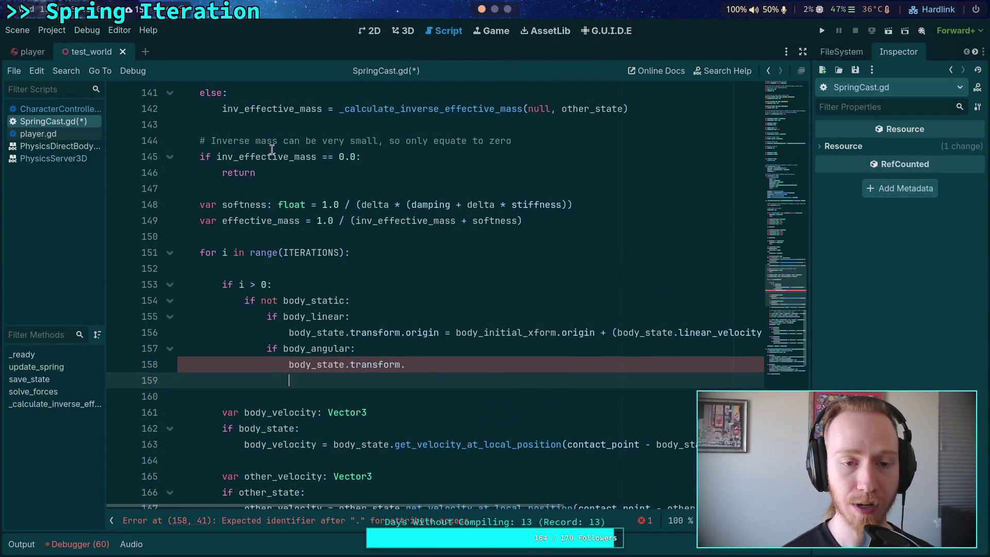
Widen the side dock and switch it from the Scene tree to the FileSystem tab
{"action": "left_click", "coordinate": [263, 184]}
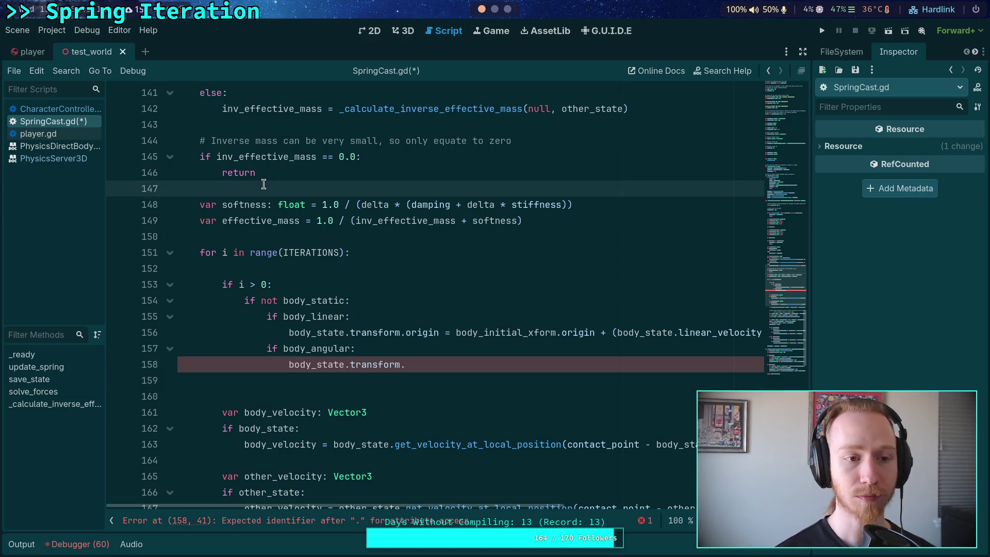
{"action": "left_click_drag", "start_coordinate": [812, 108], "coordinate": [769, 107]}
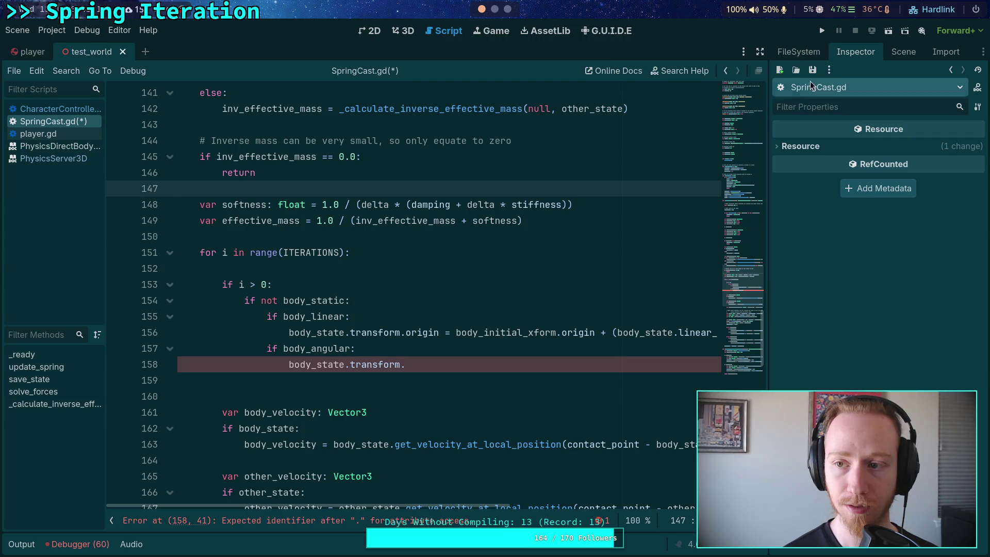
{"action": "left_click", "coordinate": [897, 51]}
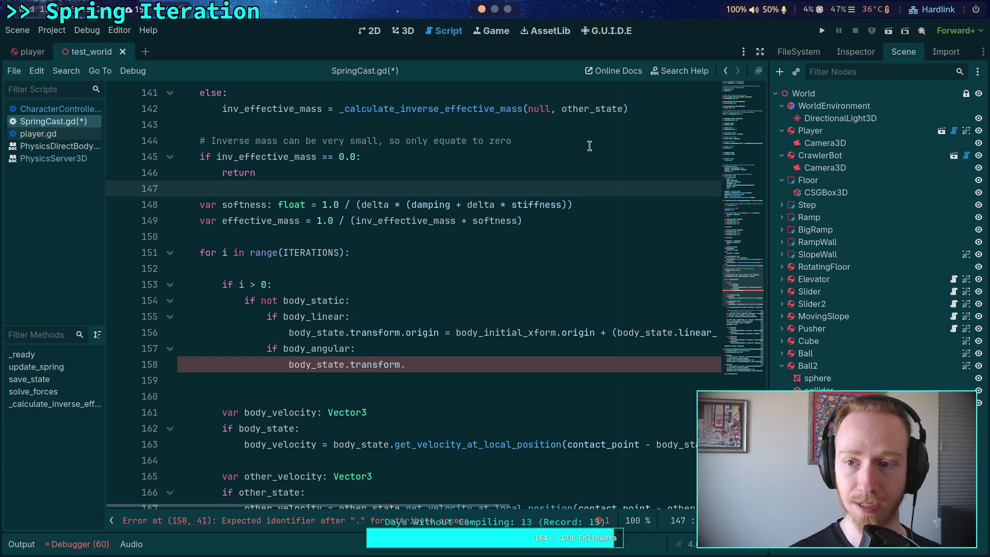
{"action": "left_click", "coordinate": [820, 50]}
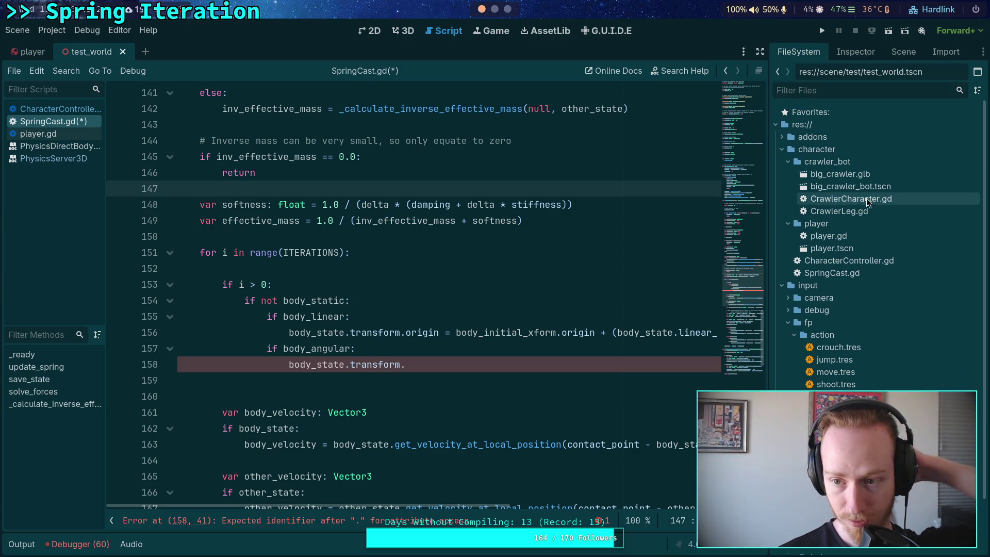
Open CrawlerCharacter.gd from the FileSystem dock and scroll through it
{"action": "double_click", "coordinate": [851, 199]}
{"action": "scroll", "coordinate": [659, 232], "scroll_direction": "down", "scroll_amount": 15}
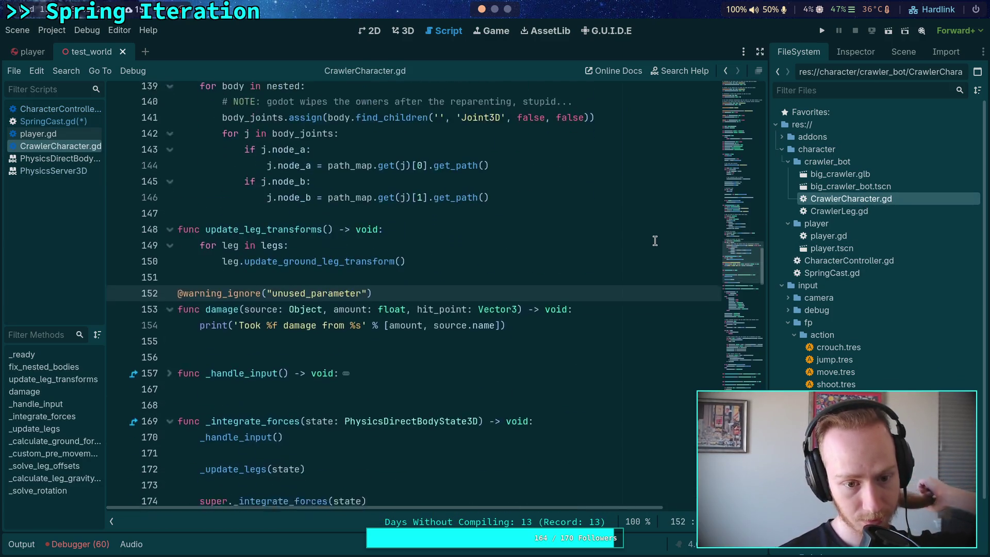
{"action": "scroll", "coordinate": [335, 273], "scroll_direction": "down", "scroll_amount": 12}
{"action": "scroll", "coordinate": [289, 253], "scroll_direction": "up", "scroll_amount": 11}
{"action": "scroll", "coordinate": [246, 235], "scroll_direction": "down", "scroll_amount": 15}
{"action": "scroll", "coordinate": [246, 234], "scroll_direction": "down", "scroll_amount": 2}
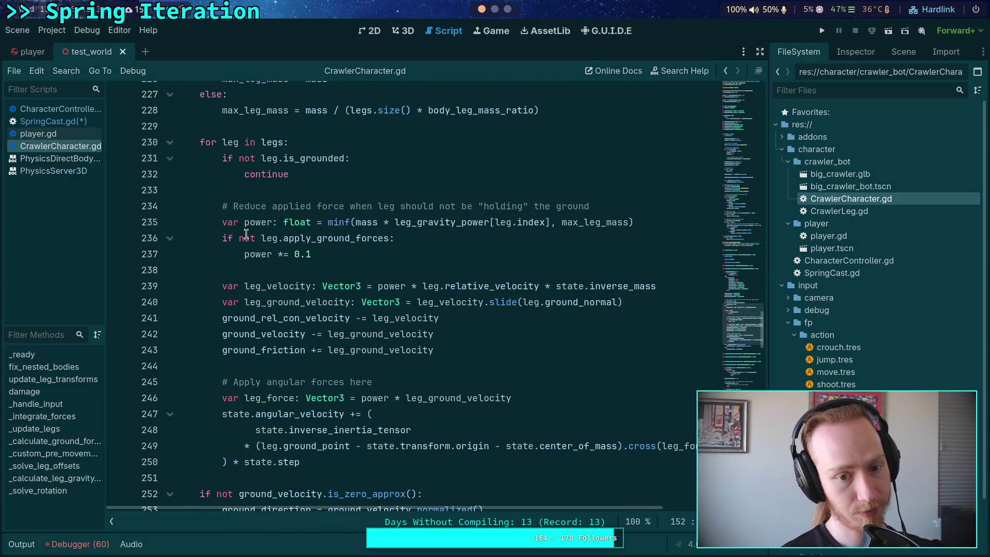
{"action": "scroll", "coordinate": [246, 235], "scroll_direction": "down", "scroll_amount": 3}
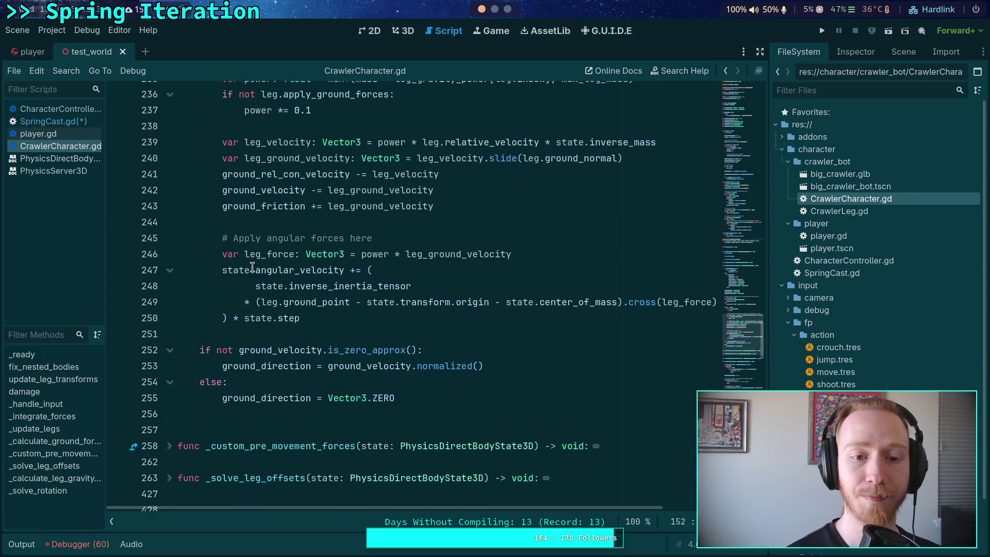
{"action": "scroll", "coordinate": [255, 264], "scroll_direction": "down", "scroll_amount": 2}
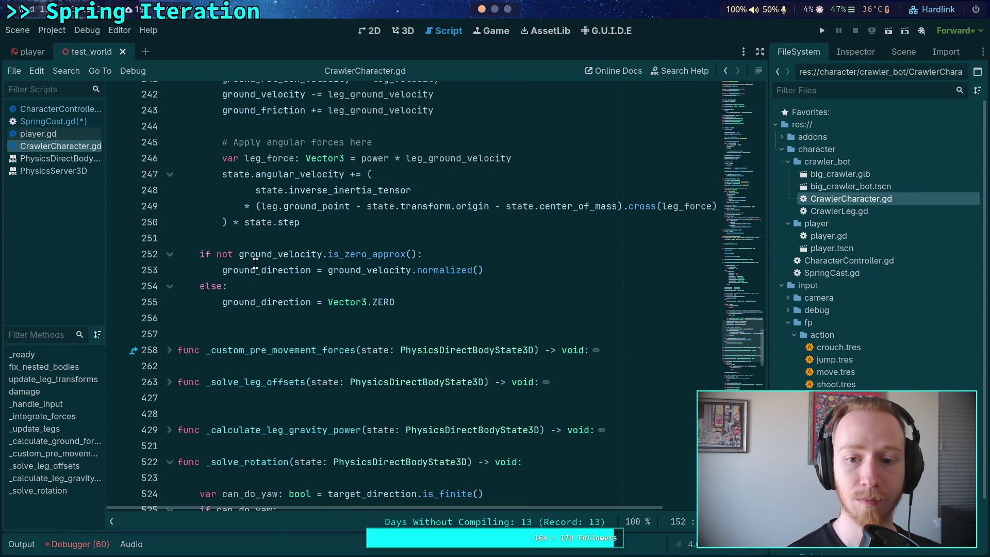
{"action": "scroll", "coordinate": [256, 263], "scroll_direction": "down", "scroll_amount": 4}
{"action": "scroll", "coordinate": [243, 265], "scroll_direction": "down", "scroll_amount": 3}
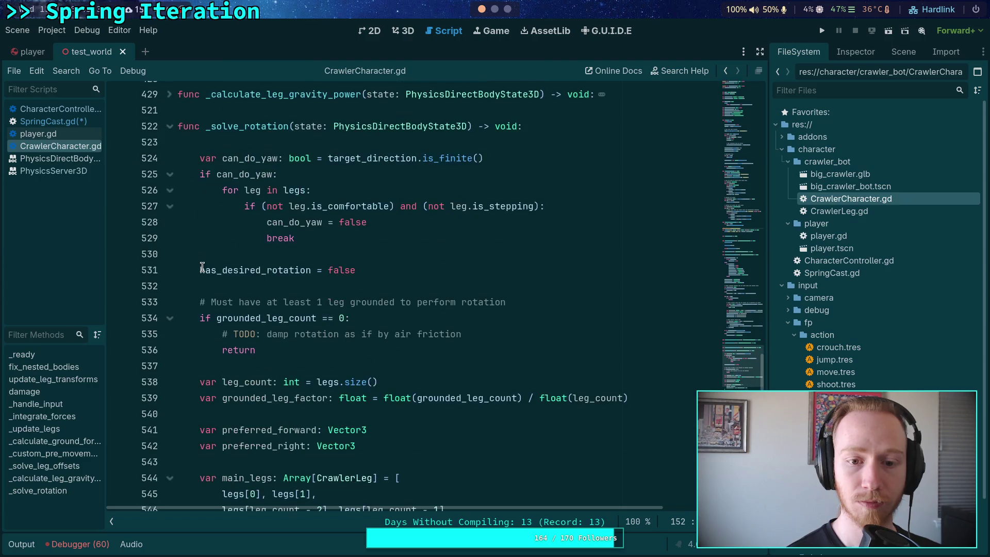
{"action": "scroll", "coordinate": [202, 266], "scroll_direction": "up", "scroll_amount": 2}
Unfold _calculate_leg_gravity_power and review its inverse_inertia code around line 477
{"action": "left_click", "coordinate": [169, 190]}
{"action": "scroll", "coordinate": [260, 229], "scroll_direction": "down", "scroll_amount": 4}
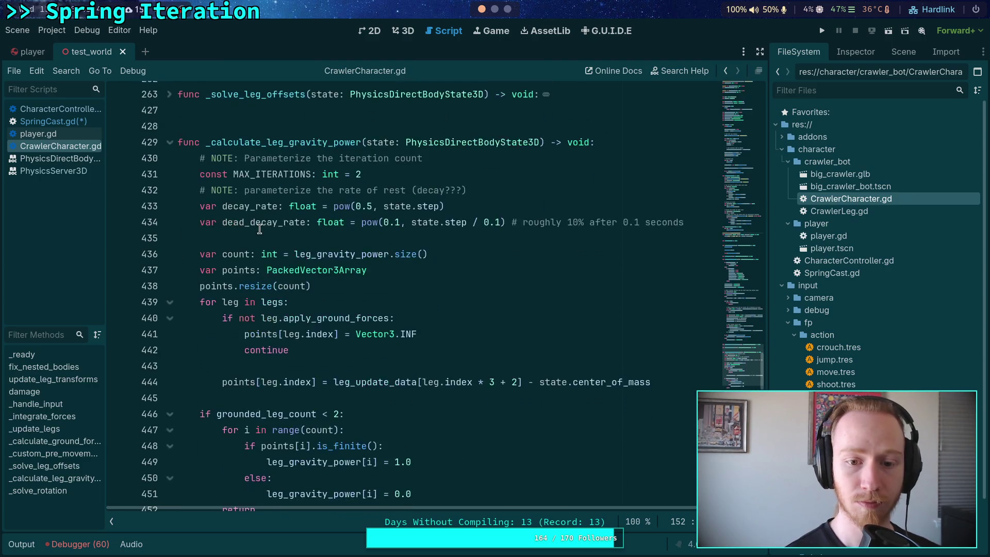
{"action": "scroll", "coordinate": [261, 229], "scroll_direction": "down", "scroll_amount": 6}
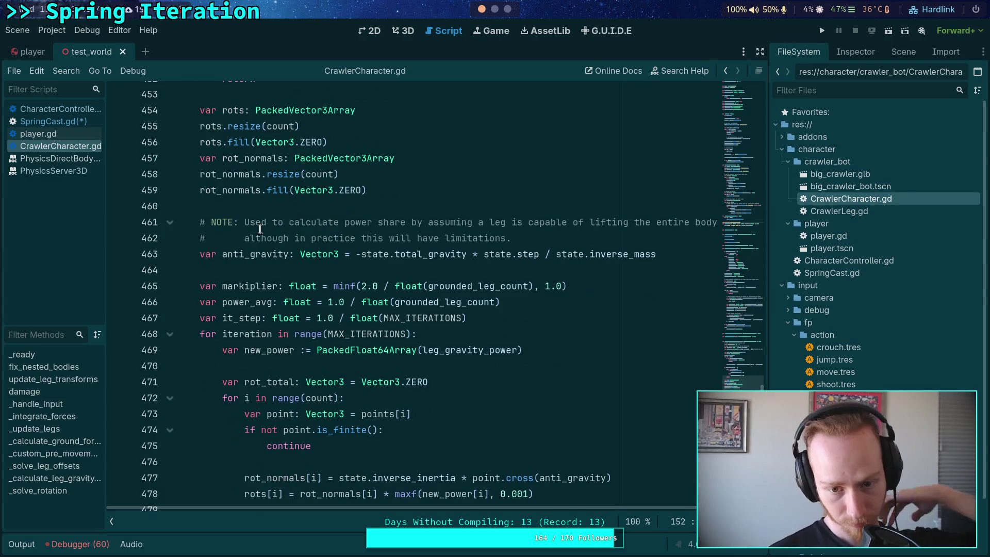
{"action": "scroll", "coordinate": [261, 229], "scroll_direction": "down", "scroll_amount": 4}
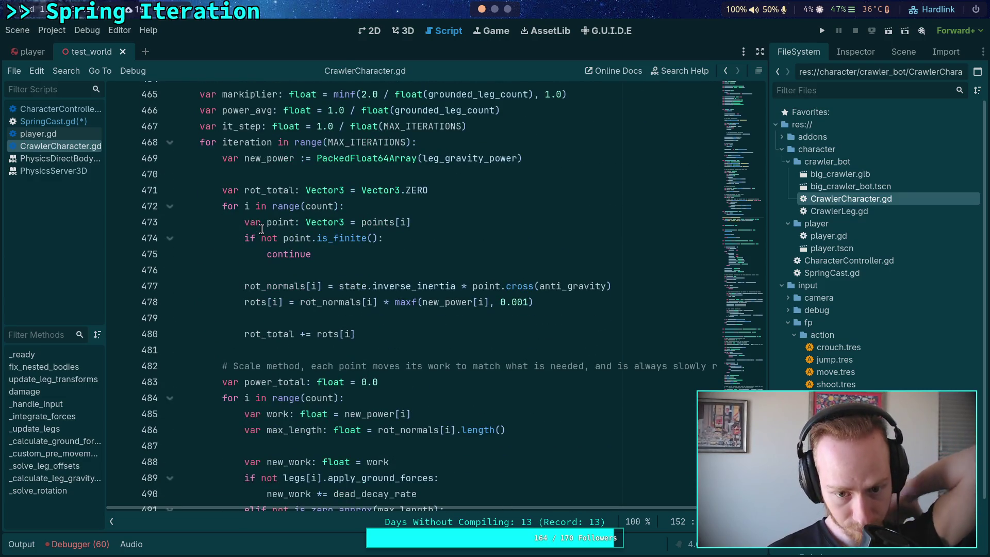
{"action": "double_click", "coordinate": [419, 289]}
{"action": "scroll", "coordinate": [407, 252], "scroll_direction": "down", "scroll_amount": 6}
{"action": "left_click", "coordinate": [407, 252]}
{"action": "scroll", "coordinate": [407, 252], "scroll_direction": "down", "scroll_amount": 7}
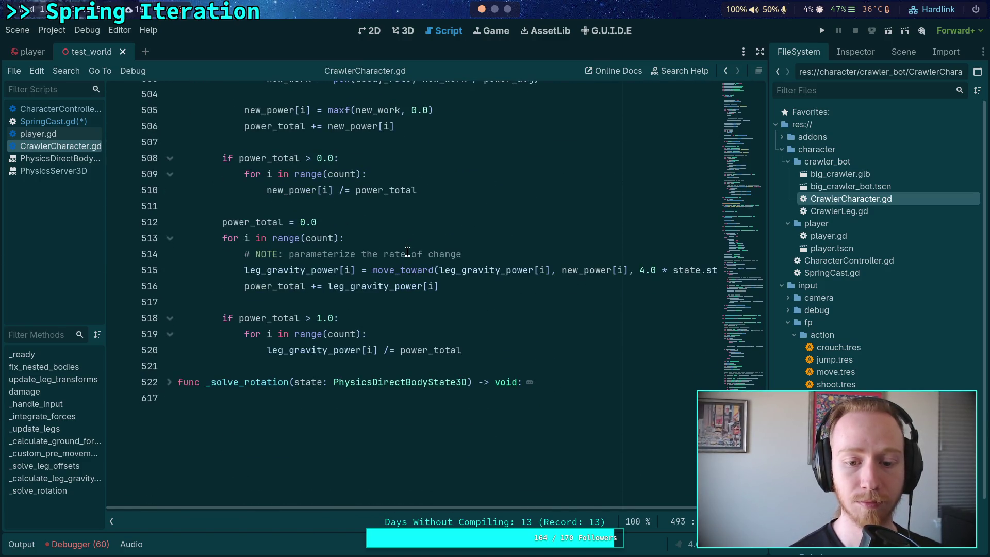
{"action": "scroll", "coordinate": [407, 251], "scroll_direction": "up", "scroll_amount": 14}
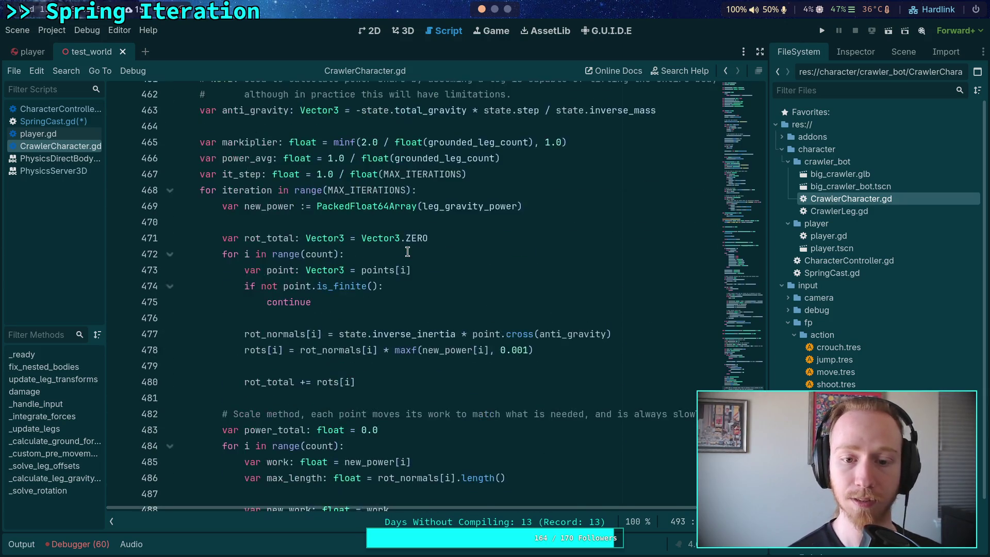
{"action": "scroll", "coordinate": [407, 252], "scroll_direction": "up", "scroll_amount": 2}
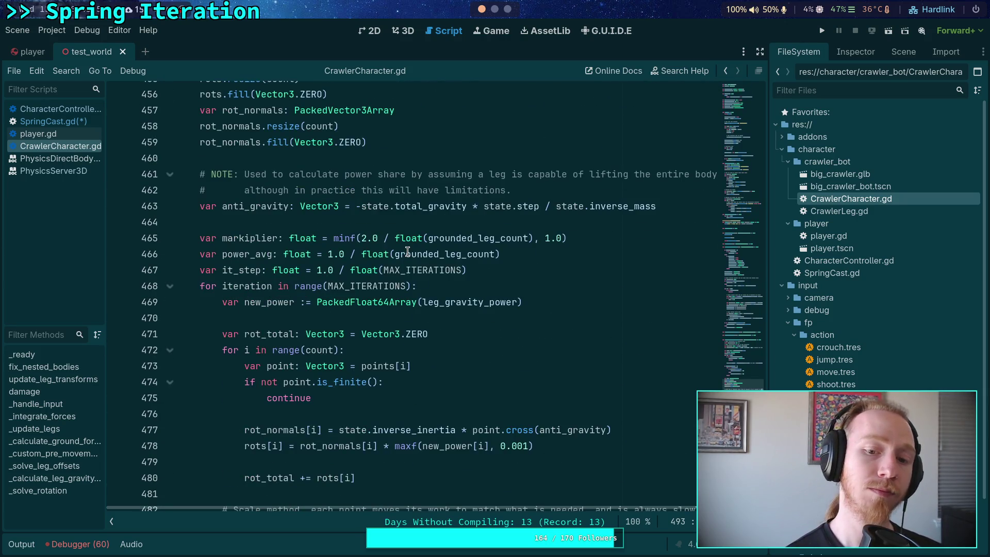
{"action": "scroll", "coordinate": [408, 252], "scroll_direction": "down", "scroll_amount": 1}
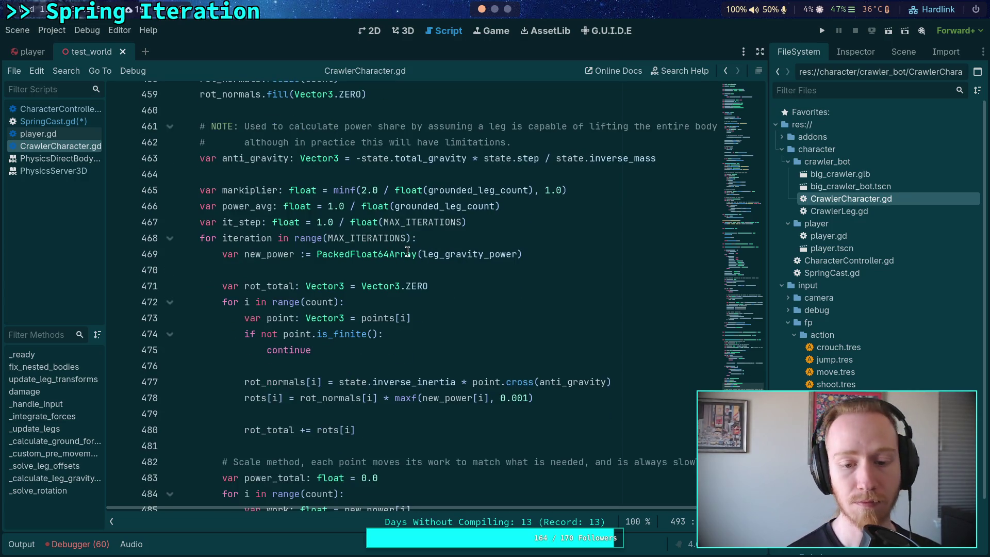
{"action": "scroll", "coordinate": [408, 251], "scroll_direction": "down", "scroll_amount": 1}
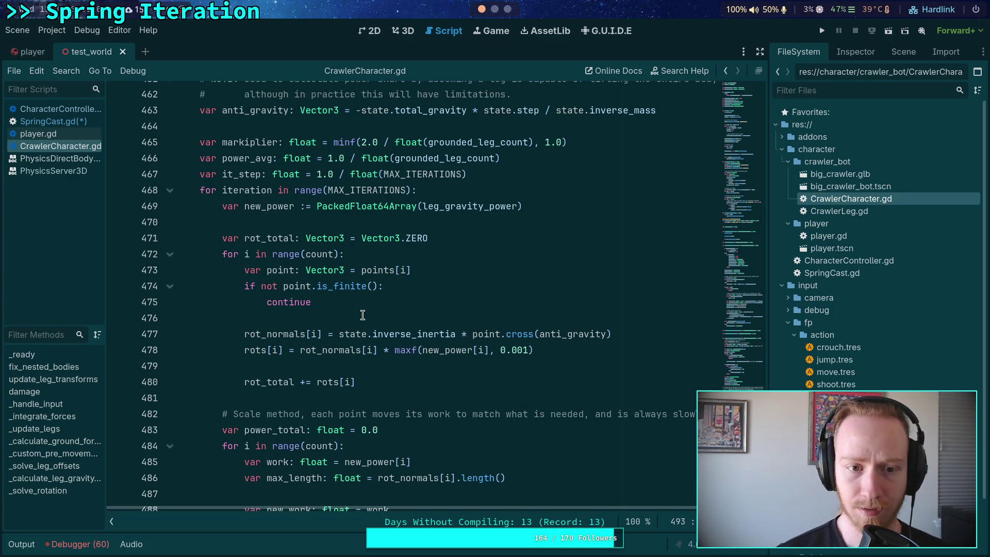
Highlight the usages of point, points and leg_update_data in that function
{"action": "double_click", "coordinate": [483, 335]}
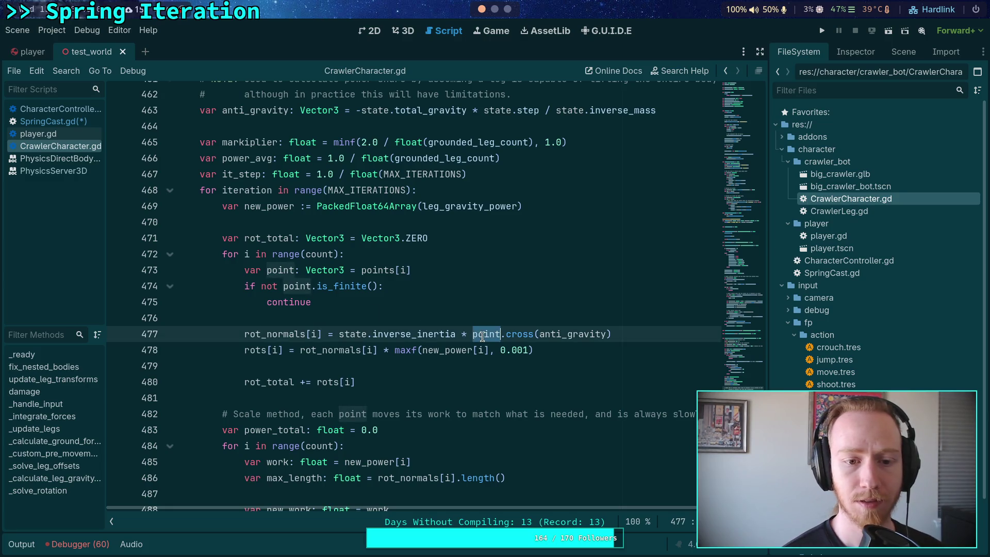
{"action": "scroll", "coordinate": [436, 291], "scroll_direction": "up", "scroll_amount": 6}
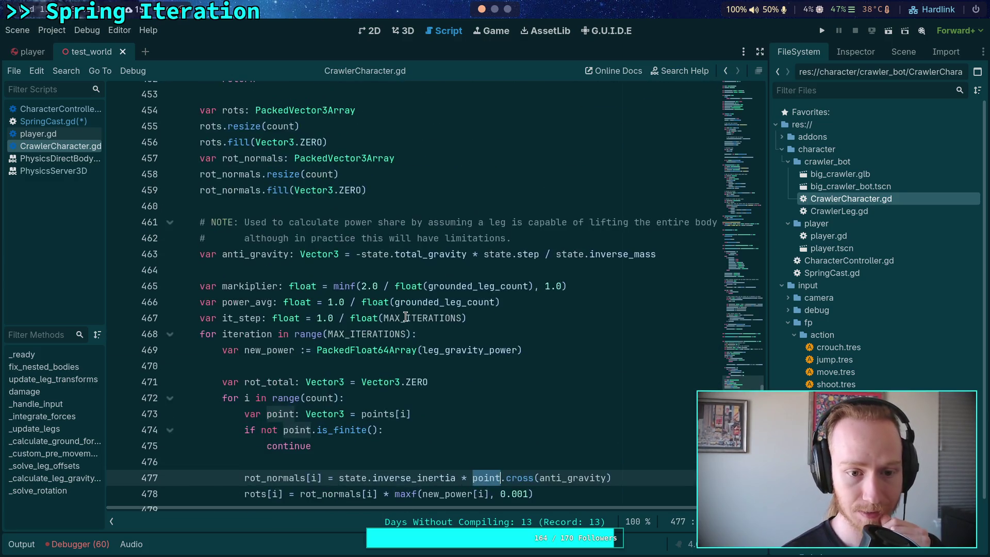
{"action": "scroll", "coordinate": [406, 317], "scroll_direction": "up", "scroll_amount": 4}
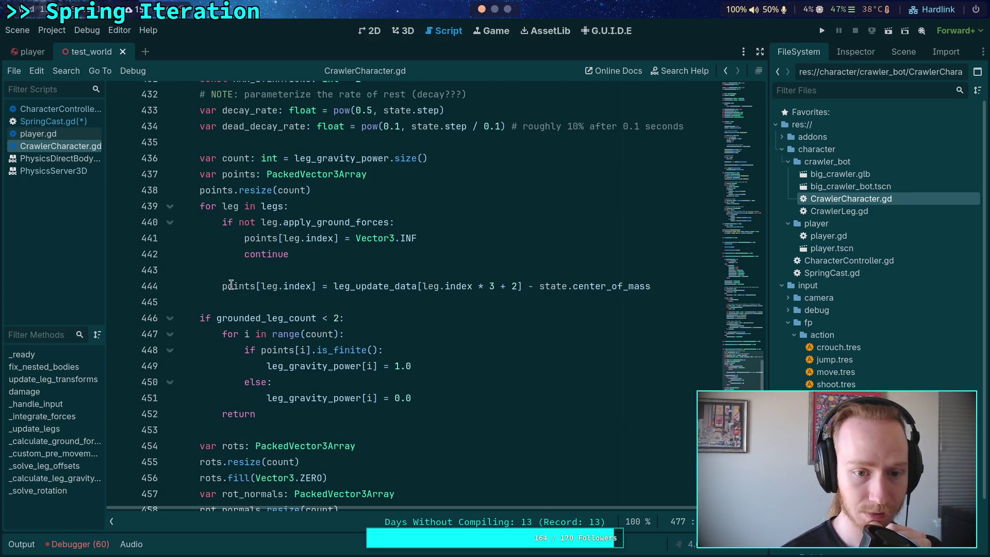
{"action": "double_click", "coordinate": [243, 287]}
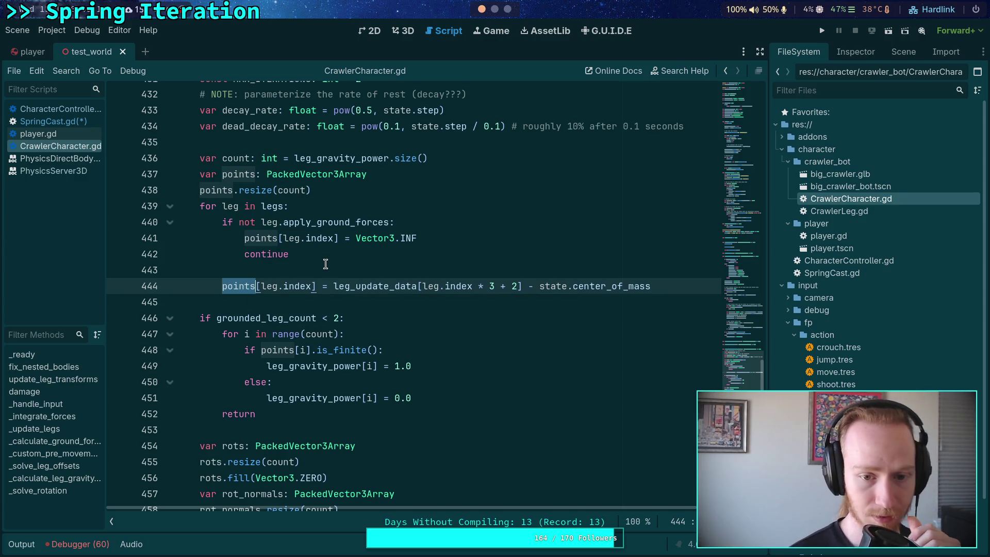
{"action": "double_click", "coordinate": [363, 287]}
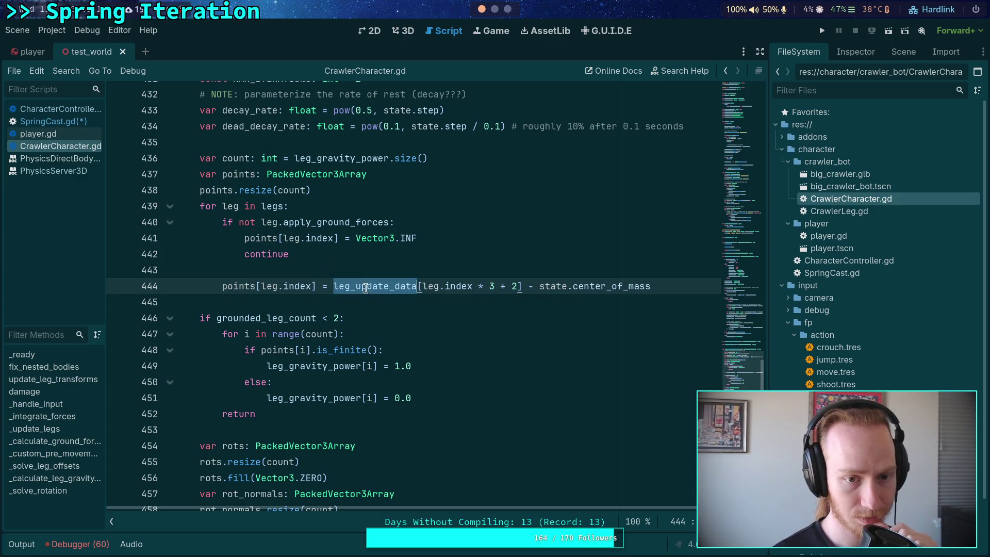
{"action": "scroll", "coordinate": [341, 287], "scroll_direction": "up", "scroll_amount": 6}
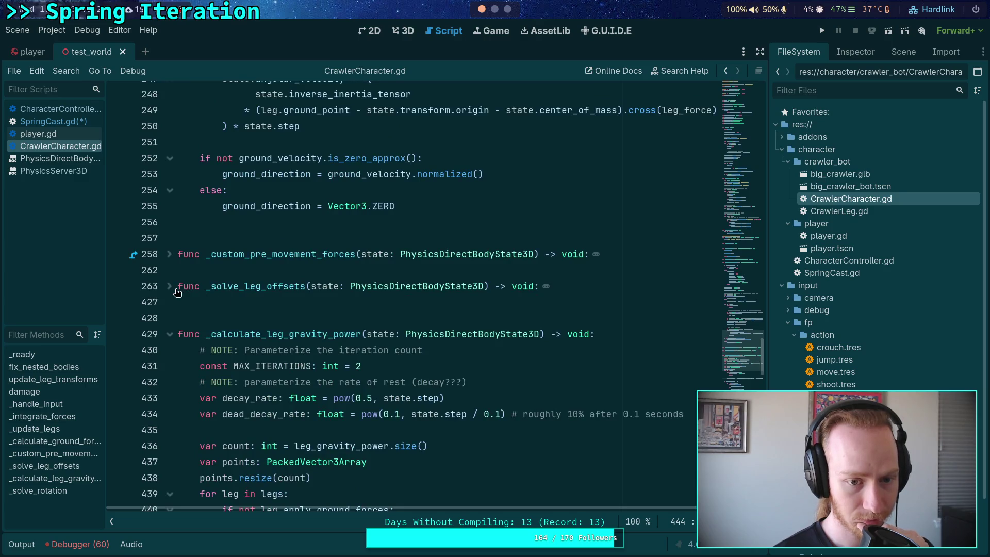
Unfold _solve_leg_offsets and review lines 314–339, then go to the planet-game terminal
{"action": "scroll", "coordinate": [178, 289], "scroll_direction": "down", "scroll_amount": 2}
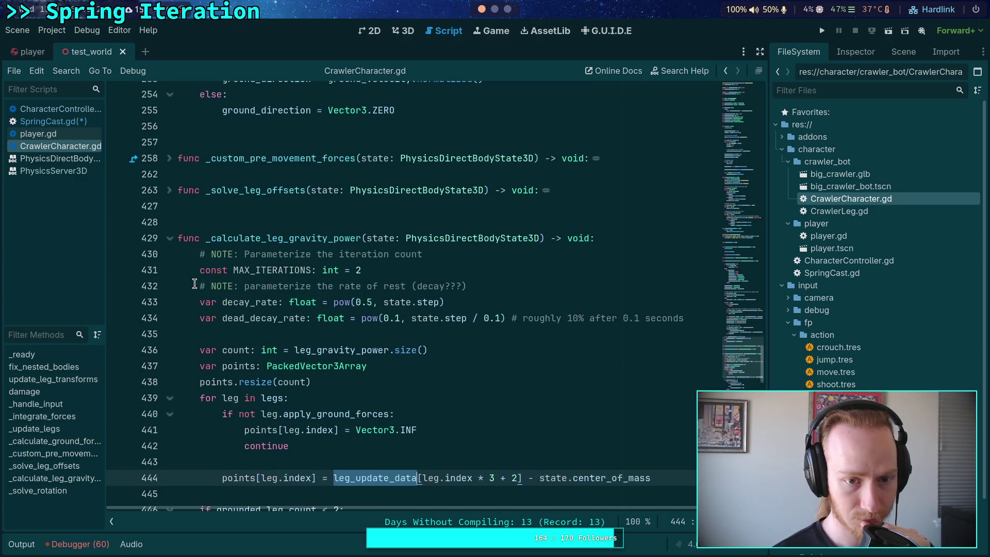
{"action": "left_click", "coordinate": [168, 191]}
{"action": "scroll", "coordinate": [338, 248], "scroll_direction": "down", "scroll_amount": 6}
{"action": "scroll", "coordinate": [339, 248], "scroll_direction": "down", "scroll_amount": 5}
{"action": "scroll", "coordinate": [338, 248], "scroll_direction": "up", "scroll_amount": 5}
{"action": "scroll", "coordinate": [338, 248], "scroll_direction": "down", "scroll_amount": 15}
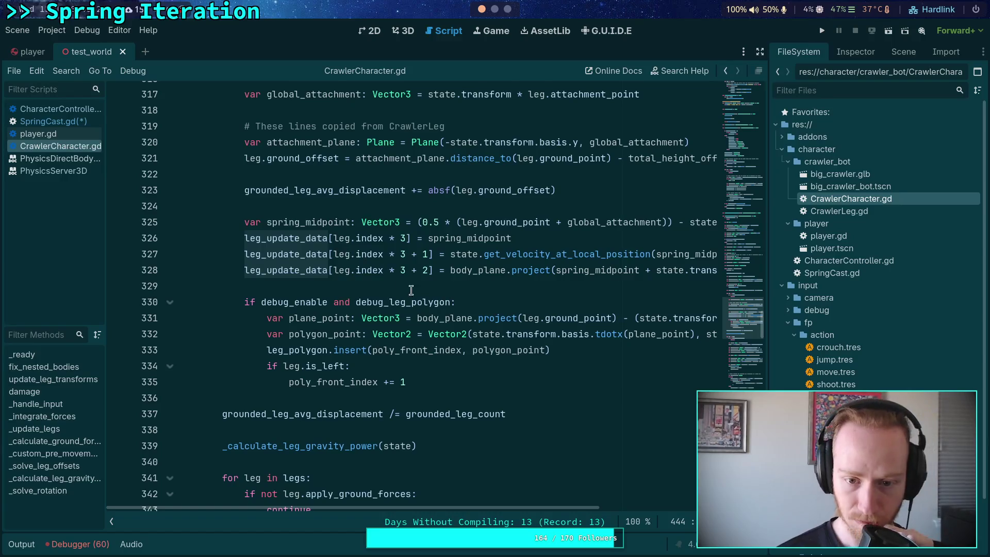
{"action": "left_click_drag", "start_coordinate": [562, 507], "coordinate": [722, 507]}
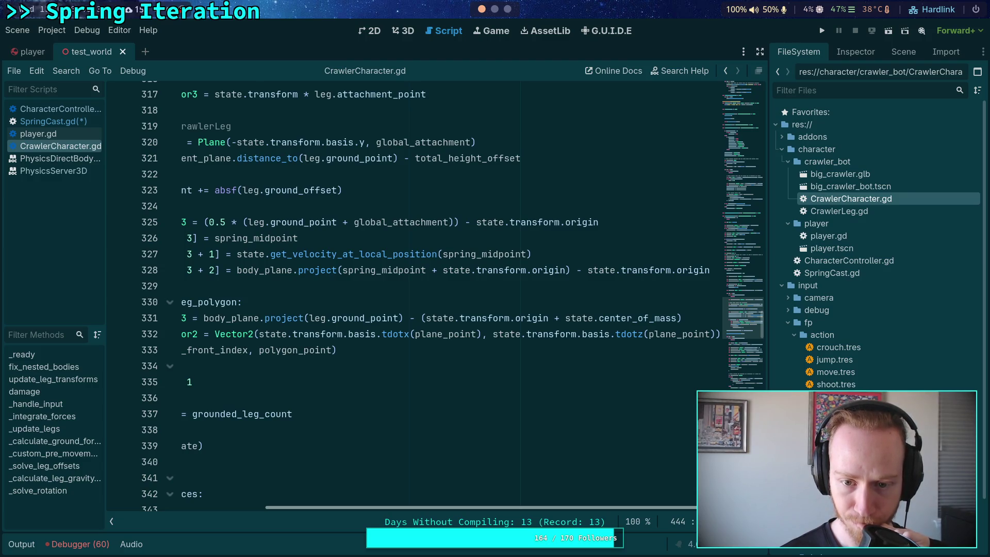
{"action": "left_click_drag", "start_coordinate": [722, 507], "coordinate": [462, 462]}
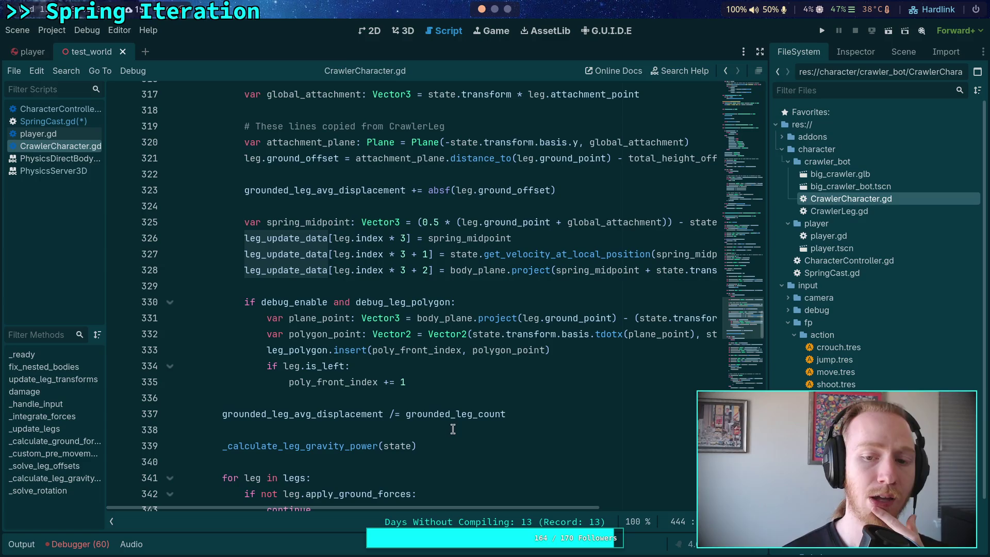
{"action": "scroll", "coordinate": [429, 407], "scroll_direction": "up", "scroll_amount": 1}
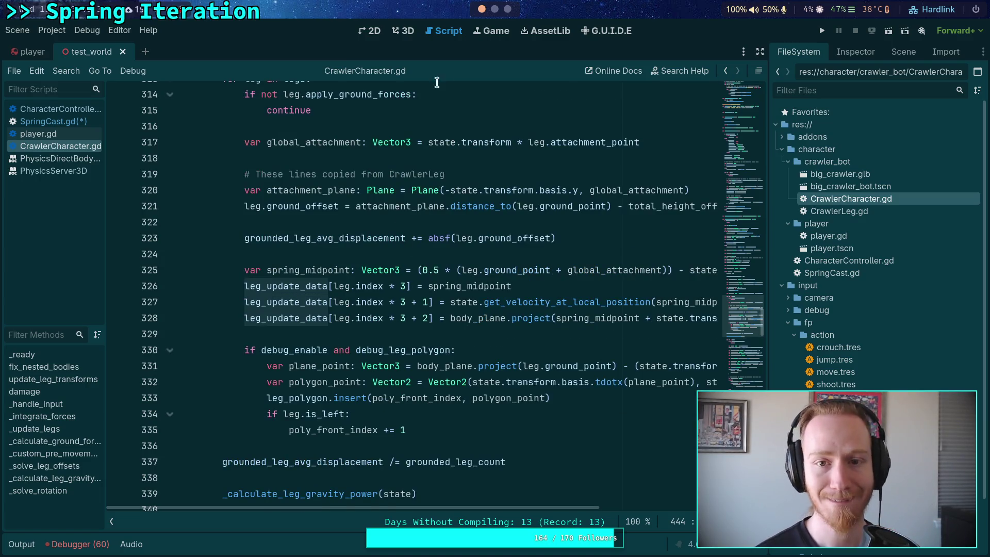
{"action": "left_click", "coordinate": [490, 16]}
{"action": "left_click", "coordinate": [432, 30]}
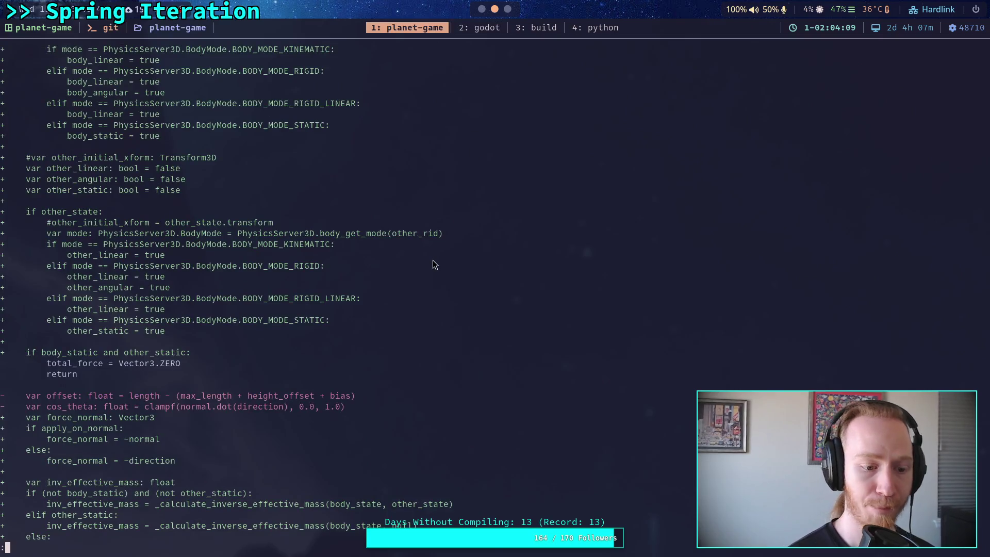
Launch Neovim with 'n .' and live-grep inverse_inertia_tensor, previewing the CrawlerCharacter.gd match
{"action": "key", "text": "q"}
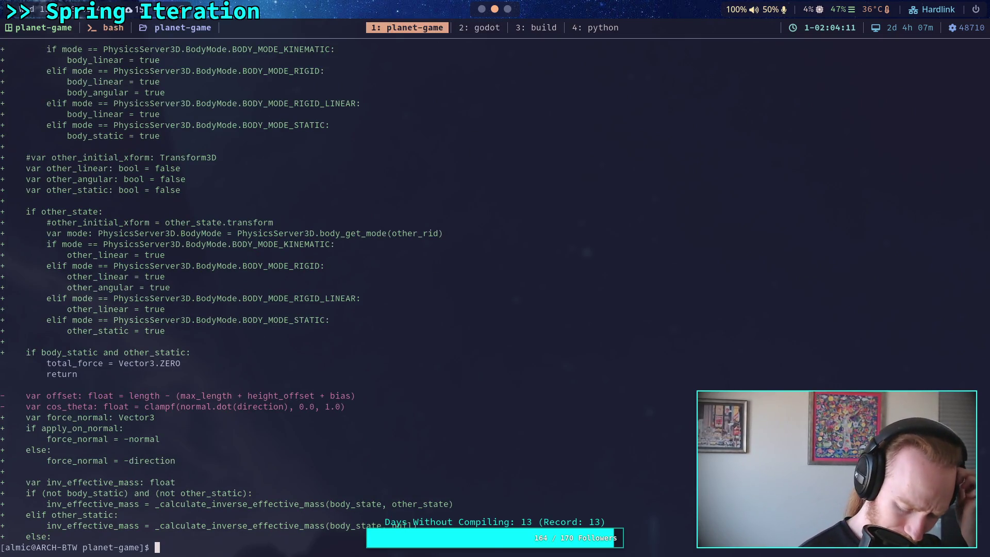
{"action": "type", "text": "n ."}
{"action": "key", "text": "Return"}
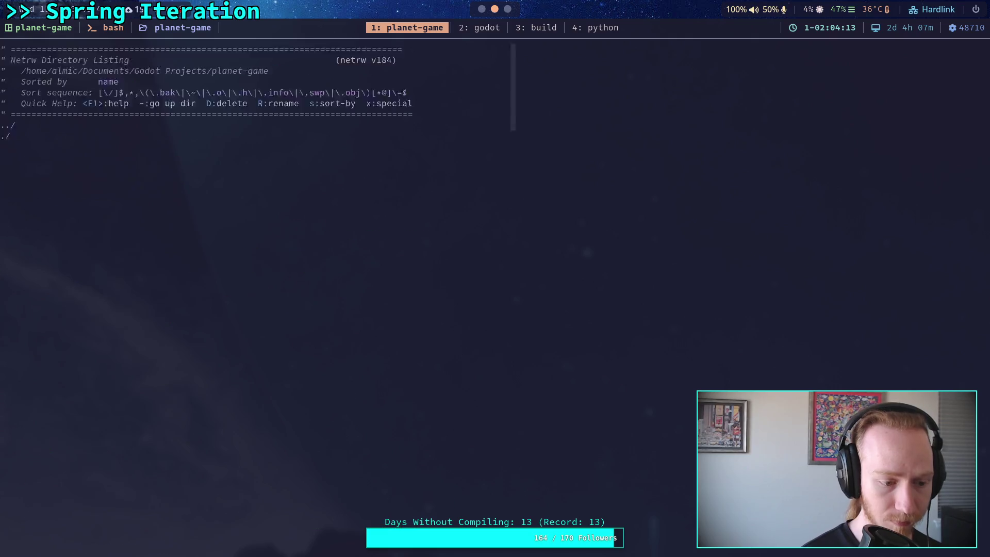
{"action": "key", "text": "space"}
{"action": "type", "text": "fg"}
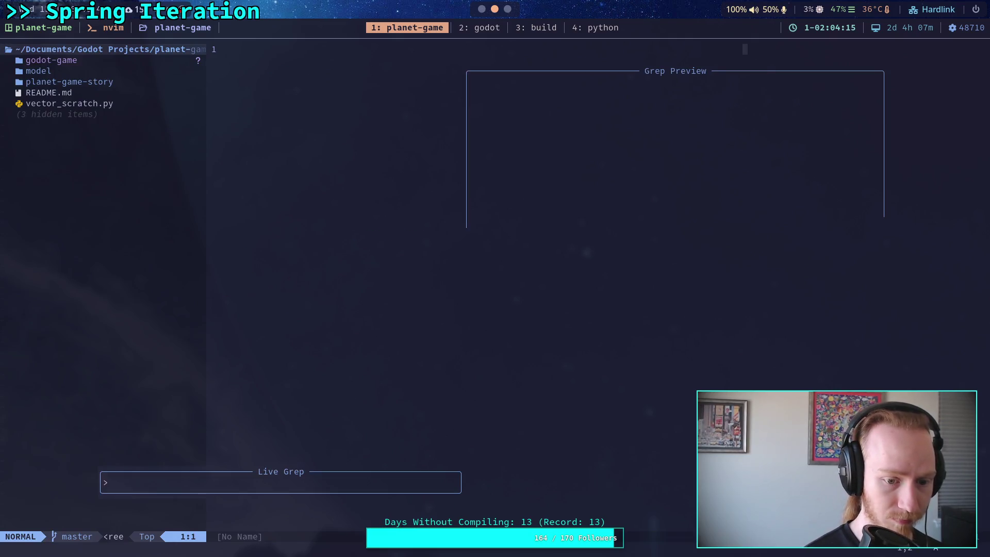
{"action": "type", "text": "inverse_"}
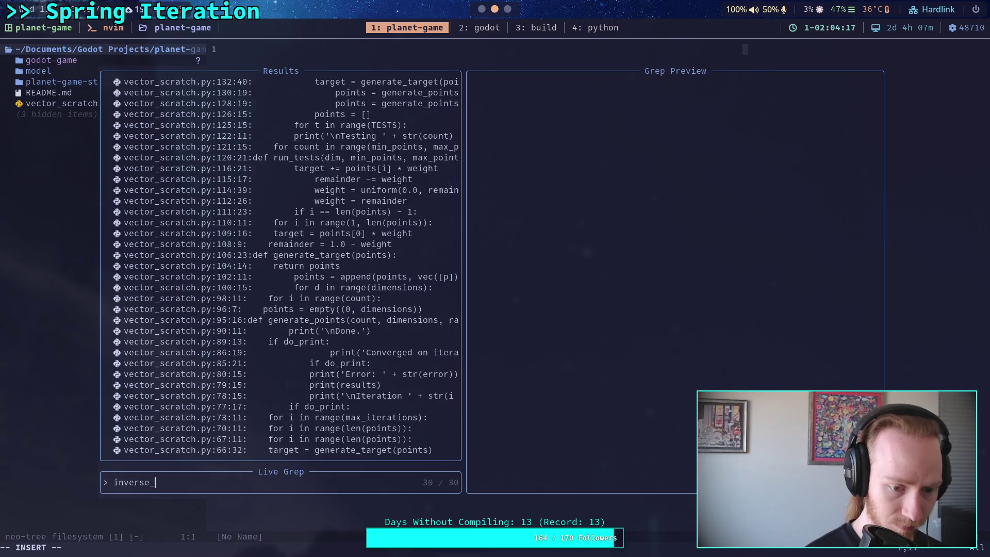
{"action": "type", "text": "inertia_te"}
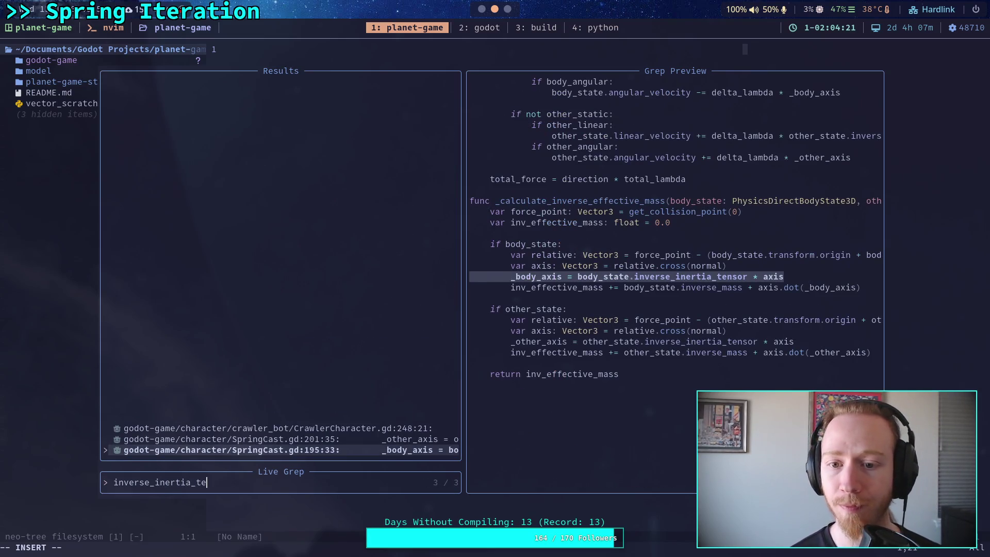
{"action": "left_click", "coordinate": [273, 428]}
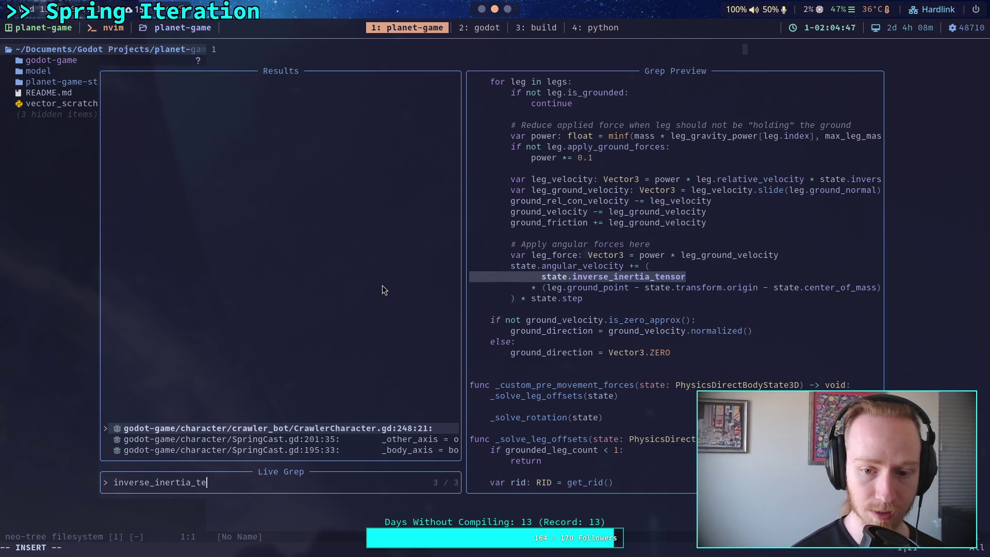
Change the search to angular_velocity and open CrawlerCharacter.gd at line 395
{"action": "key", "text": "BackSpace"}
{"action": "key", "text": "BackSpace"}
{"action": "key", "text": "BackSpace"}
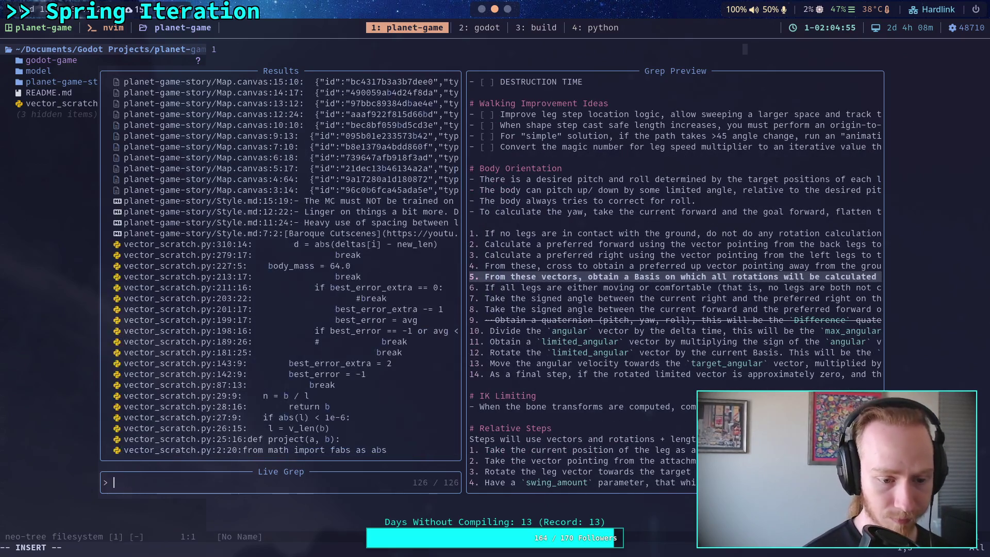
{"action": "type", "text": "angular_velocity"}
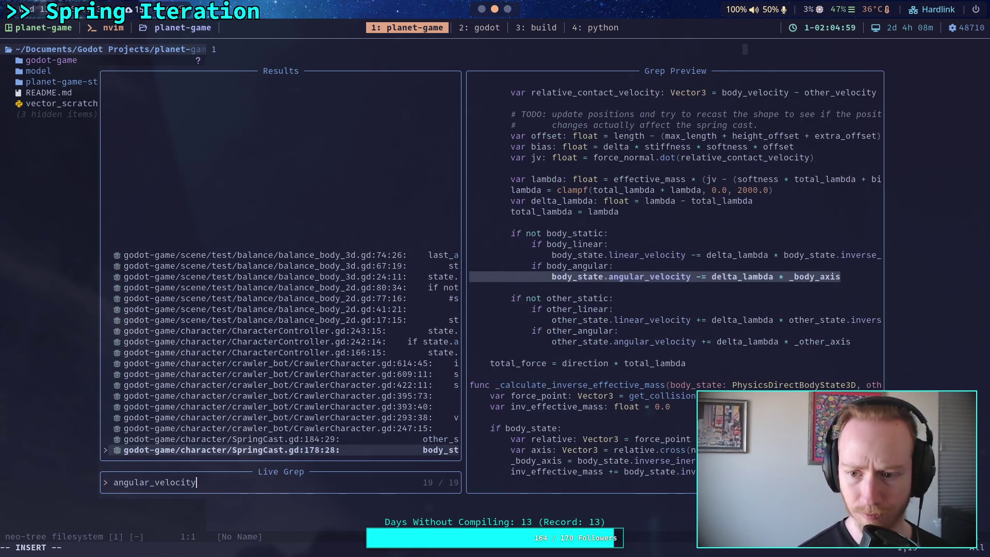
{"action": "key", "text": "Up"}
{"action": "key", "text": "Up"}
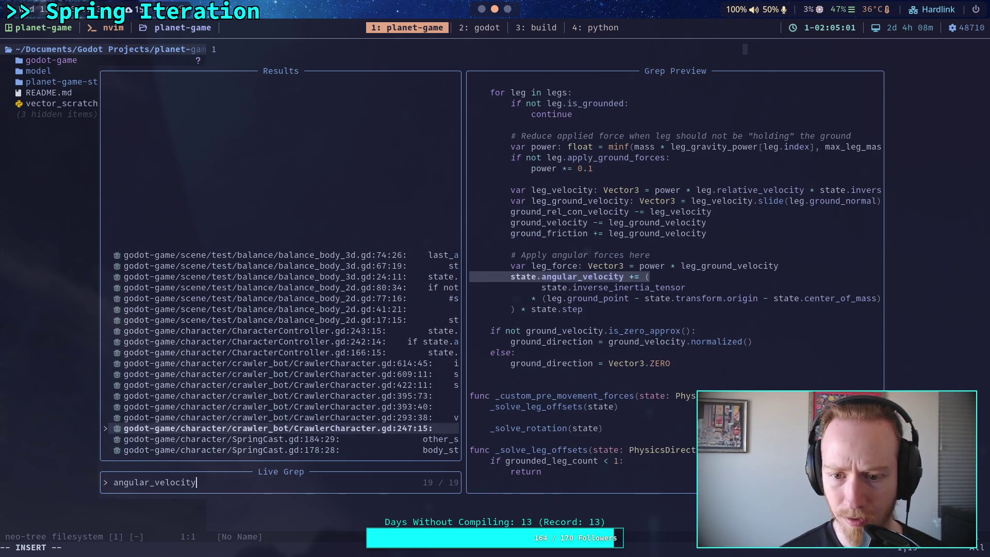
{"action": "key", "text": "Up"}
{"action": "key", "text": "Up"}
{"action": "key", "text": "Up"}
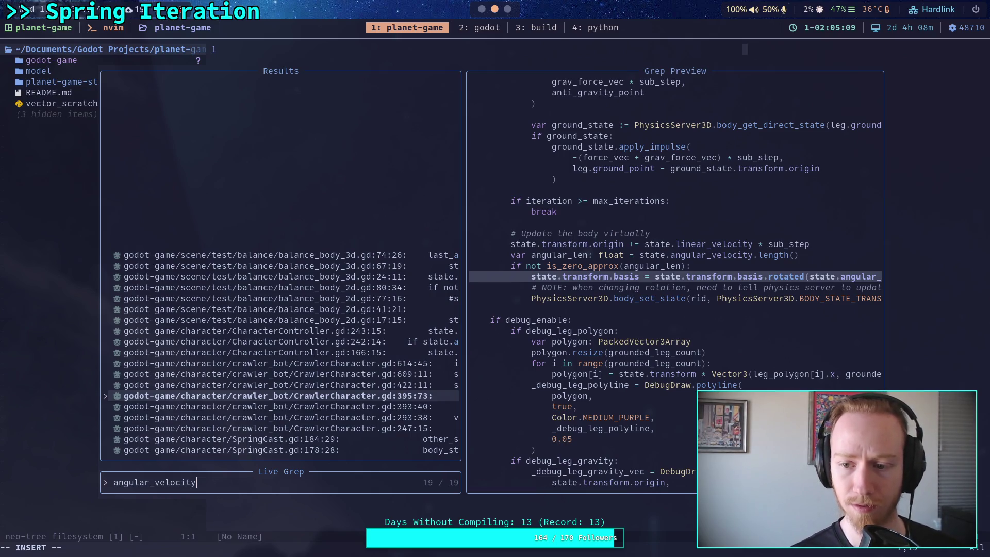
{"action": "key", "text": "Return"}
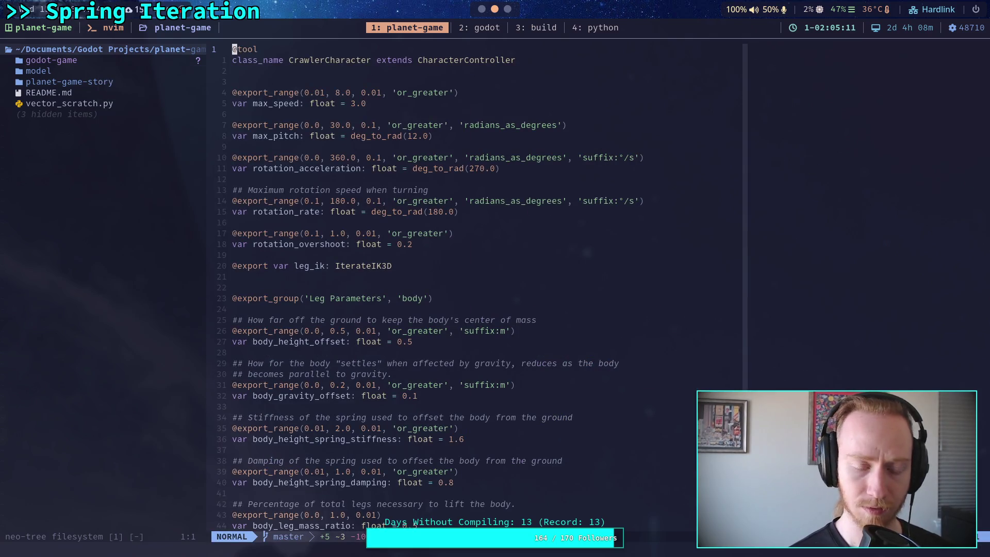
Search /rotated to find the basis update on line 395, then quit Neovim with :q
{"action": "type", "text": "/an"}
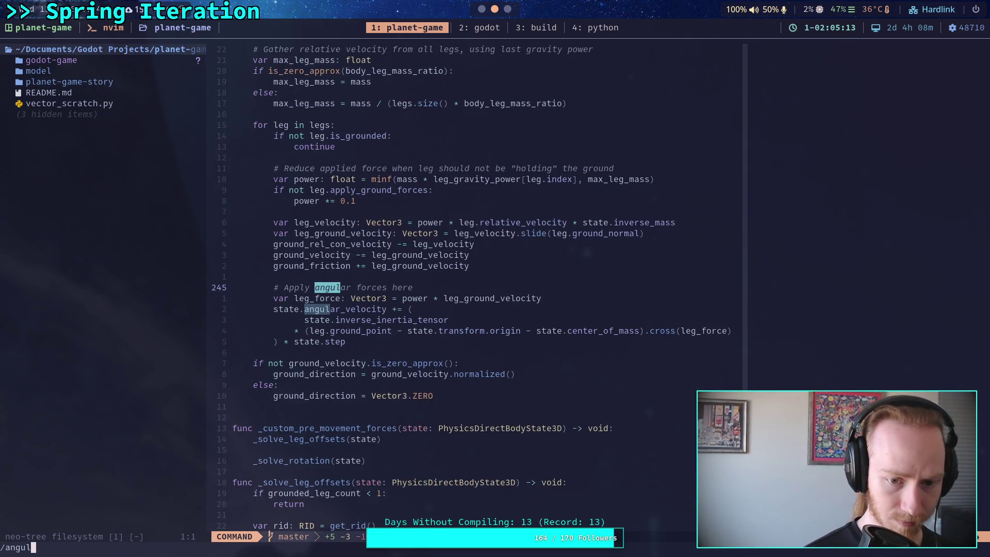
{"action": "key", "text": "Escape"}
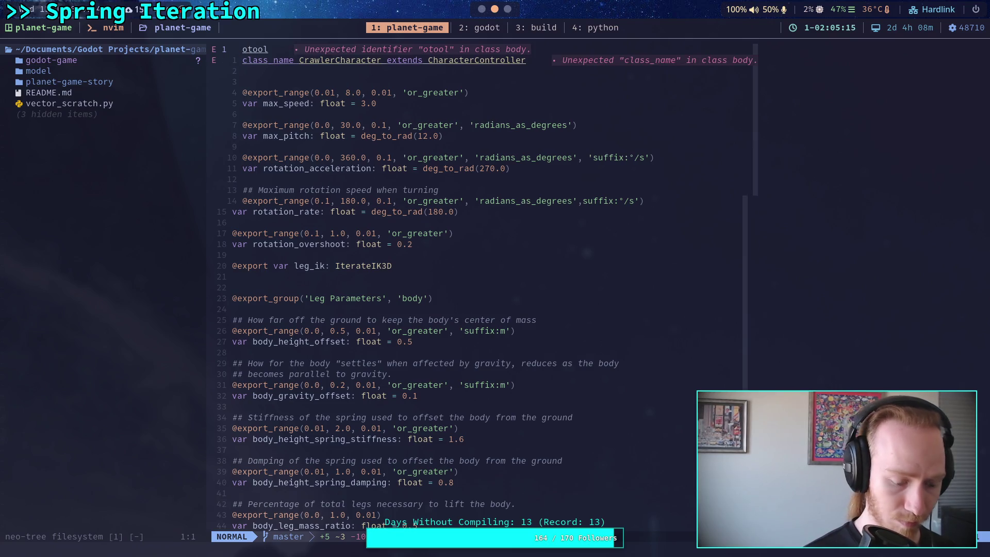
{"action": "type", "text": "/rota"}
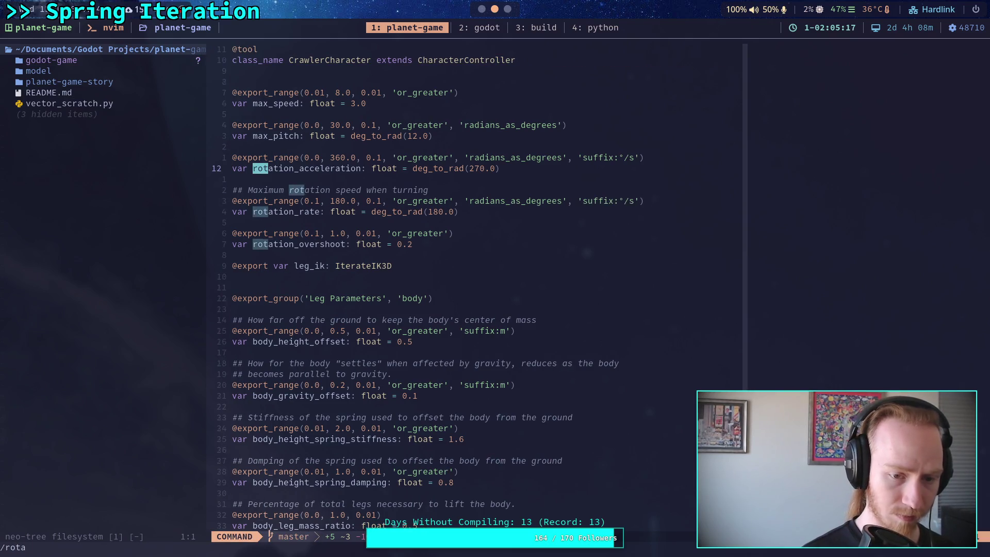
{"action": "type", "text": "ted"}
{"action": "key", "text": "Return"}
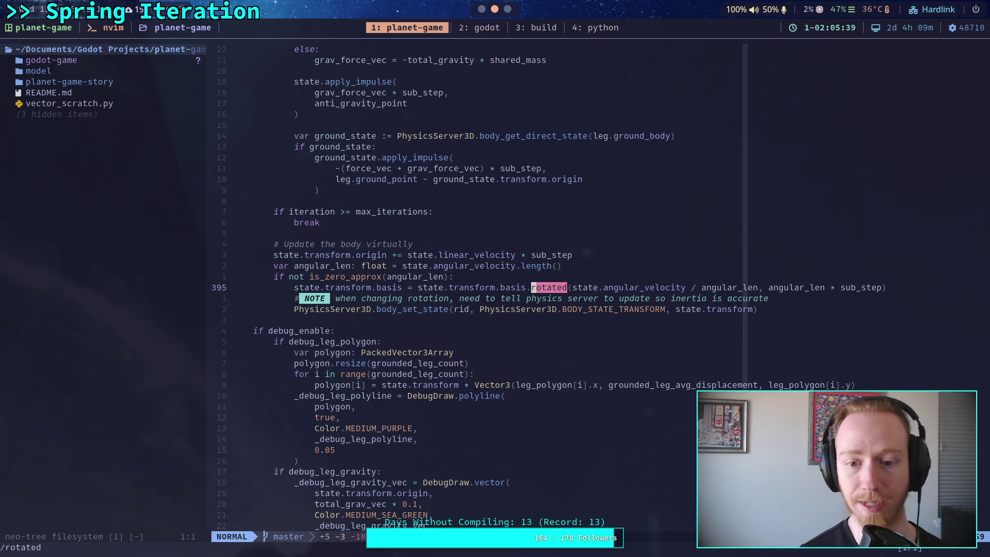
{"action": "left_click", "coordinate": [364, 287]}
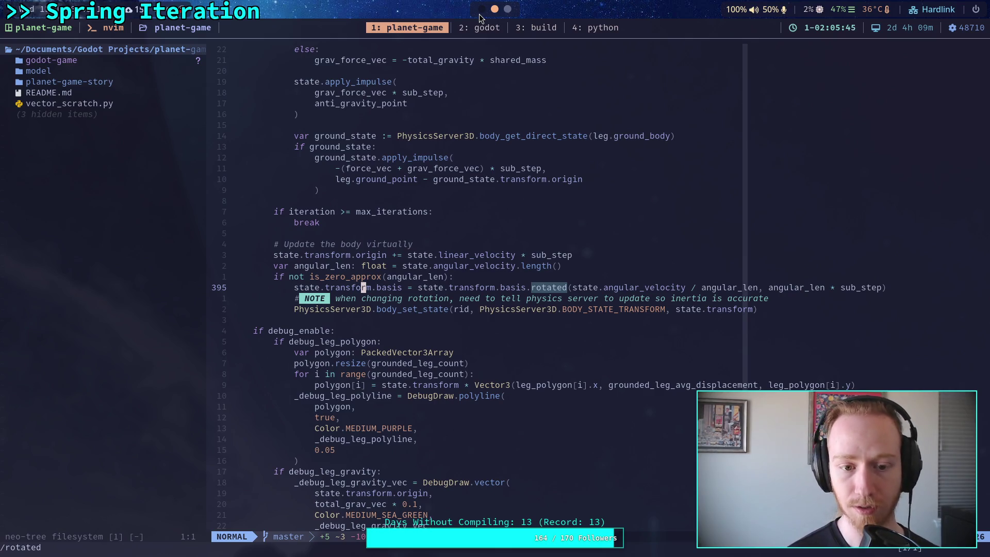
{"action": "type", "text": ":q"}
{"action": "key", "text": "Return"}
{"action": "key", "text": "Return"}
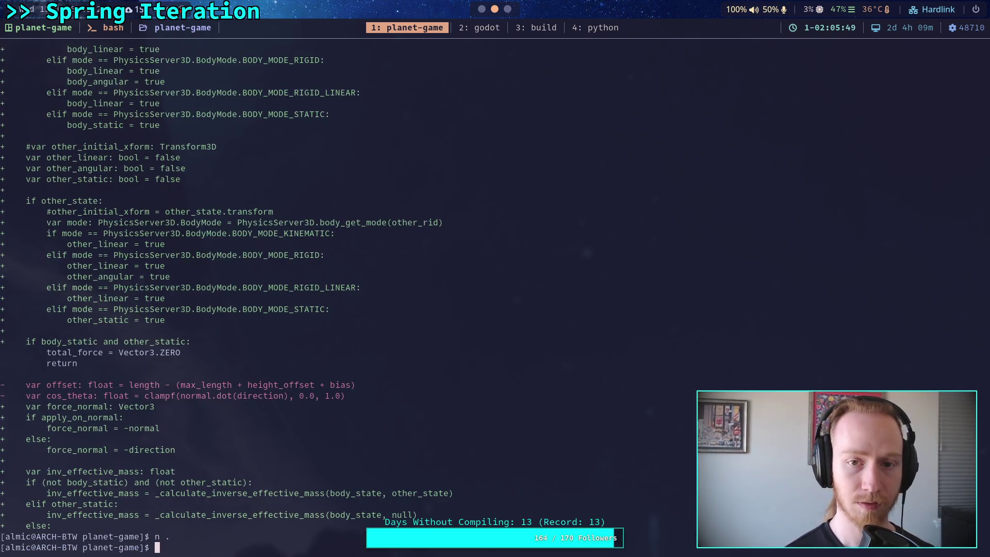
In Godot, scroll CrawlerCharacter.gd to line 391 and hide the side docks
{"action": "left_click", "coordinate": [481, 10]}
{"action": "scroll", "coordinate": [415, 319], "scroll_direction": "up", "scroll_amount": 3}
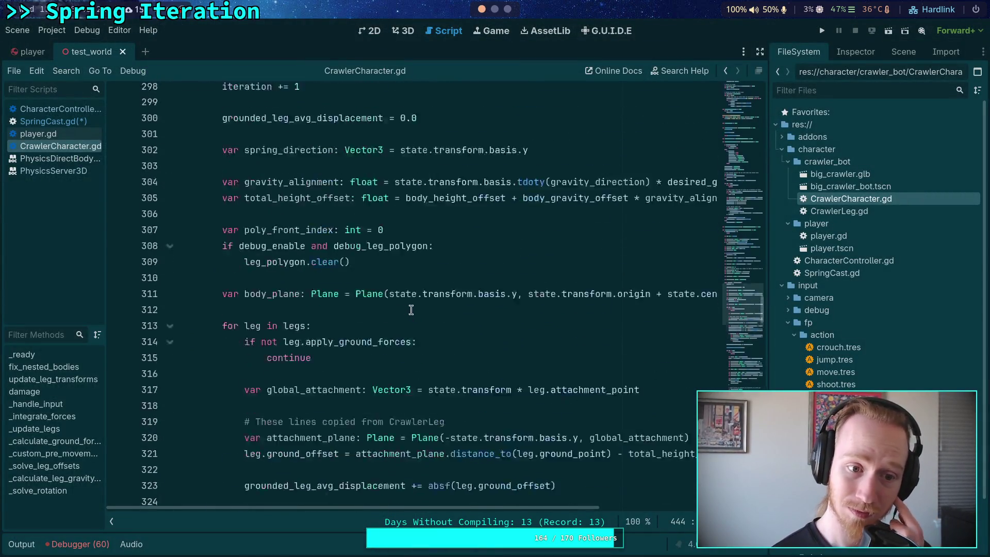
{"action": "scroll", "coordinate": [416, 319], "scroll_direction": "down", "scroll_amount": 20}
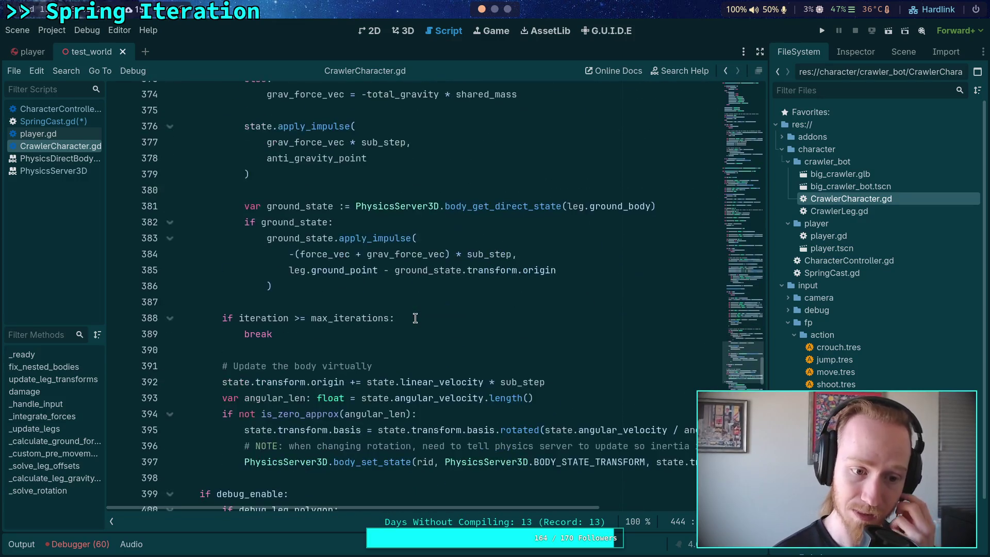
{"action": "scroll", "coordinate": [415, 320], "scroll_direction": "down", "scroll_amount": 2}
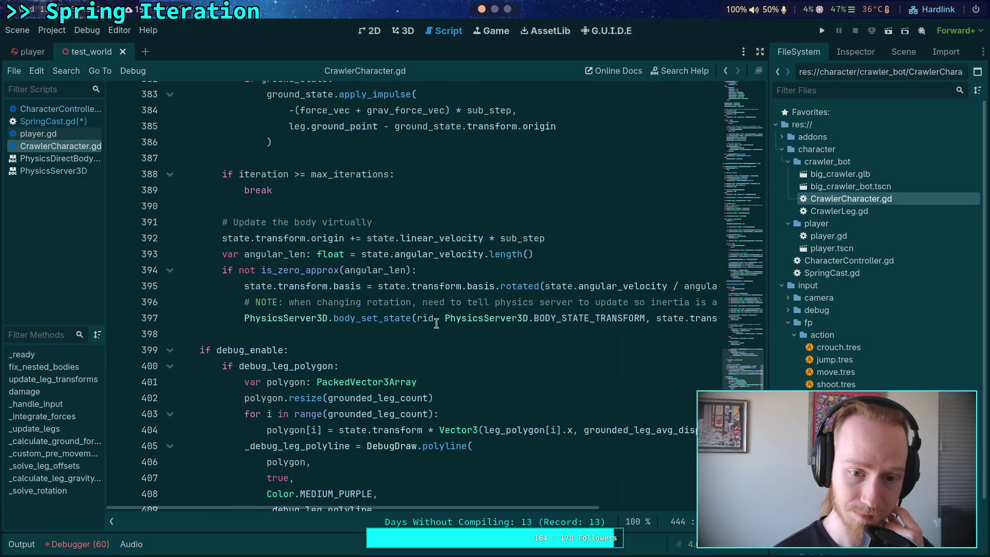
{"action": "left_click", "coordinate": [764, 54]}
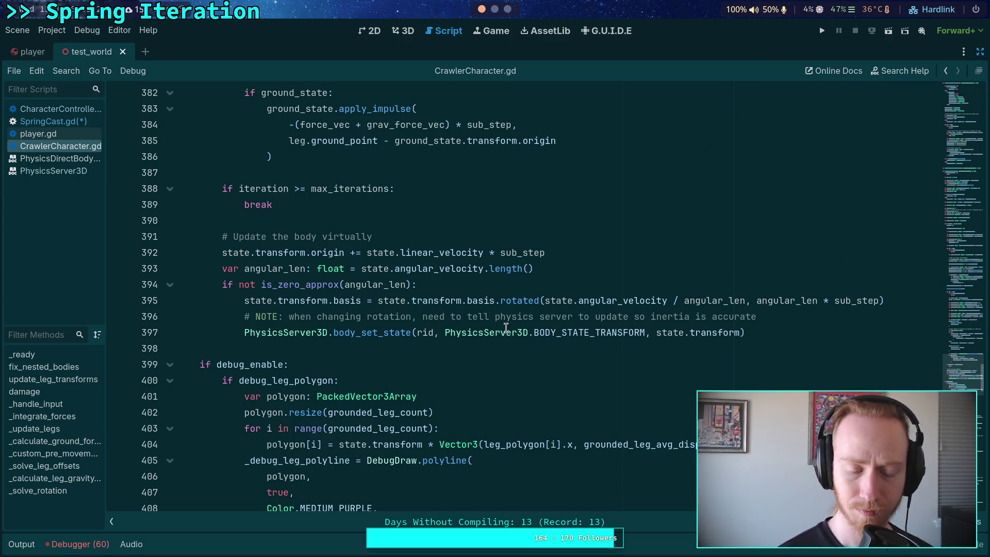
Select the 'Update the body virtually' block, lines 391–397, and copy it
{"action": "left_click", "coordinate": [538, 301]}
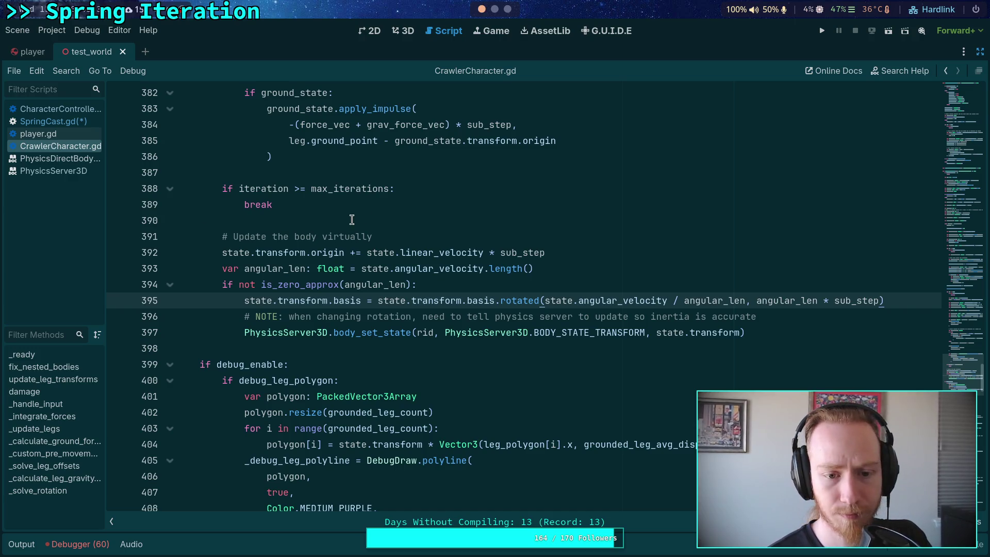
{"action": "left_click", "coordinate": [419, 285]}
{"action": "left_click", "coordinate": [398, 299]}
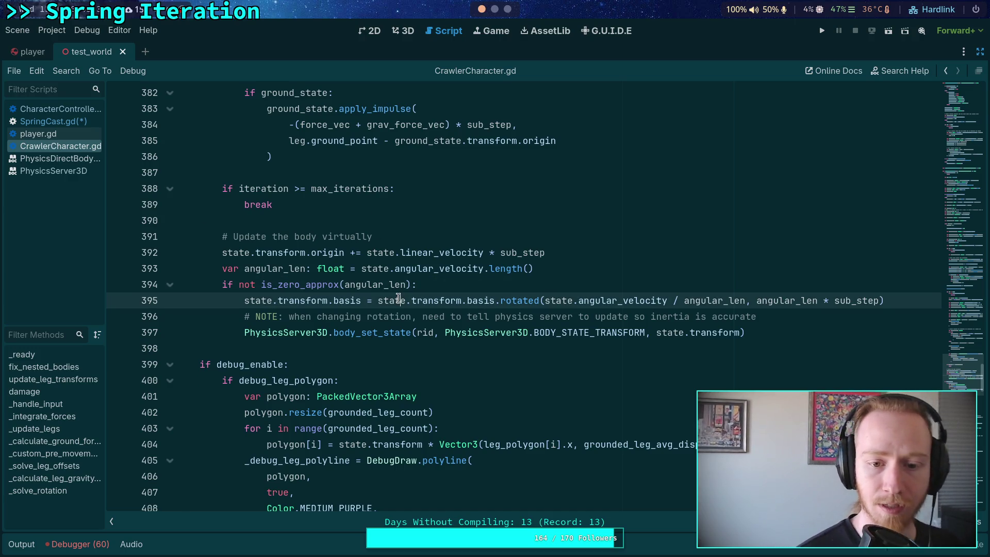
{"action": "mouse_move", "coordinate": [223, 269]}
{"action": "left_mouse_down"}
{"action": "mouse_move", "coordinate": [505, 281]}
{"action": "mouse_move", "coordinate": [635, 301]}
{"action": "left_mouse_up"}
{"action": "mouse_move", "coordinate": [381, 336]}
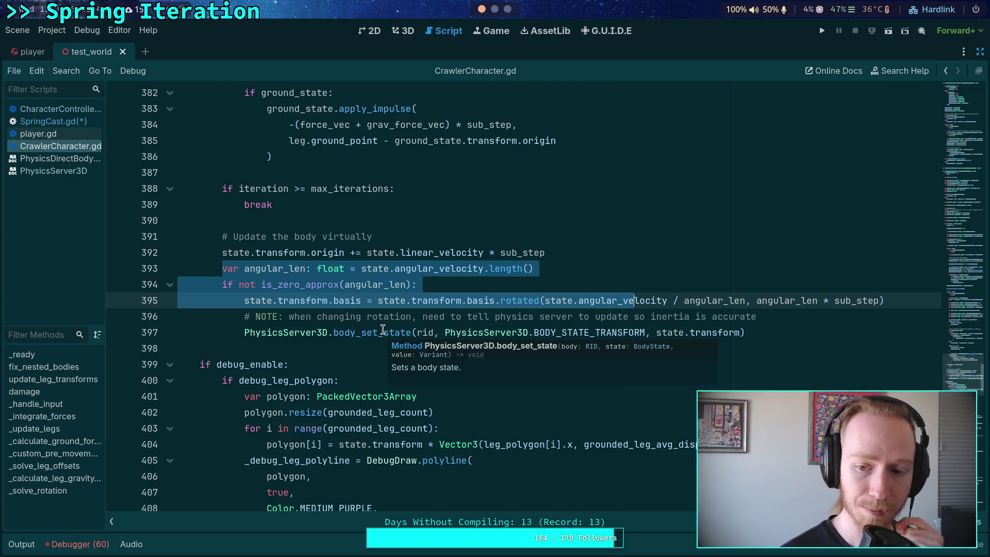
{"action": "left_click", "coordinate": [781, 326]}
{"action": "left_click_drag", "start_coordinate": [781, 327], "coordinate": [224, 269]}
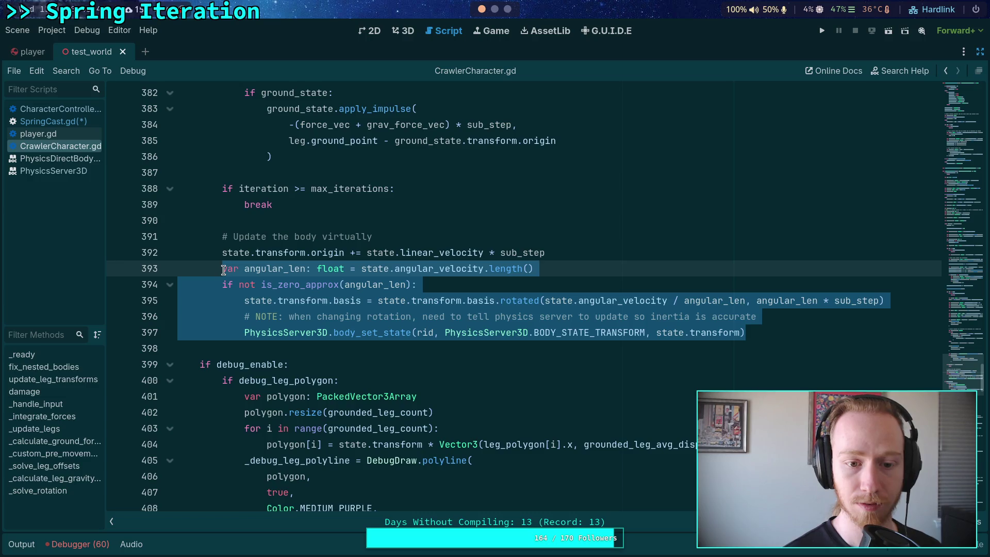
{"action": "mouse_move", "coordinate": [224, 270]}
{"action": "left_mouse_down"}
{"action": "mouse_move", "coordinate": [223, 237]}
{"action": "mouse_move", "coordinate": [579, 283]}
{"action": "mouse_move", "coordinate": [785, 324]}
{"action": "left_mouse_up"}
{"action": "right_click", "coordinate": [552, 299]}
{"action": "left_click", "coordinate": [583, 325]}
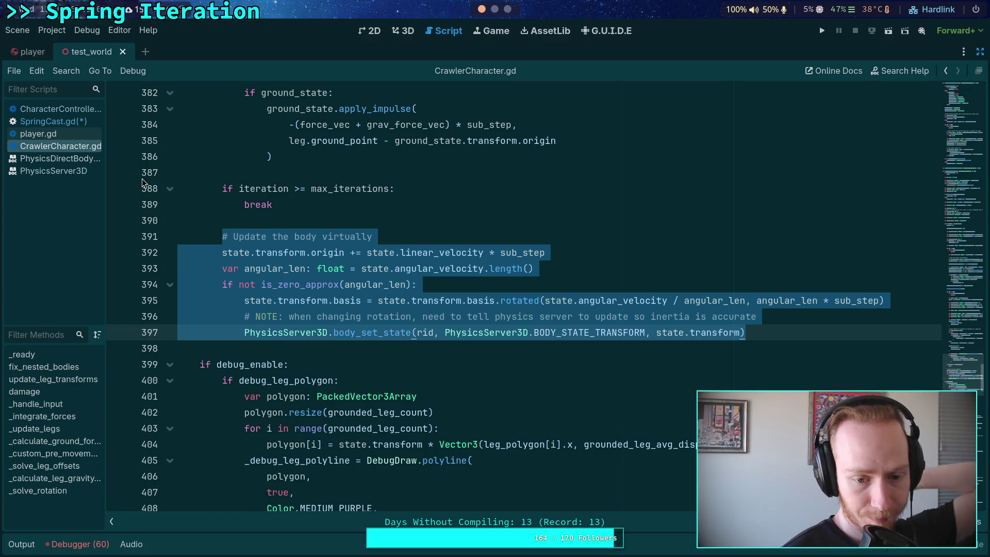
{"action": "left_click", "coordinate": [384, 252]}
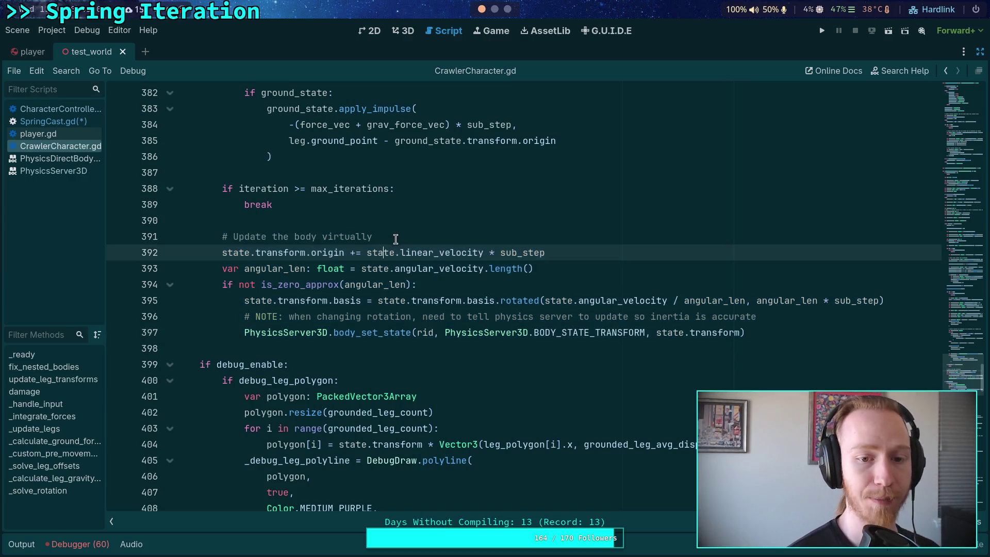
{"action": "key", "text": "super+1"}
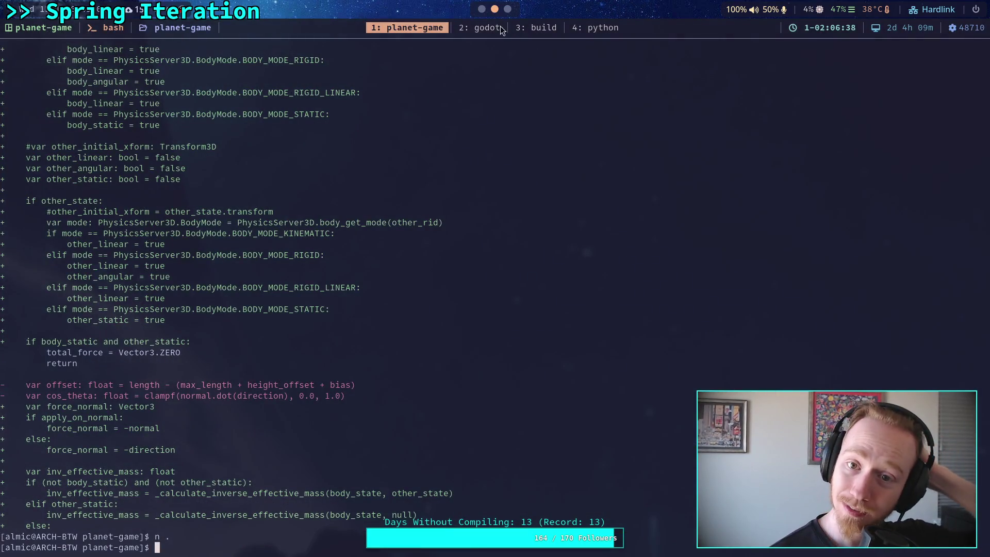
In the godot source workspace, live-grep the project for body_set_state\(
{"action": "left_click", "coordinate": [502, 27]}
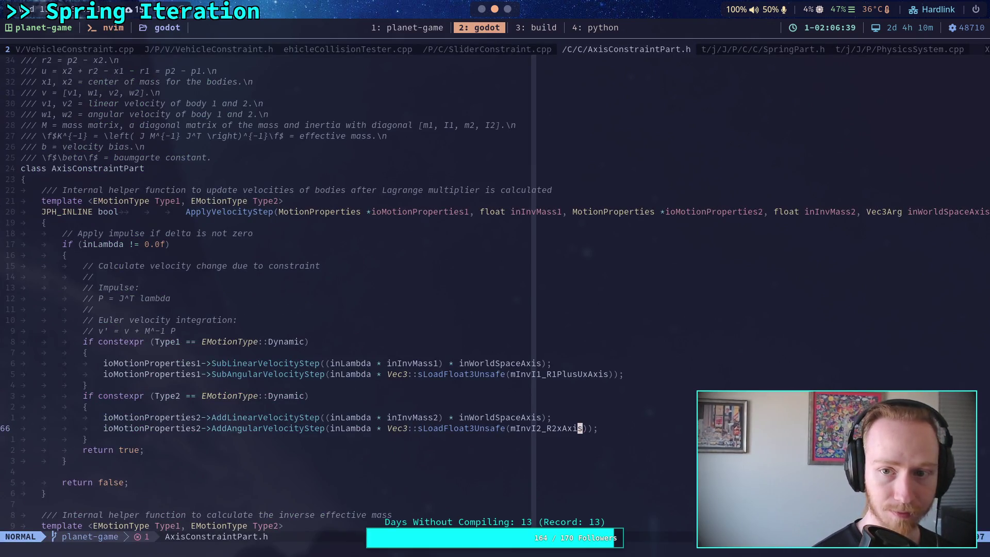
{"action": "left_click", "coordinate": [907, 50]}
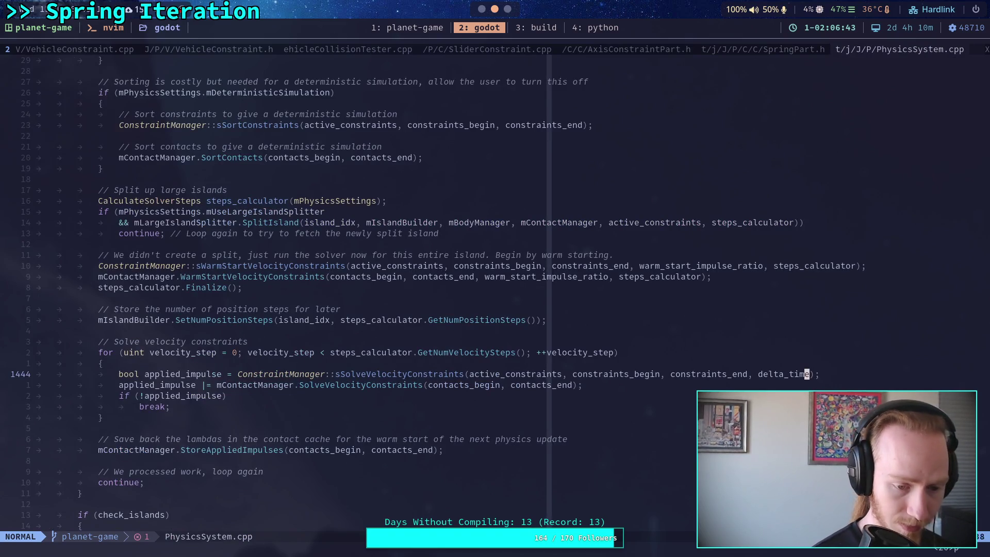
{"action": "key", "text": "space"}
{"action": "type", "text": "fg"}
{"action": "type", "text": "body"}
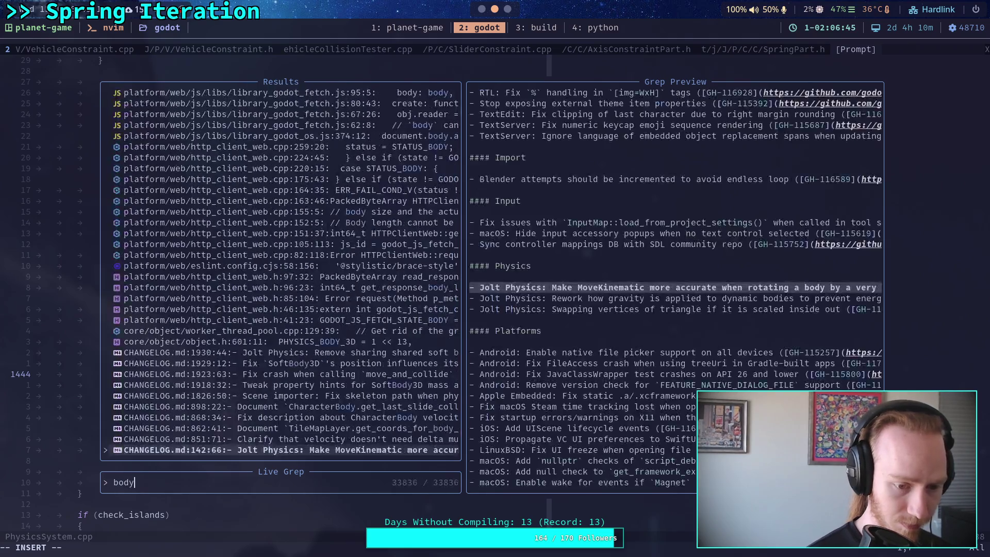
{"action": "type", "text": "_set_"}
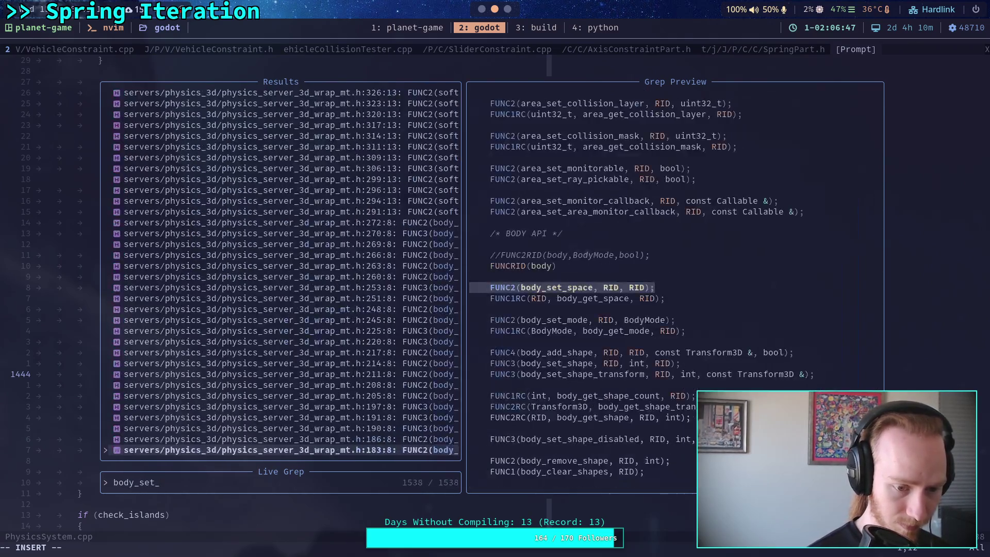
{"action": "type", "text": "state\\*"}
{"action": "key", "text": "BackSpace"}
{"action": "type", "text": "("}
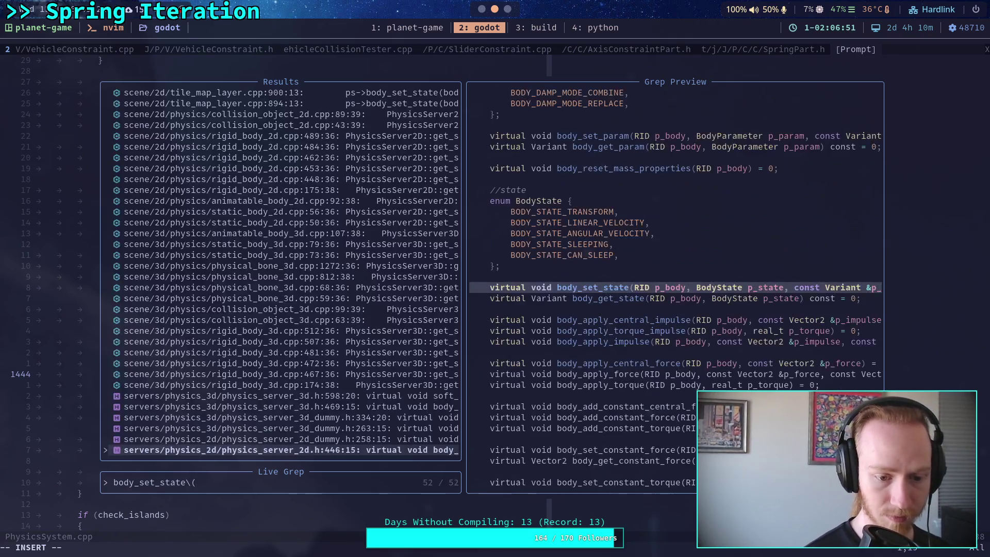
Browse the body_set_state matches: RigidBody3D, physical bone, tile map layer and Jolt server calls
{"action": "key", "text": "Up"}
{"action": "key", "text": "Up"}
{"action": "key", "text": "Up"}
{"action": "key", "text": "Up"}
{"action": "key", "text": "Up"}
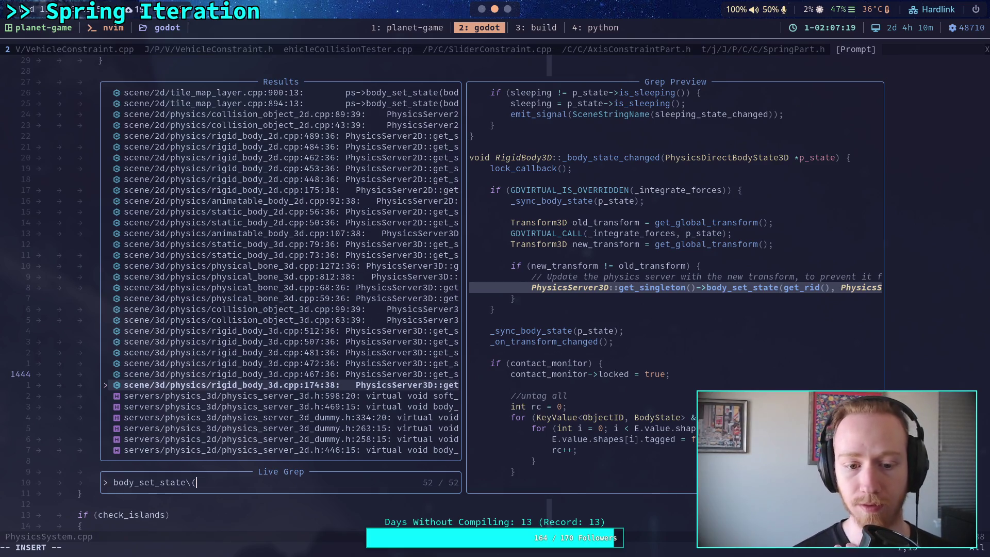
{"action": "key", "text": "Up"}
{"action": "key", "text": "Up"}
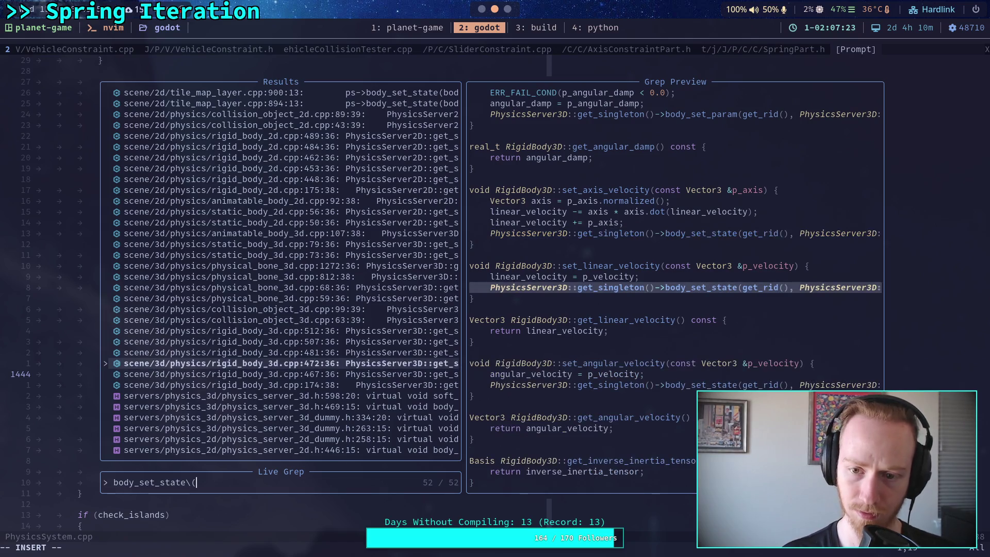
{"action": "key", "text": "Up"}
{"action": "key", "text": "Up"}
{"action": "key", "text": "Up"}
{"action": "key", "text": "Up"}
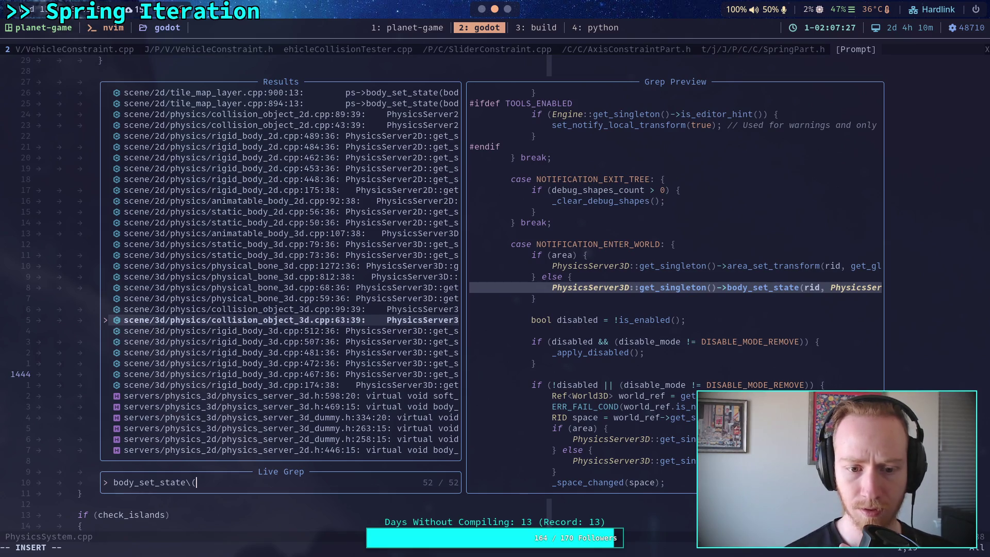
{"action": "key", "text": "Up"}
{"action": "key", "text": "Up"}
{"action": "key", "text": "Up"}
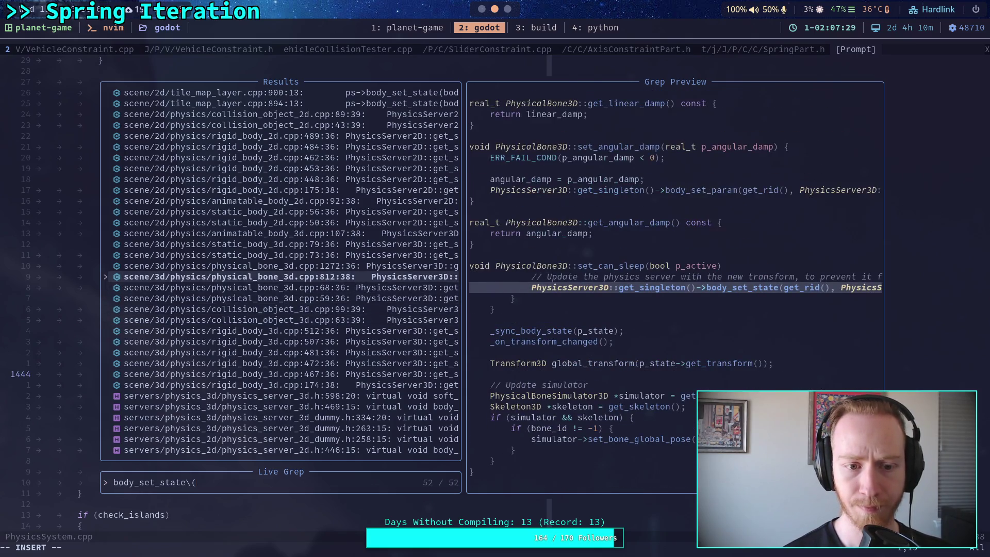
{"action": "key", "text": "Down"}
{"action": "key", "text": "Down"}
{"action": "key", "text": "Down"}
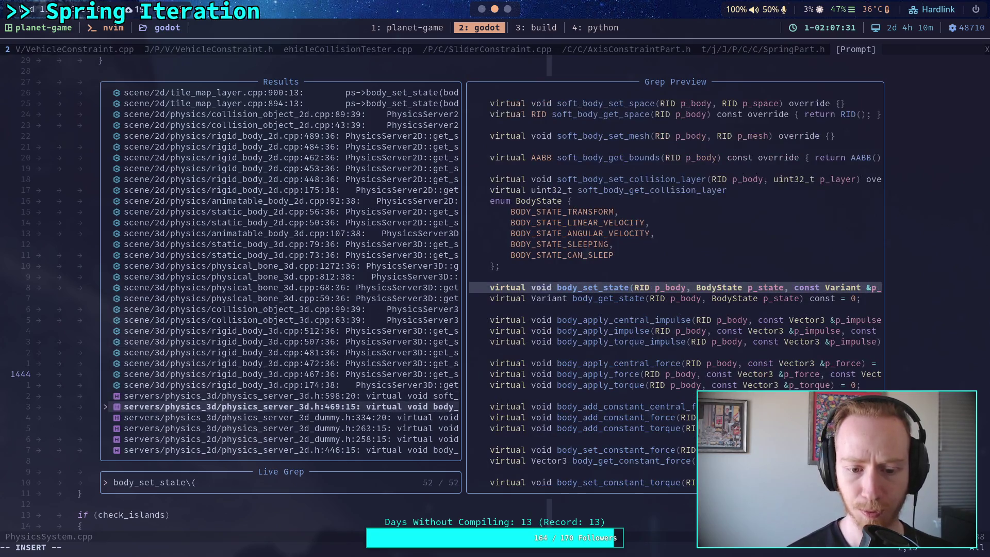
{"action": "key", "text": "Up"}
{"action": "key", "text": "Up"}
{"action": "key", "text": "Up"}
{"action": "key", "text": "Down"}
{"action": "key", "text": "Down"}
{"action": "key", "text": "Down"}
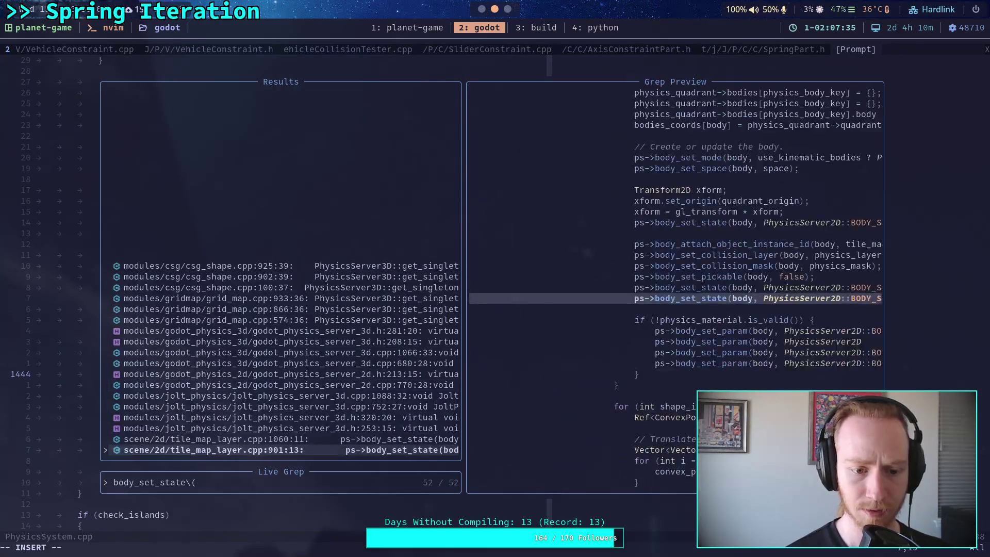
{"action": "key", "text": "Down"}
{"action": "key", "text": "Down"}
{"action": "key", "text": "Down"}
{"action": "key", "text": "Up"}
{"action": "key", "text": "Up"}
{"action": "key", "text": "Up"}
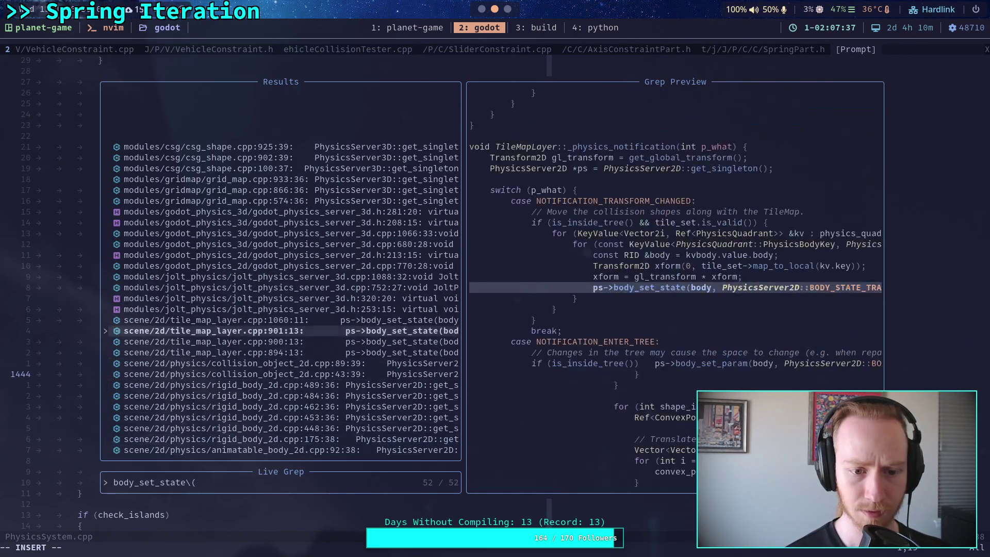
{"action": "key", "text": "Up"}
{"action": "key", "text": "Up"}
{"action": "key", "text": "Up"}
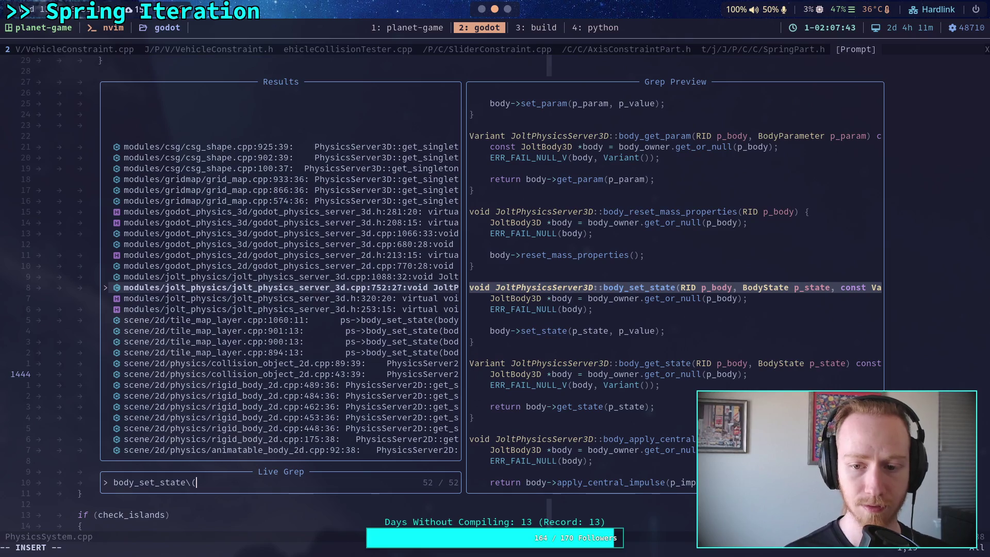
Edit the grep query, removing the escaped parenthesis and preparing it for ::set_state
{"action": "key", "text": "BackSpace"}
{"action": "key", "text": "BackSpace"}
{"action": "left_click", "coordinate": [139, 483]}
{"action": "key", "text": "BackSpace"}
{"action": "key", "text": "BackSpace"}
{"action": "key", "text": "BackSpace"}
Search ::set_state and open jolt_body_3d.cpp at JoltBody3D::set_state
{"action": "type", "text": "::"}
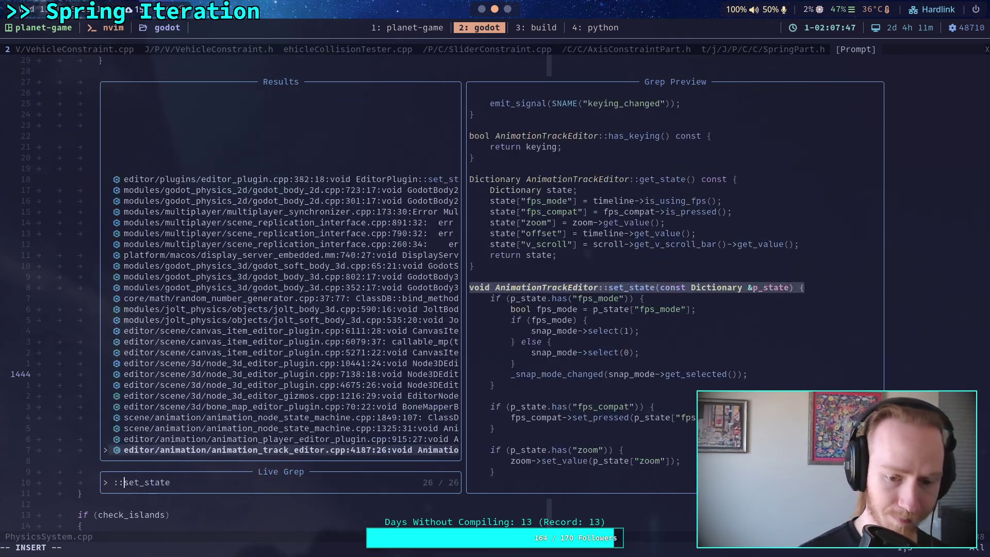
{"action": "left_click", "coordinate": [283, 439]}
{"action": "key", "text": "Up"}
{"action": "key", "text": "Up"}
{"action": "key", "text": "Up"}
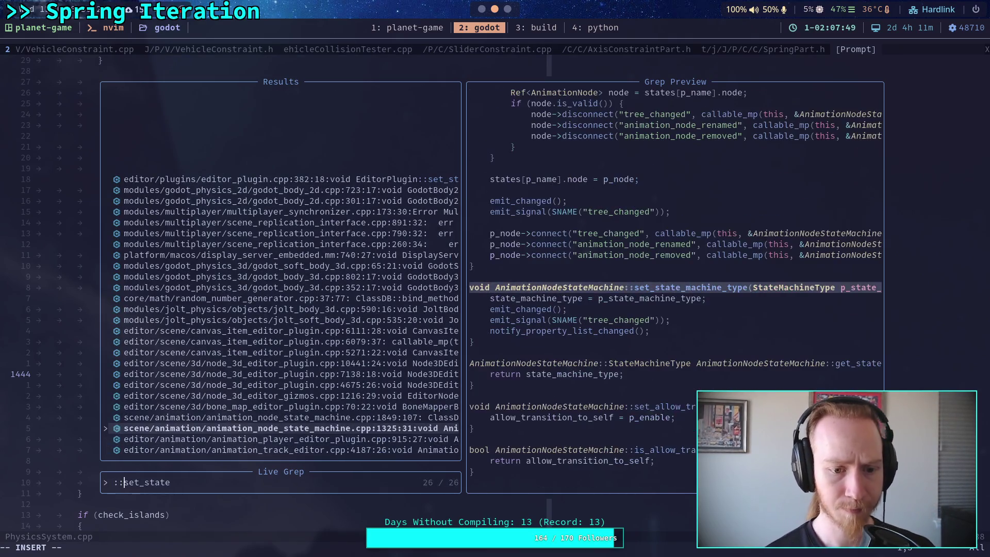
{"action": "key", "text": "Down"}
{"action": "key", "text": "Up"}
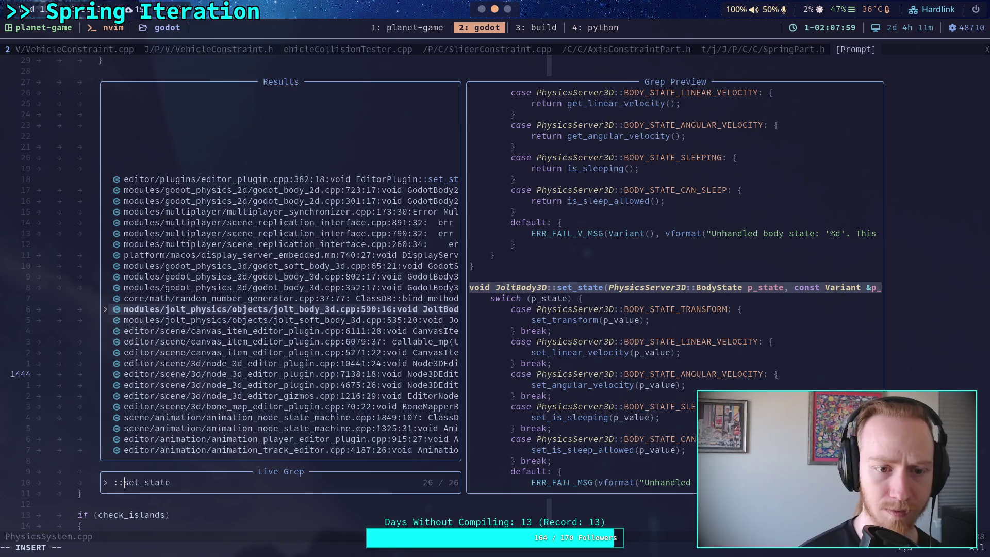
{"action": "key", "text": "Return"}
Jump to JoltBody3D's set_transform definition with /set_transform, then switch back to Godot
{"action": "key", "text": "Escape"}
{"action": "type", "text": "/set_transform"}
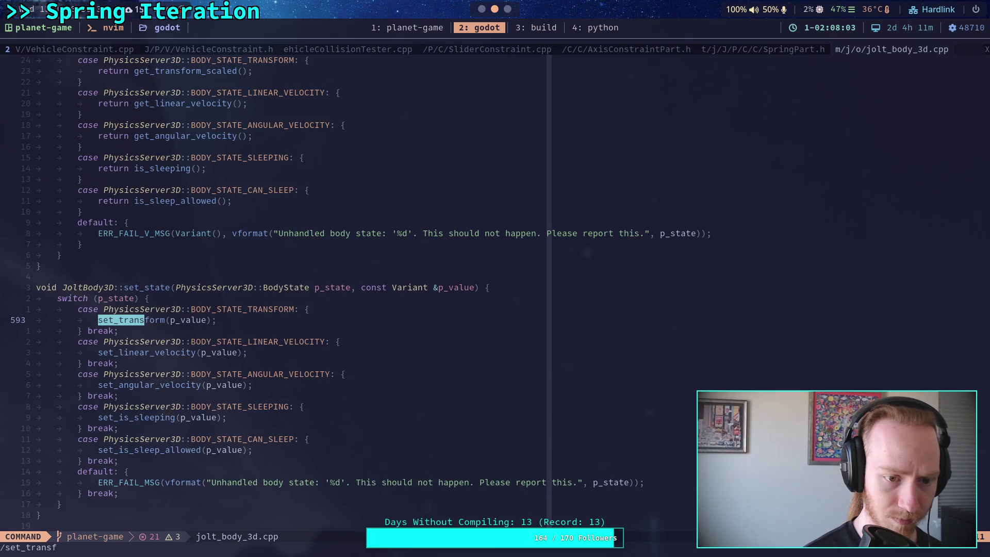
{"action": "key", "text": "Return"}
{"action": "type", "text": "/"}
{"action": "key", "text": "Return"}
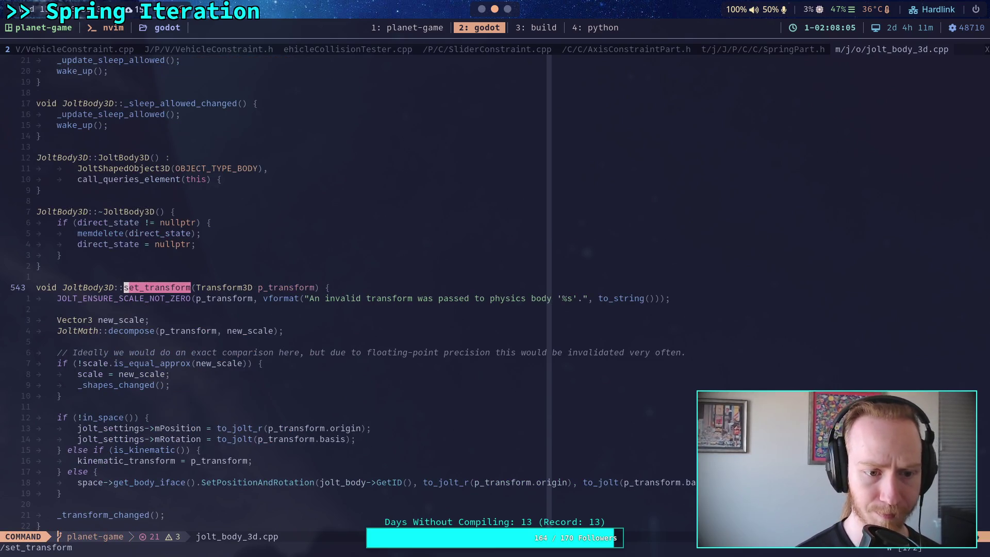
{"action": "scroll", "coordinate": [660, 185], "scroll_direction": "down", "scroll_amount": 3}
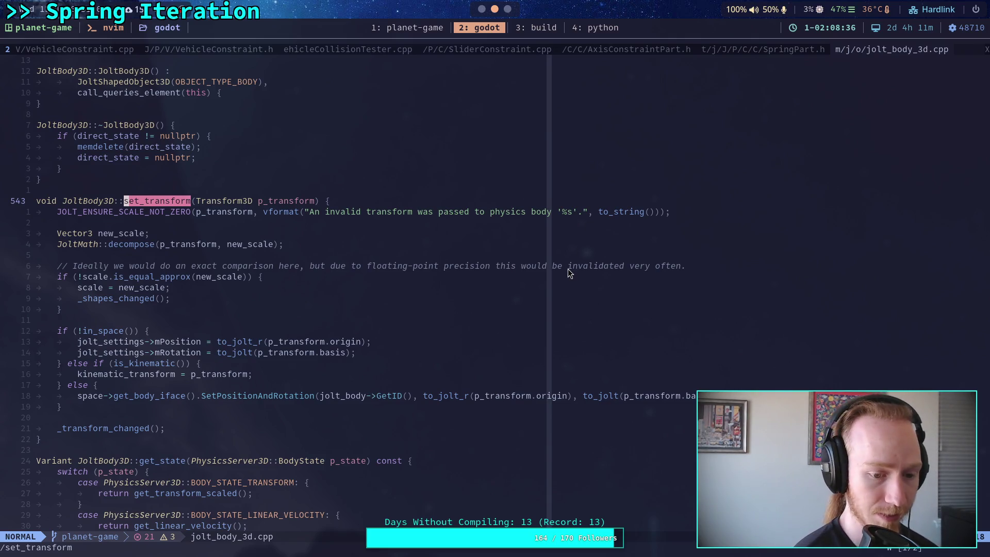
{"action": "left_click", "coordinate": [482, 9]}
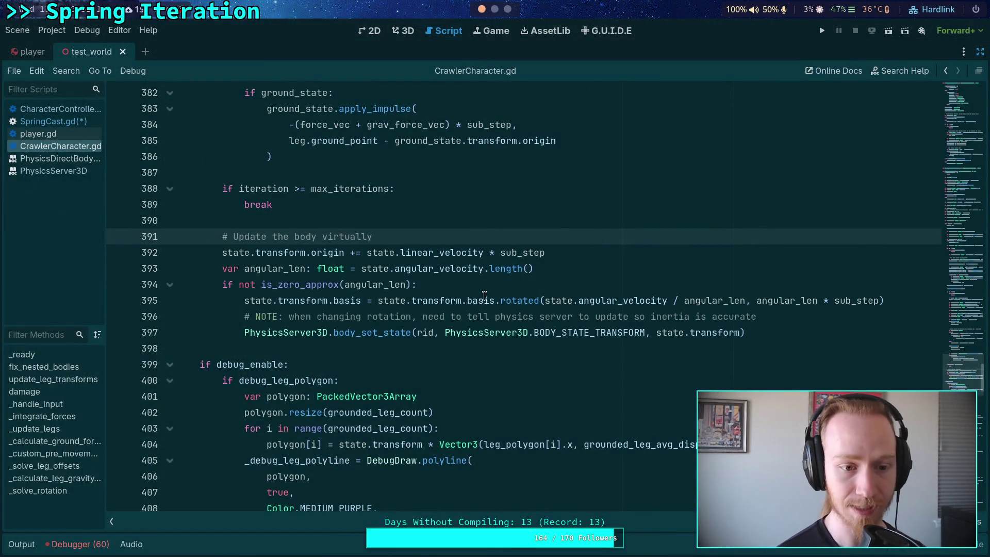
Select the body_set_state call in CrawlerCharacter.gd and start a basis expression on SpringCast.gd line 158
{"action": "double_click", "coordinate": [407, 333]}
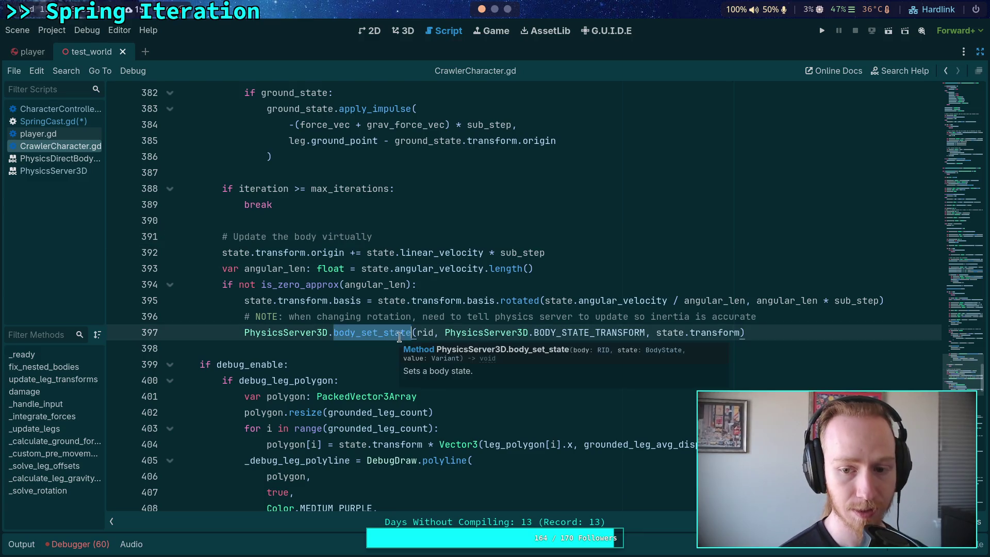
{"action": "mouse_move", "coordinate": [393, 333]}
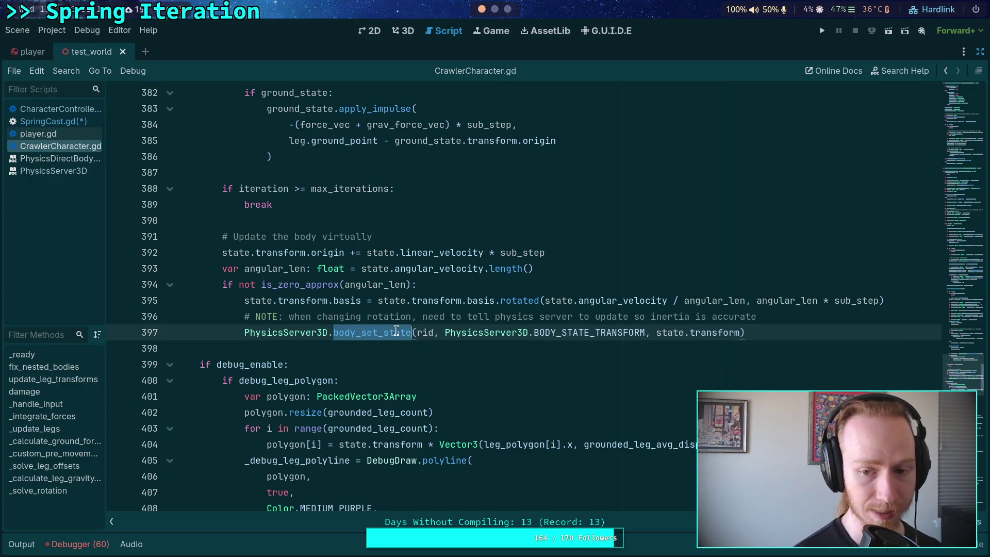
{"action": "mouse_move", "coordinate": [432, 304]}
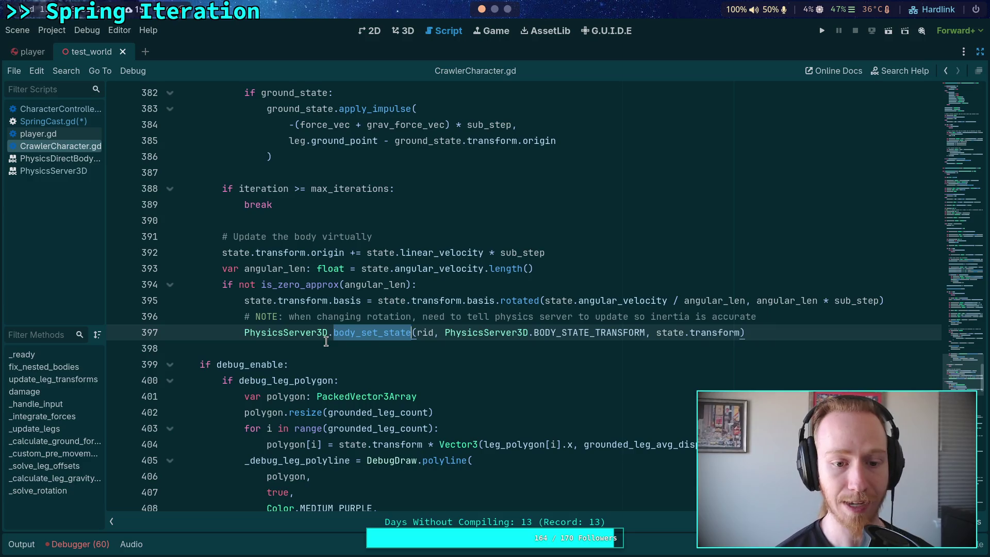
{"action": "left_click", "coordinate": [72, 122]}
{"action": "left_click", "coordinate": [444, 366]}
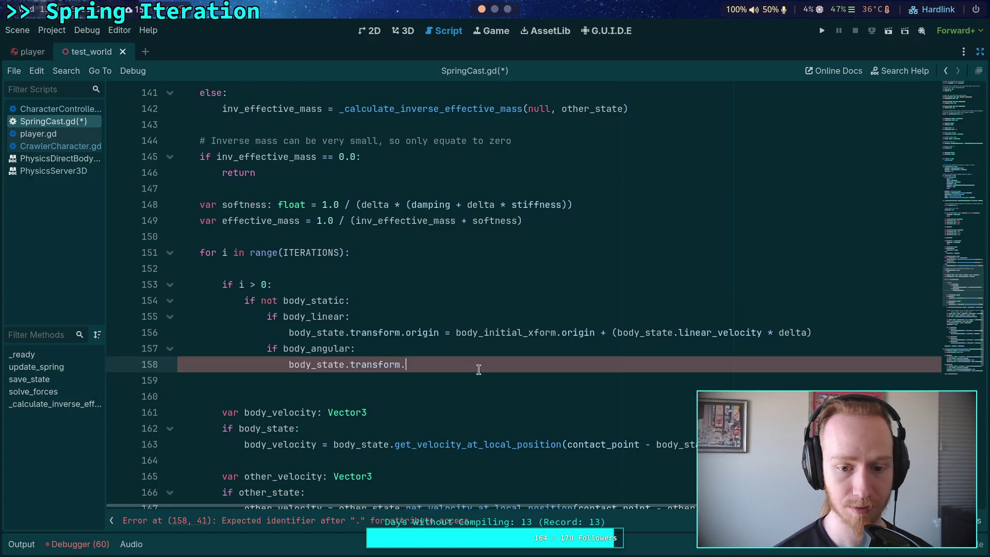
{"action": "type", "text": "basis ="}
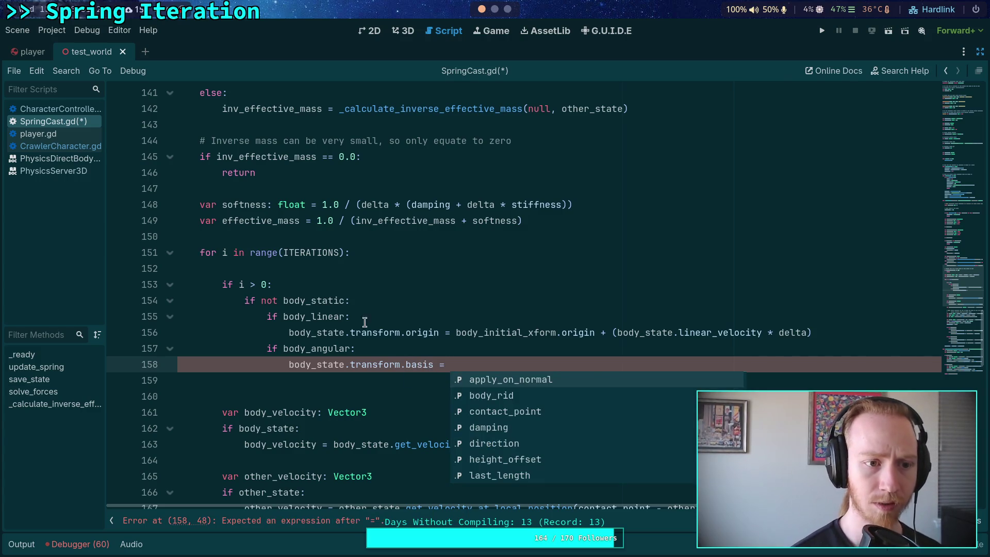
Write body_initial_xform.basis.rotated on the body_angular line of SpringCast.gd
{"action": "left_click", "coordinate": [56, 146]}
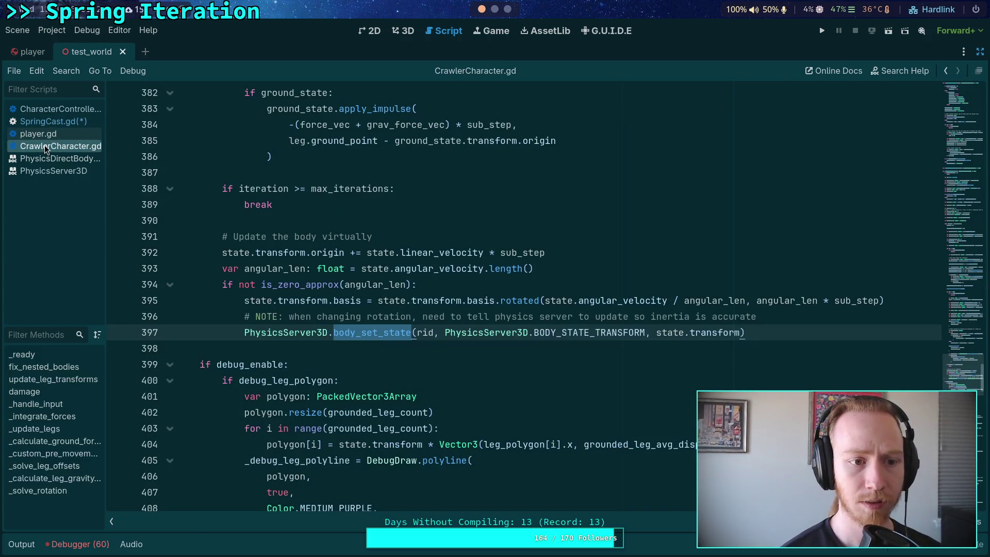
{"action": "left_click", "coordinate": [63, 123]}
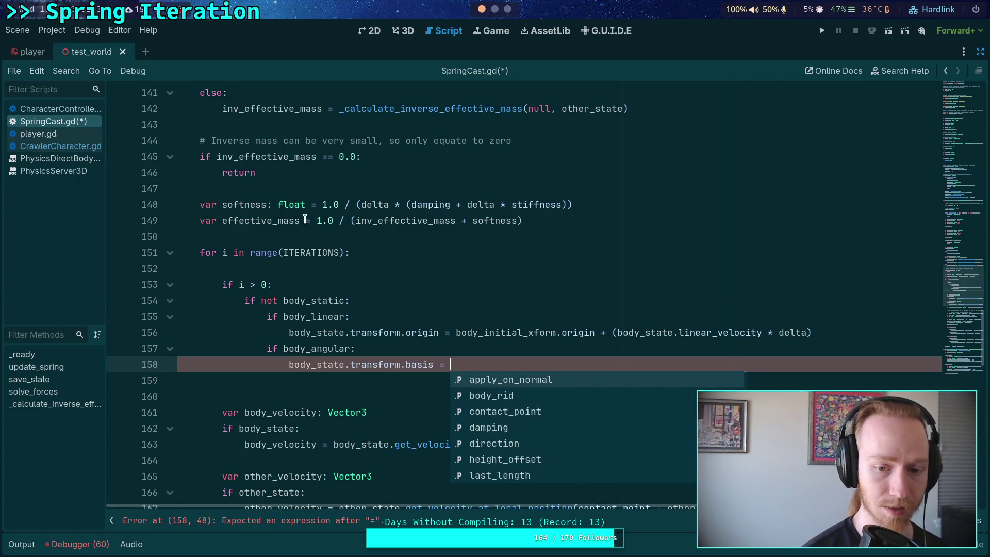
{"action": "type", "text": "body_i"}
{"action": "key", "text": "Return"}
{"action": "type", "text": "ba"}
{"action": "key", "text": "Return"}
{"action": "type", "text": ".rotated"}
{"action": "key", "text": "Escape"}
Paste CrawlerCharacter's virtual body update, drop its origin line and indent the rotation lines
{"action": "key", "text": "ctrl+shift+Return"}
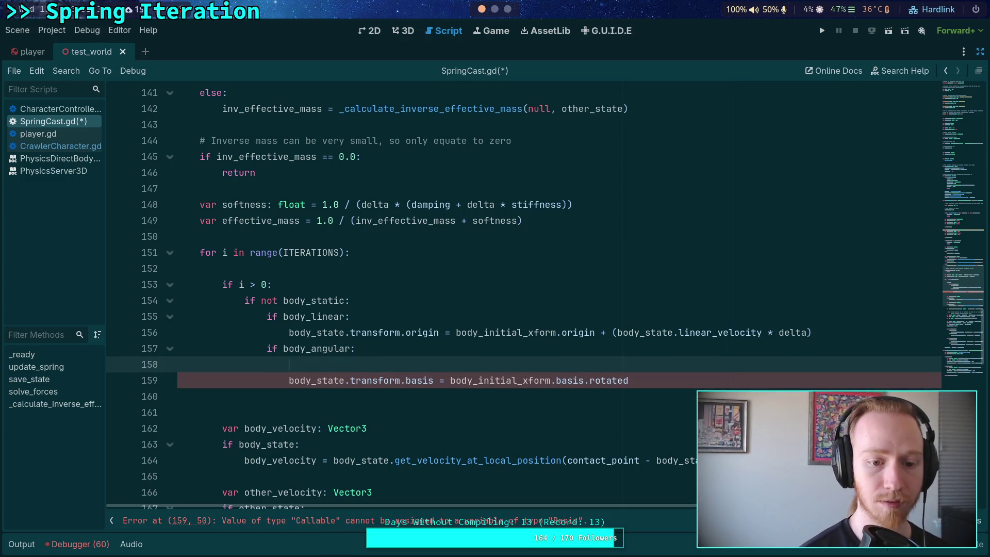
{"action": "type", "text": "var angul"}
{"action": "key", "text": "BackSpace"}
{"action": "key", "text": "BackSpace"}
{"action": "key", "text": "BackSpace"}
{"action": "key", "text": "ctrl+v"}
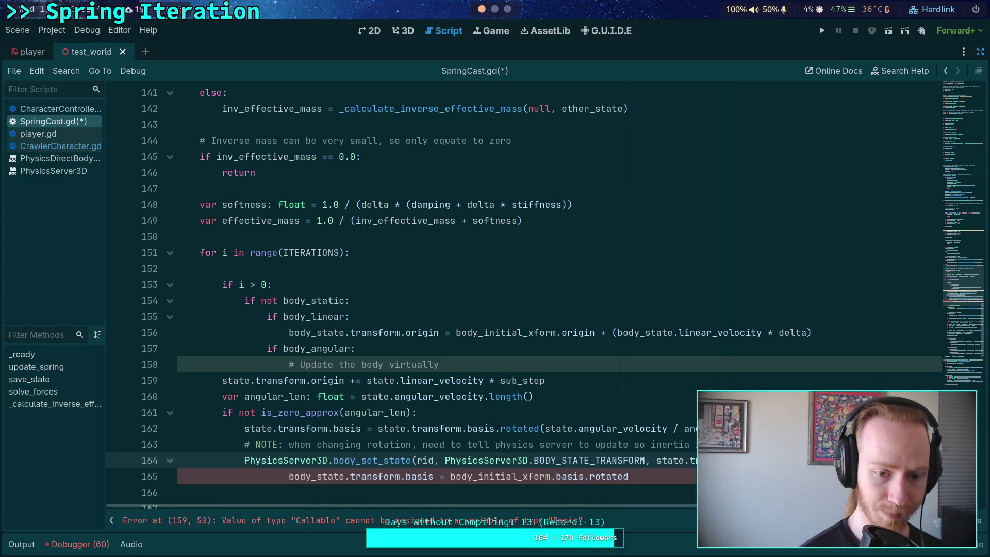
{"action": "left_click", "coordinate": [573, 374]}
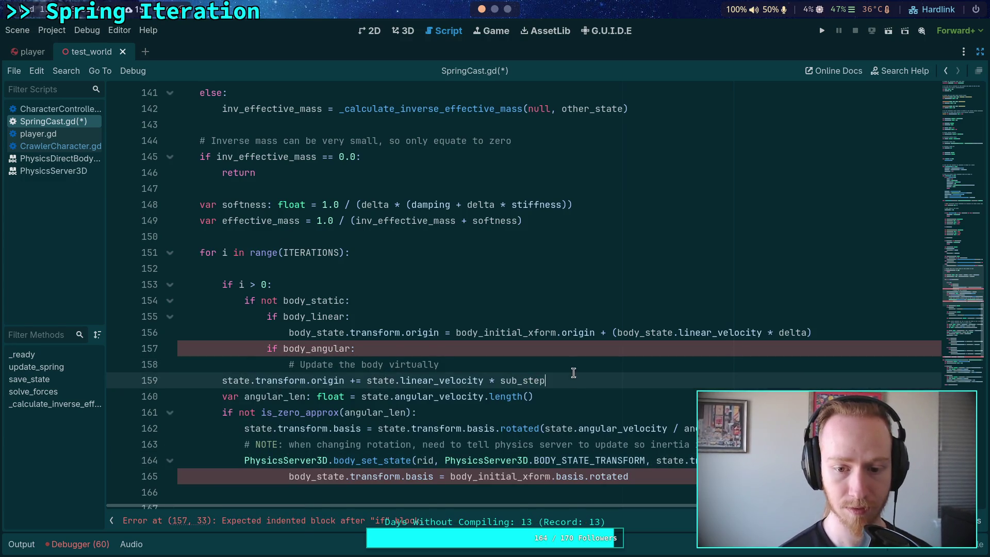
{"action": "key", "text": "shift+Home"}
{"action": "key", "text": "ctrl+x"}
{"action": "left_click_drag", "start_coordinate": [227, 380], "coordinate": [408, 444]}
{"action": "key", "text": "Tab"}
{"action": "key", "text": "Tab"}
{"action": "key", "text": "Tab"}
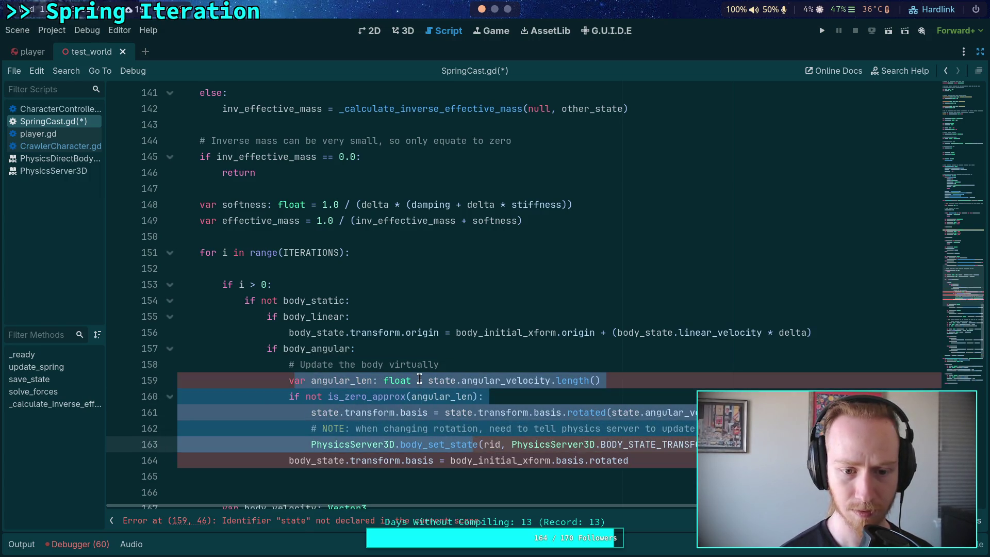
{"action": "left_click", "coordinate": [420, 380]}
Declare var set_state: bool = false and set it true after the linear origin update
{"action": "left_click", "coordinate": [406, 299]}
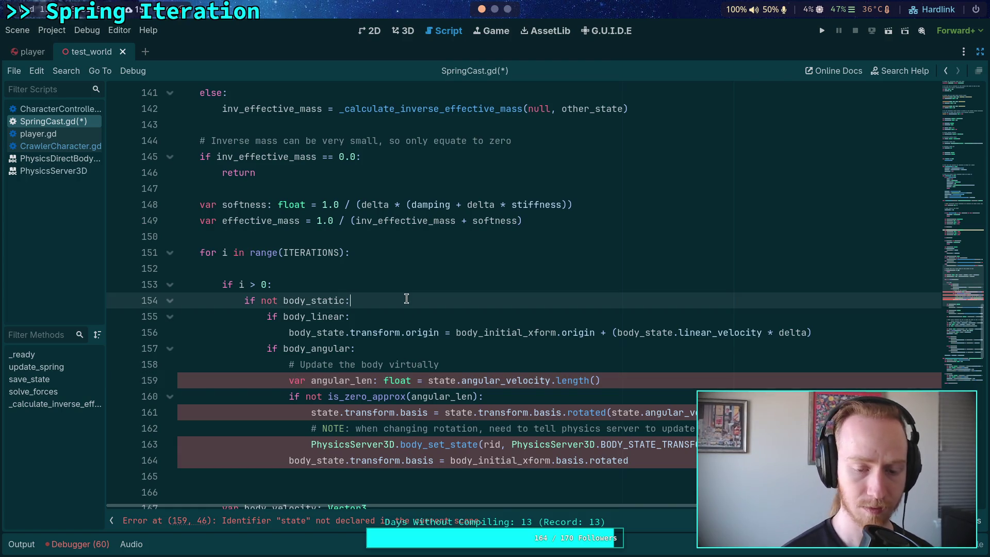
{"action": "key", "text": "Return"}
{"action": "type", "text": "var up"}
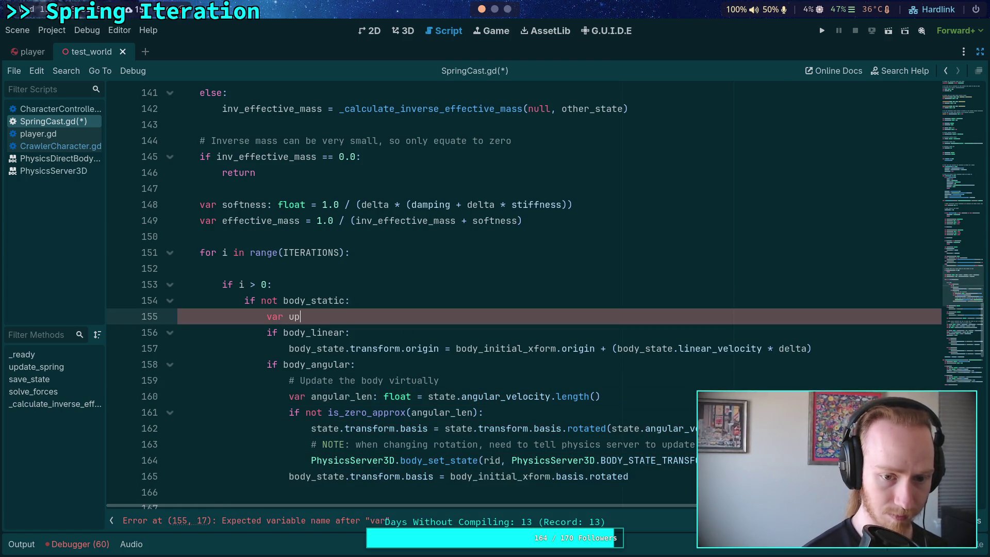
{"action": "key", "text": "BackSpace"}
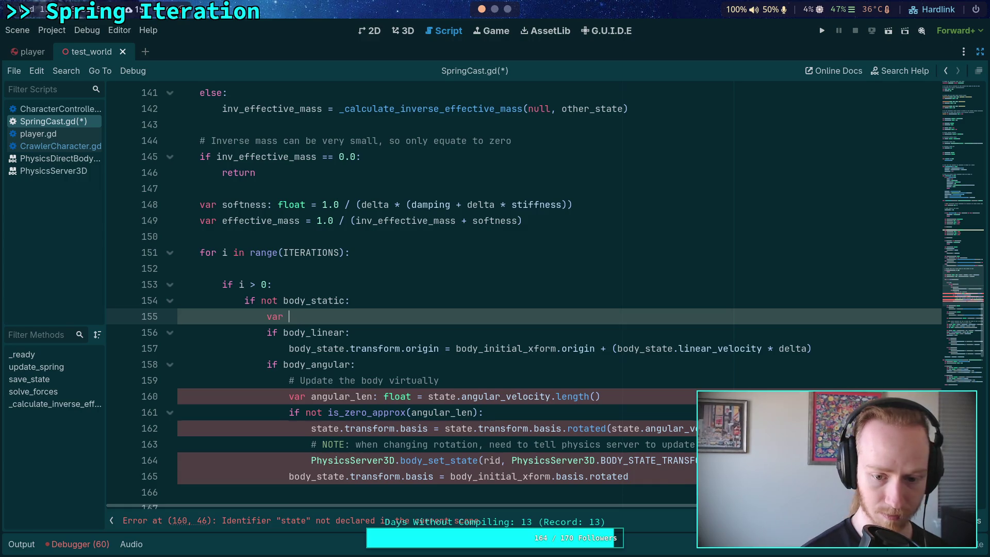
{"action": "type", "text": "set_st"}
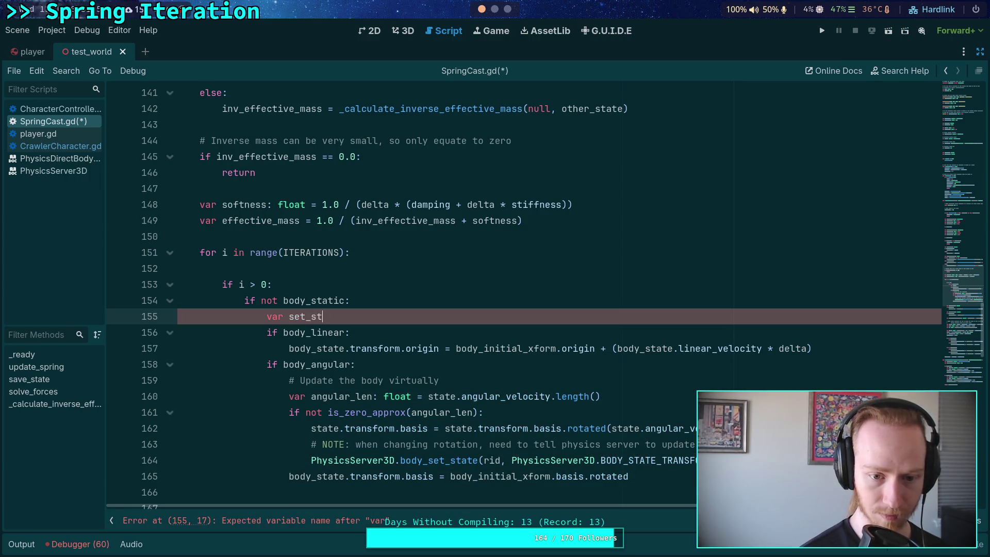
{"action": "type", "text": "ate: bool = f"}
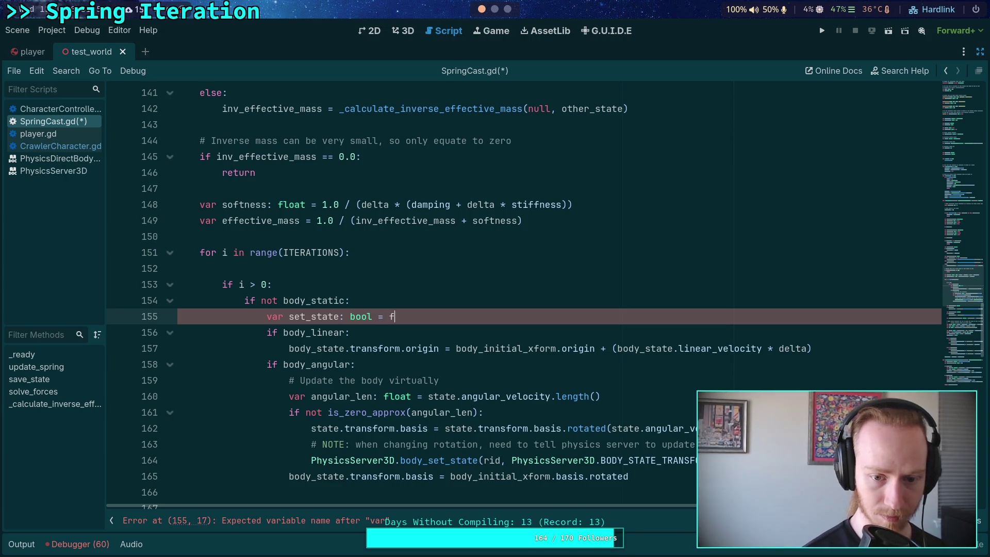
{"action": "type", "text": "alse"}
{"action": "key", "text": "Down"}
{"action": "key", "text": "Down"}
{"action": "key", "text": "End"}
{"action": "key", "text": "Return"}
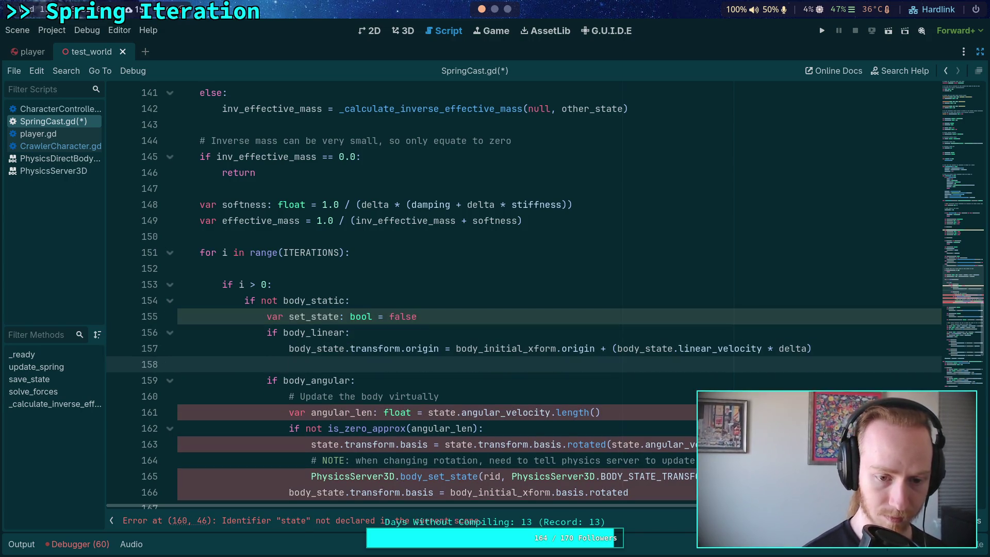
{"action": "type", "text": "set_stat"}
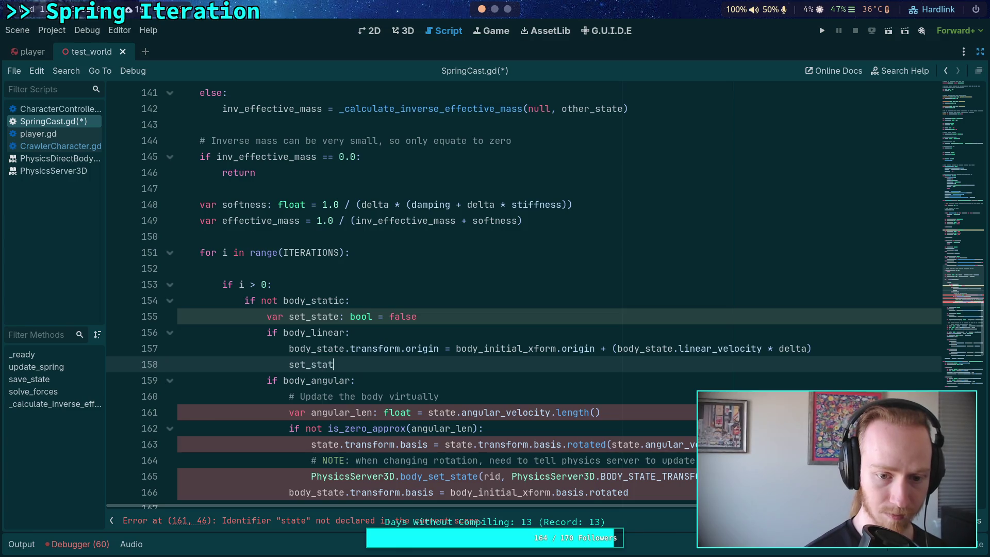
{"action": "type", "text": "e = true"}
Point the angular_len line and line 163 at body_state
{"action": "scroll", "coordinate": [410, 314], "scroll_direction": "down", "scroll_amount": 2}
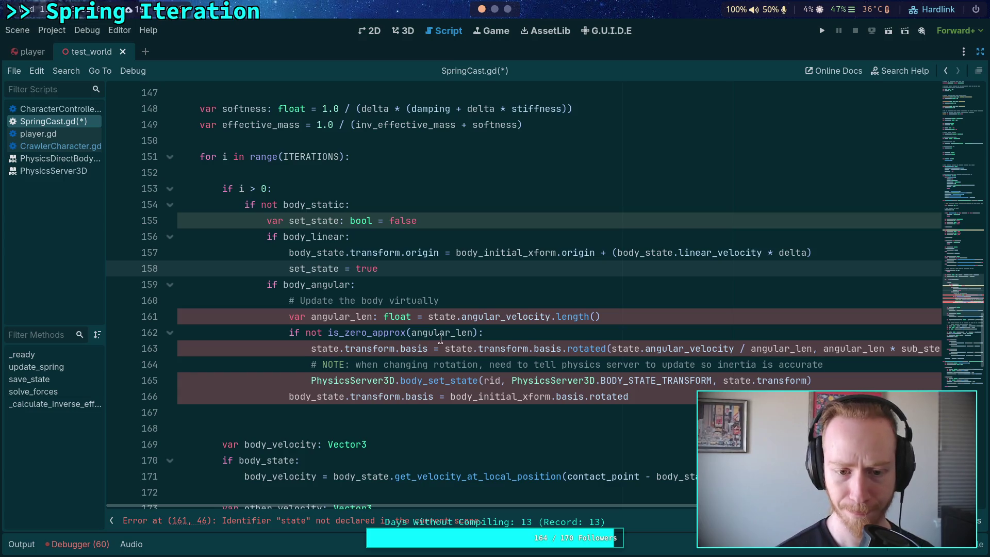
{"action": "left_click", "coordinate": [453, 330]}
{"action": "left_click", "coordinate": [438, 317]}
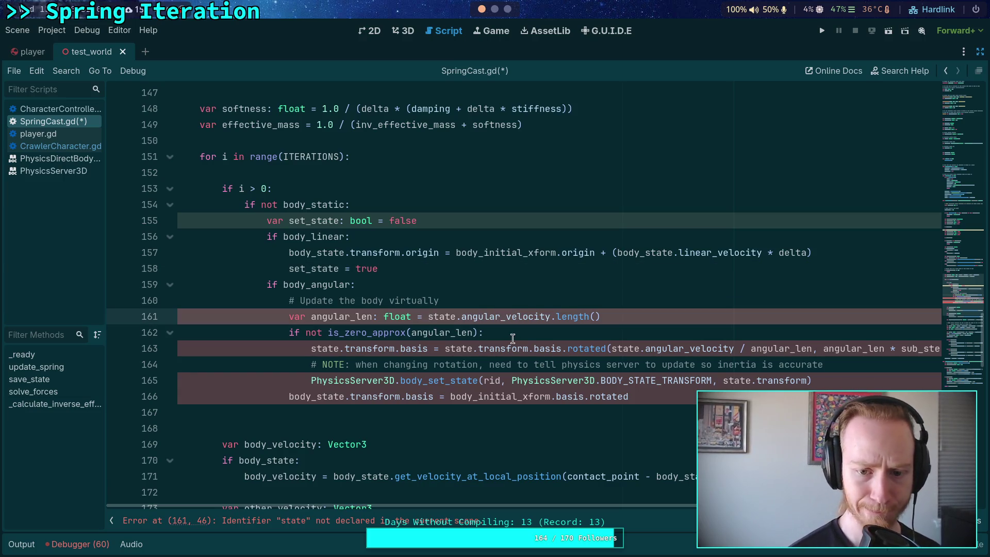
{"action": "type", "text": "body_"}
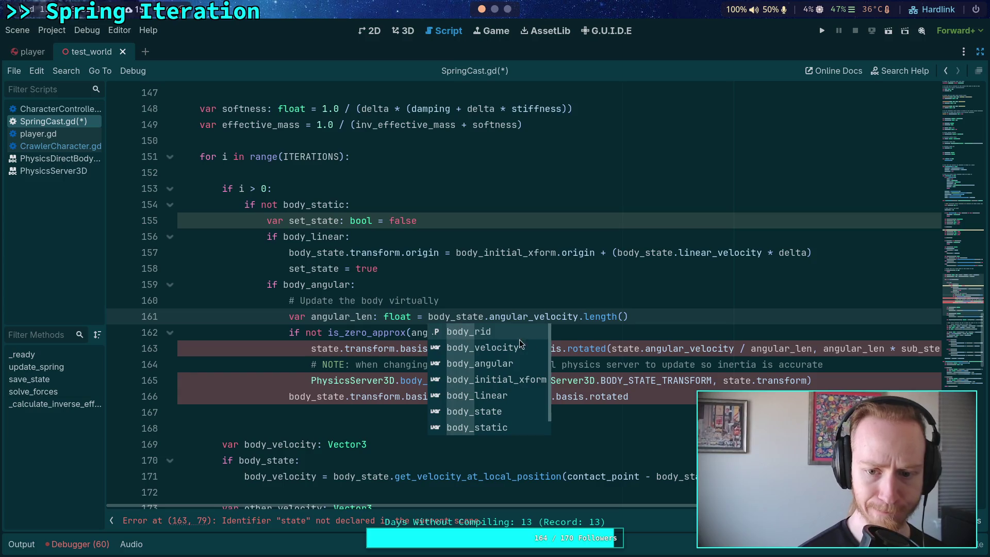
{"action": "left_click", "coordinate": [646, 318]}
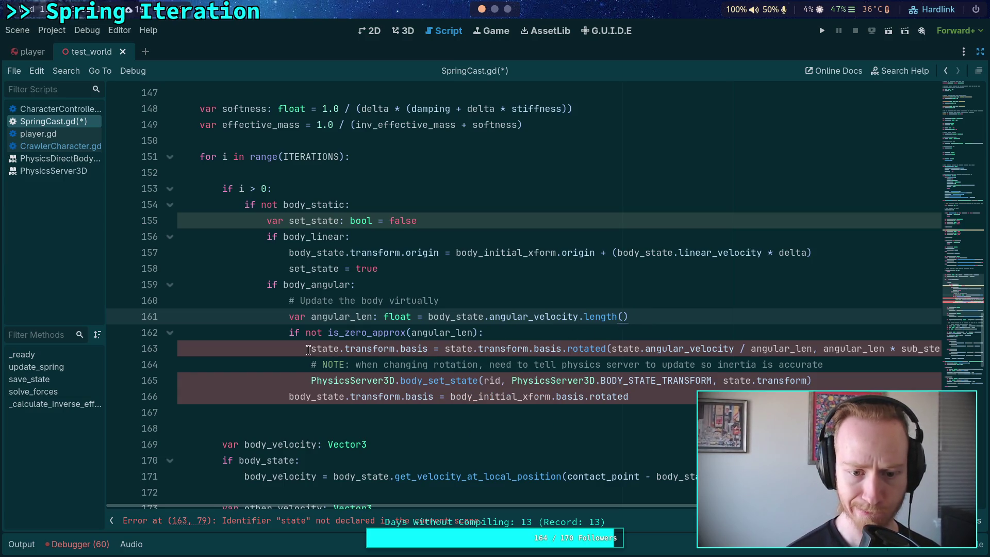
{"action": "left_click", "coordinate": [309, 350]}
{"action": "type", "text": "body_"}
{"action": "key", "text": "Tab"}
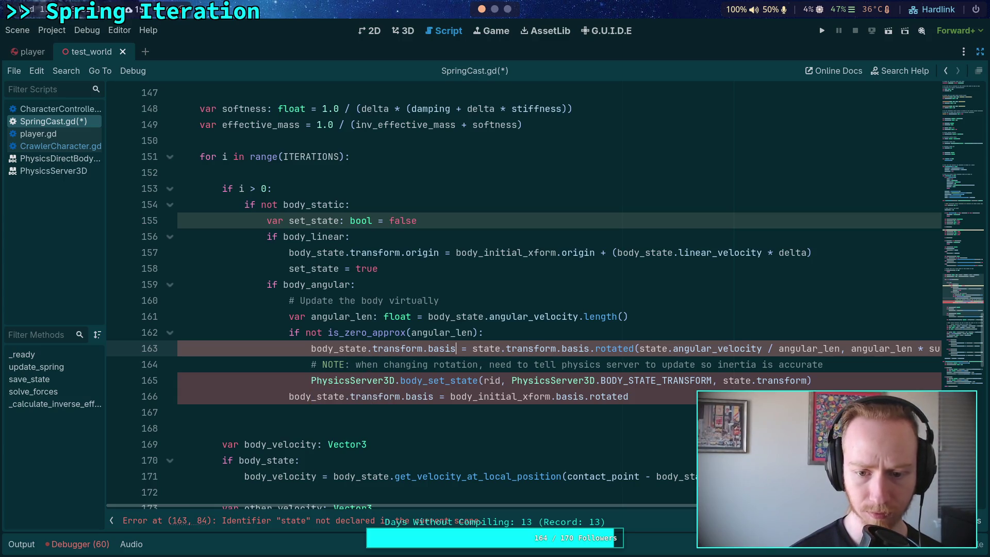
Rewrite the rotated basis assignment to use body_initial_xform and body_state
{"action": "left_click", "coordinate": [467, 349]}
{"action": "key", "text": "Delete"}
{"action": "key", "text": "Delete"}
{"action": "key", "text": "Delete"}
{"action": "type", "text": "bod"}
{"action": "key", "text": "Delete"}
{"action": "type", "text": "y_i"}
{"action": "key", "text": "Tab"}
{"action": "key", "text": "Delete"}
{"action": "key", "text": "Delete"}
{"action": "key", "text": "Delete"}
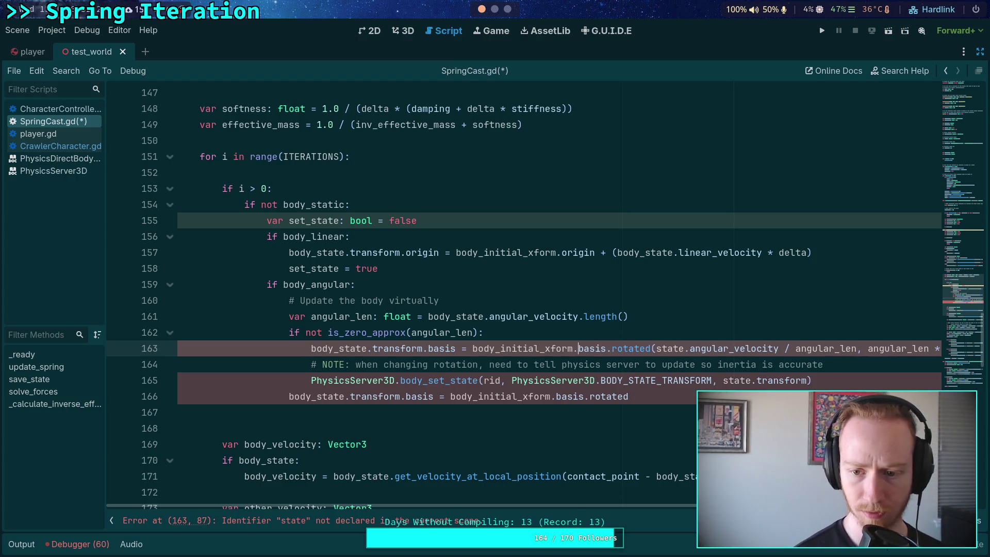
{"action": "type", "text": "body_"}
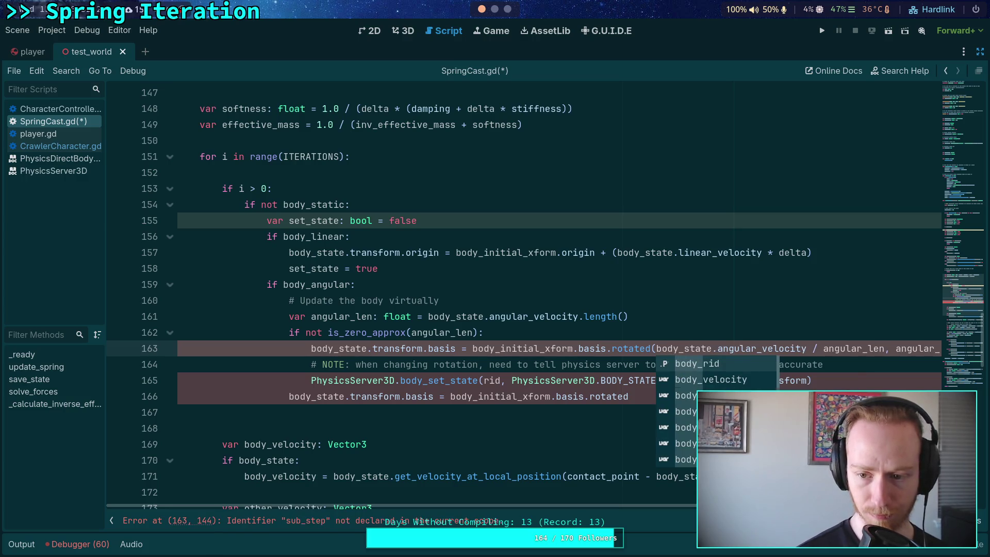
{"action": "key", "text": "ctrl+Right"}
{"action": "key", "text": "ctrl+Right"}
{"action": "key", "text": "ctrl+Right"}
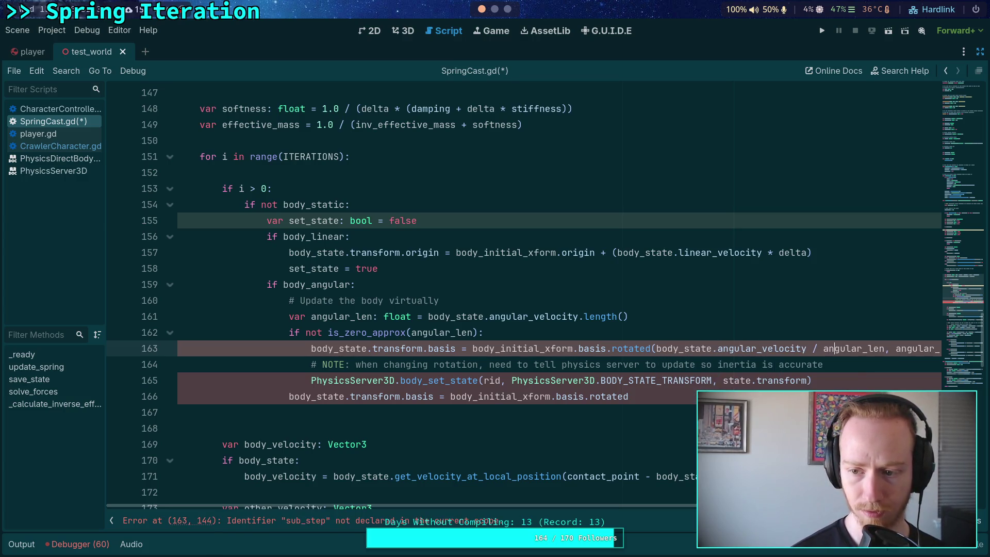
Replace sub_step with delta at the end of line 163
{"action": "left_click", "coordinate": [195, 364]}
{"action": "key", "text": "Up"}
{"action": "key", "text": "End"}
{"action": "key", "text": "Left"}
{"action": "key", "text": "ctrl+shift+Left"}
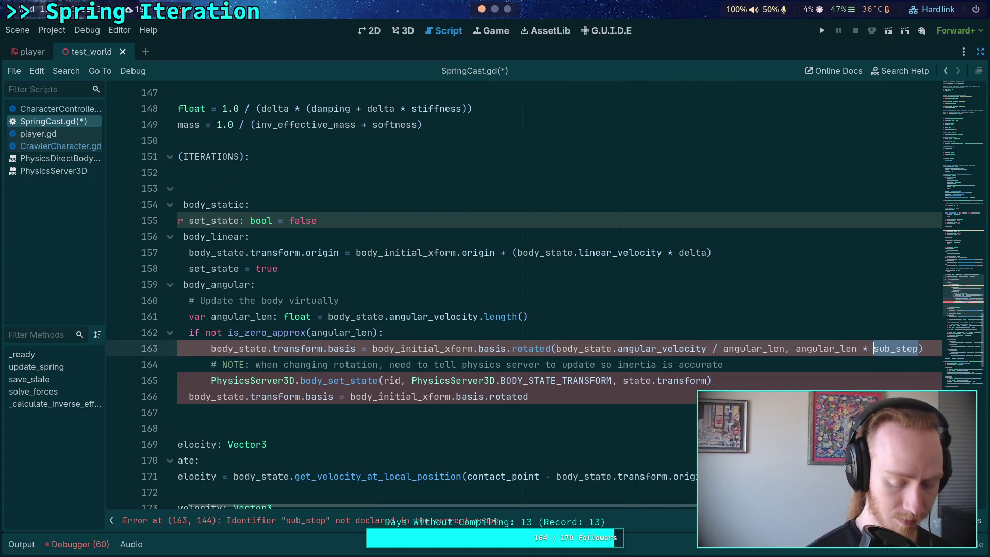
{"action": "key", "text": "BackSpace"}
{"action": "type", "text": "delta"}
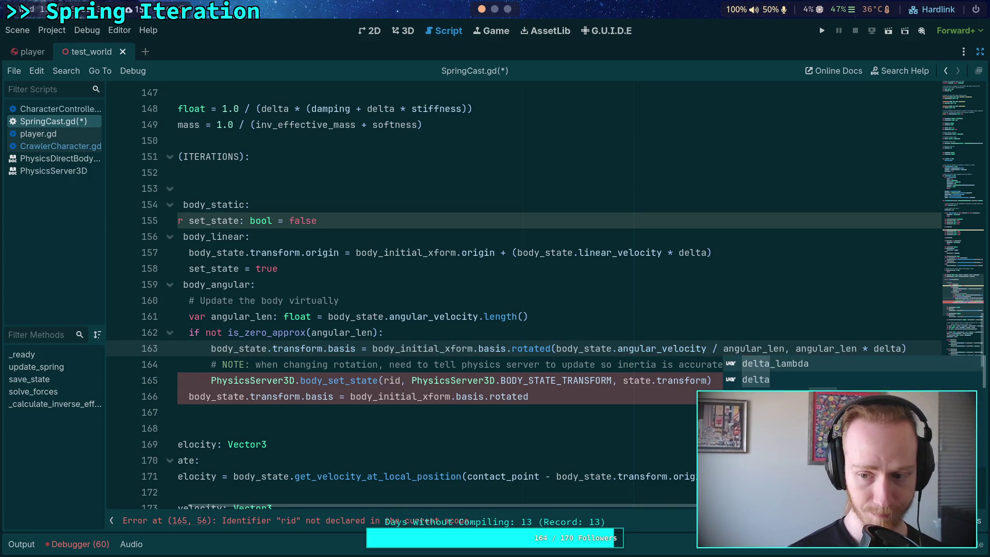
{"action": "key", "text": "Escape"}
{"action": "key", "text": "Down"}
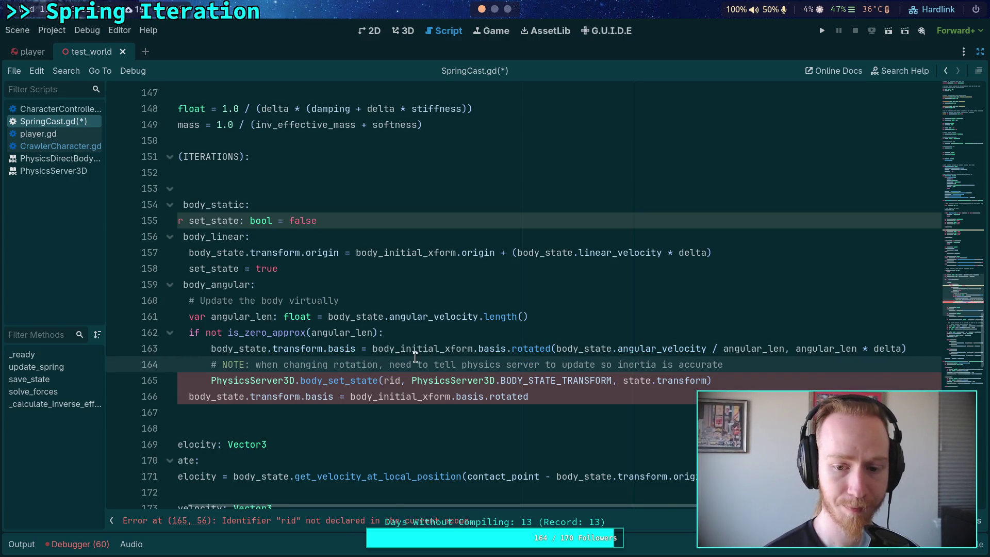
Add set_state = true after the rotated basis update
{"action": "left_click", "coordinate": [424, 349]}
{"action": "key", "text": "End"}
{"action": "key", "text": "Return"}
{"action": "type", "text": "set"}
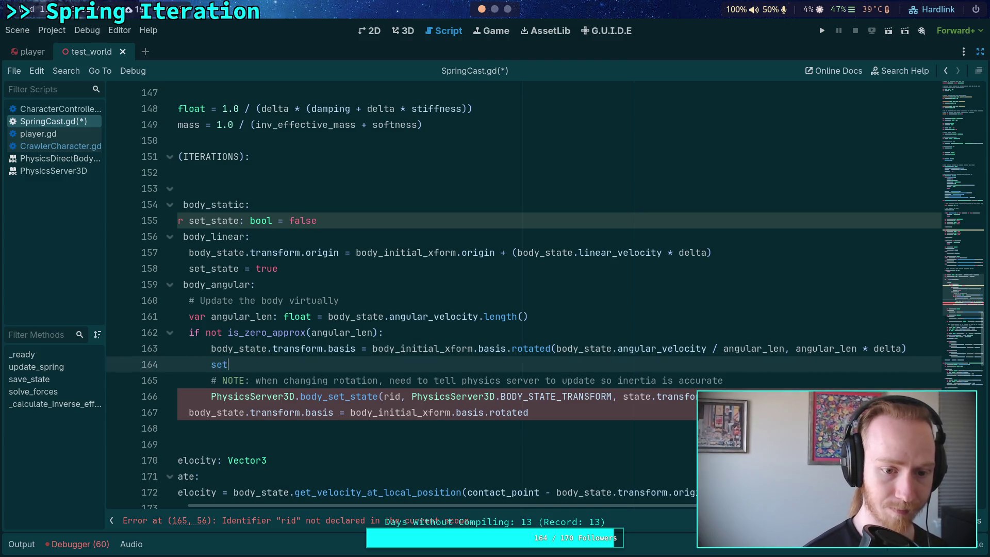
{"action": "type", "text": "_state = true"}
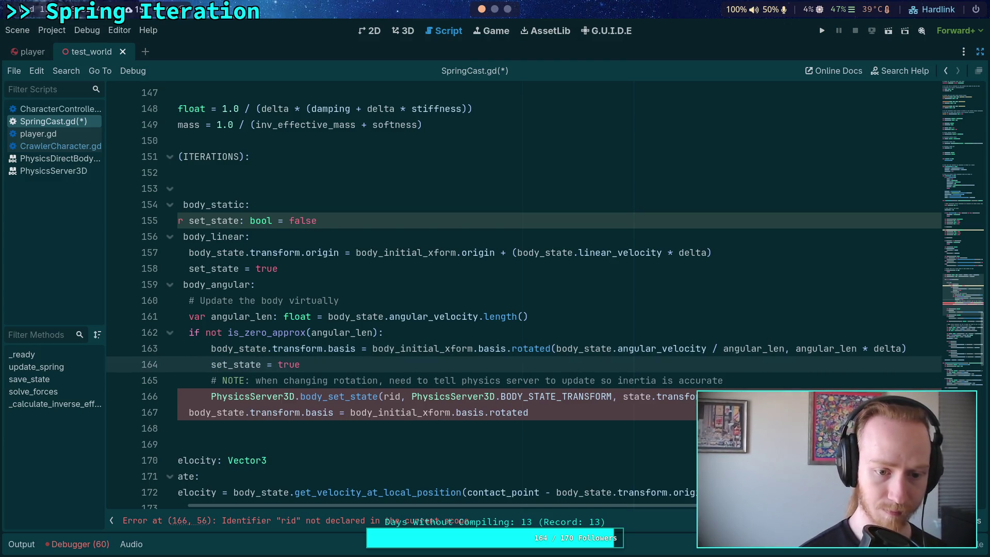
Wrap the comment and body_set_state call inside an if set_state: block
{"action": "scroll", "coordinate": [412, 505], "scroll_direction": "left", "scroll_amount": 5}
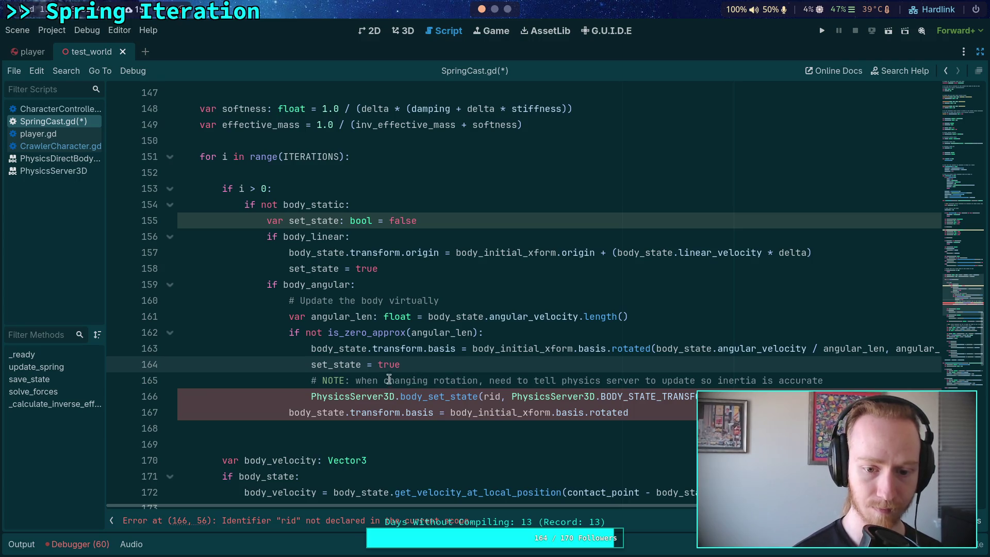
{"action": "left_click_drag", "start_coordinate": [389, 380], "coordinate": [515, 397]}
{"action": "key", "text": "shift+Tab"}
{"action": "key", "text": "shift+Tab"}
{"action": "left_click", "coordinate": [455, 364]}
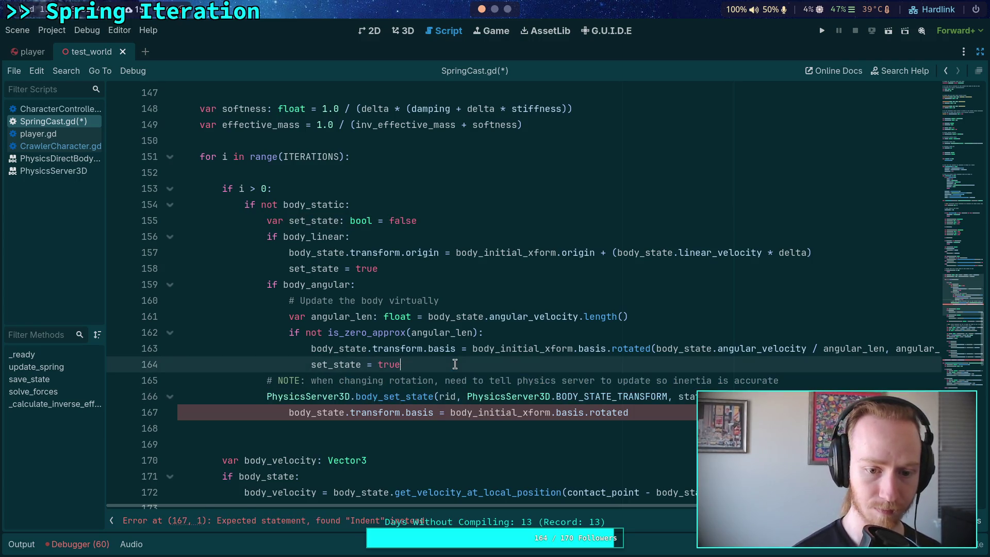
{"action": "key", "text": "Return"}
{"action": "type", "text": "if set_state:"}
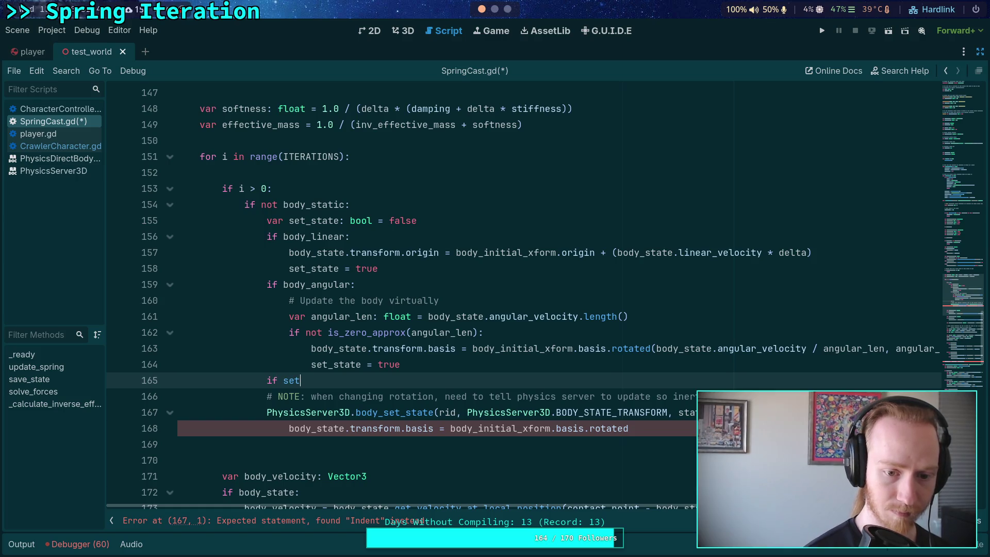
{"action": "key", "text": "Down"}
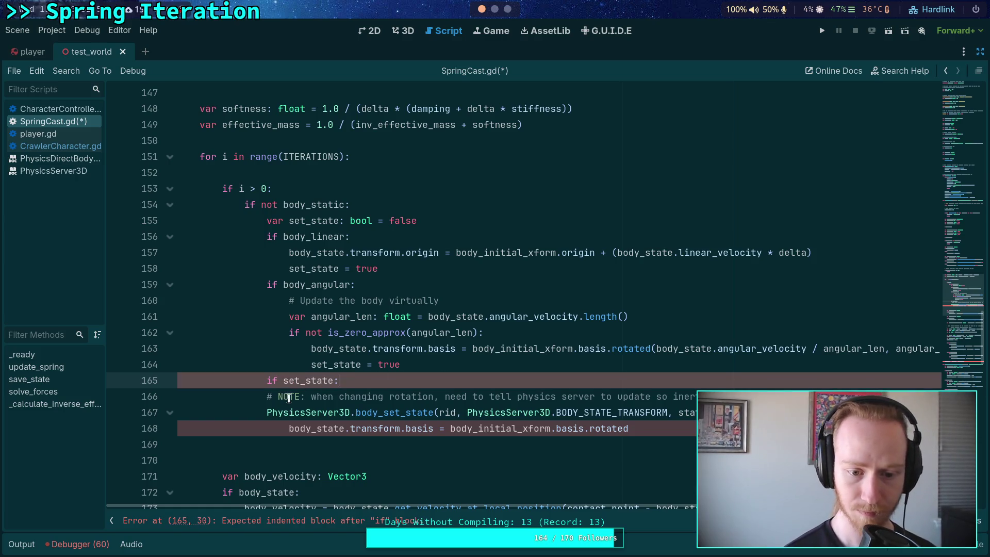
{"action": "key", "text": "Tab"}
{"action": "key", "text": "Down"}
{"action": "key", "text": "Tab"}
Delete the old basis reset line, pass body_rid to body_set_state, and select lines 154–167
{"action": "key", "text": "shift+Down"}
{"action": "key", "text": "BackSpace"}
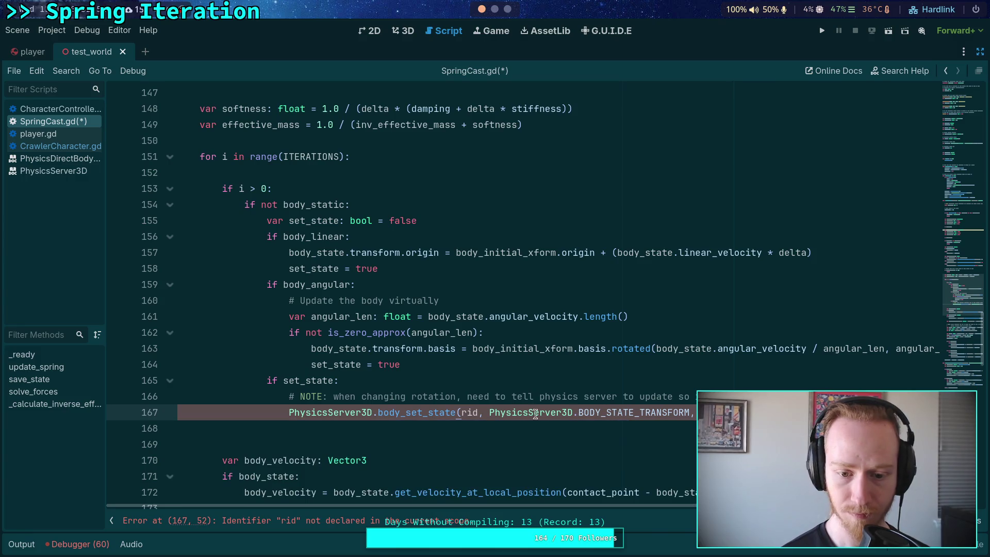
{"action": "type", "text": "body_"}
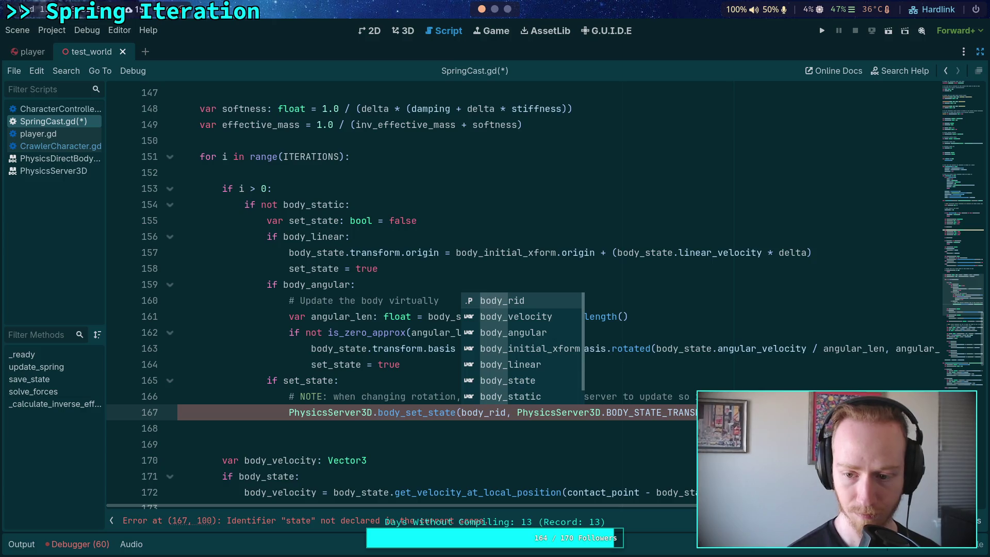
{"action": "key", "text": "Escape"}
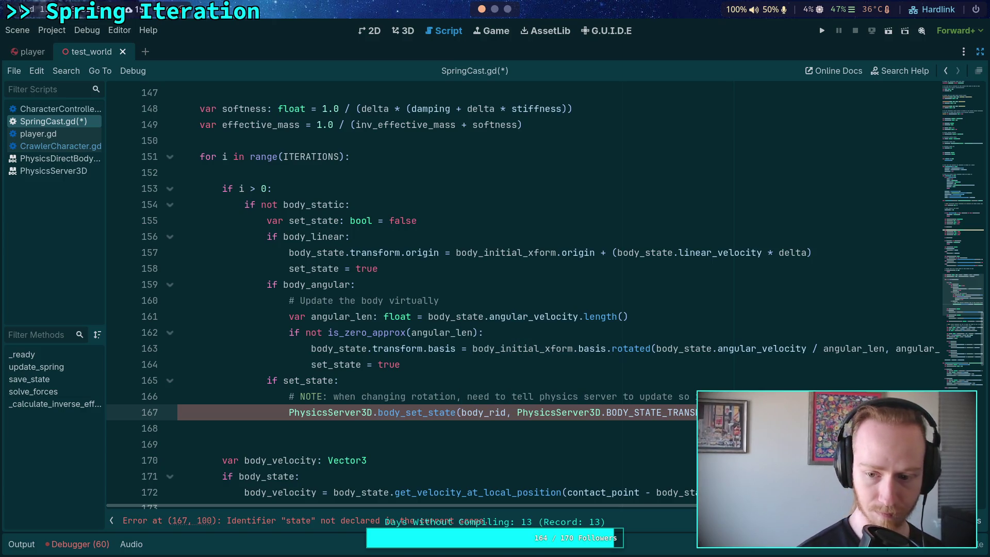
{"action": "left_click", "coordinate": [634, 426]}
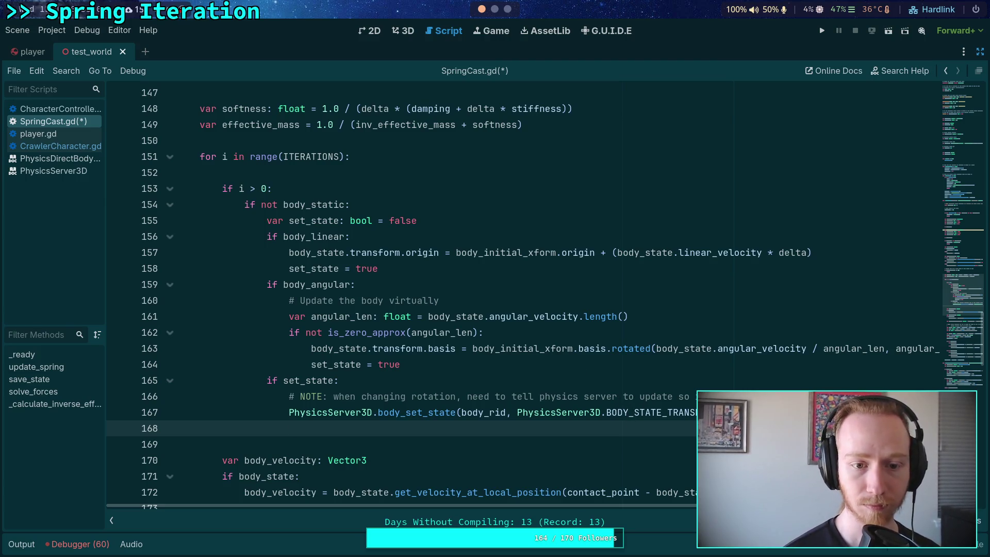
{"action": "mouse_move", "coordinate": [181, 428]}
{"action": "left_mouse_down"}
{"action": "mouse_move", "coordinate": [268, 381]}
{"action": "mouse_move", "coordinate": [266, 237]}
{"action": "mouse_move", "coordinate": [244, 205]}
{"action": "left_mouse_up"}
Paste a copy of the body_static block at line 168 and rename its condition to other_static
{"action": "right_click", "coordinate": [264, 212]}
{"action": "key", "text": "Escape"}
{"action": "key", "text": "Right"}
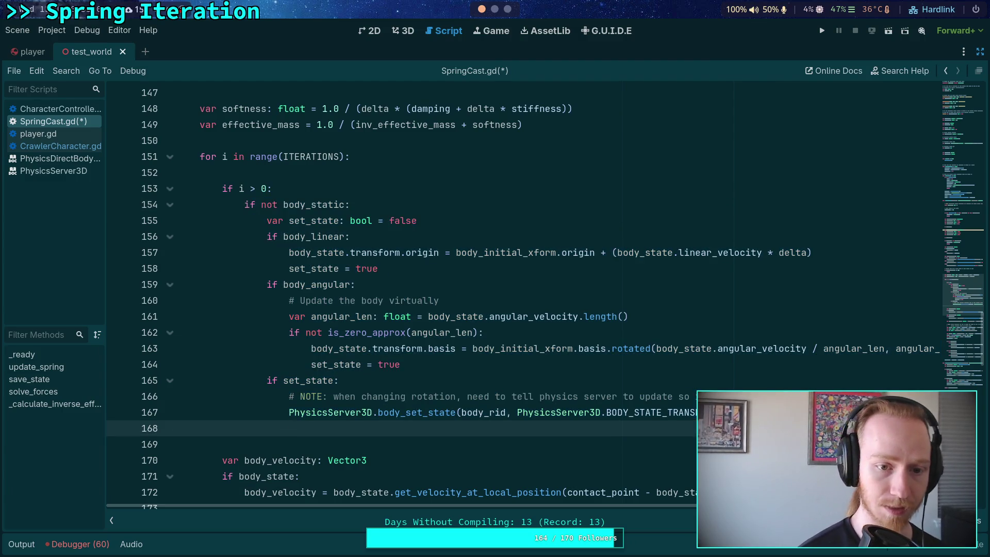
{"action": "key", "text": "ctrl+v"}
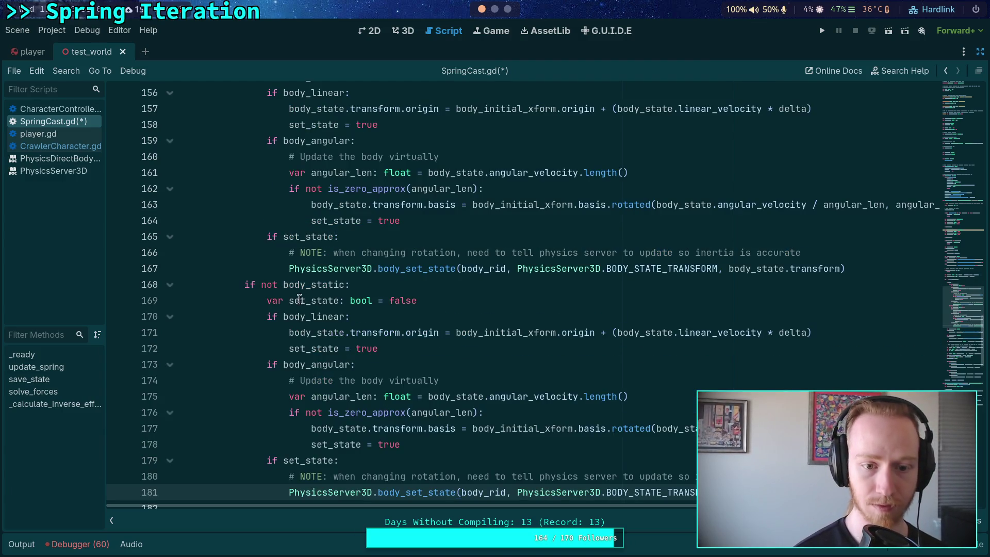
{"action": "left_click_drag", "start_coordinate": [283, 285], "coordinate": [307, 285]}
{"action": "type", "text": "other"}
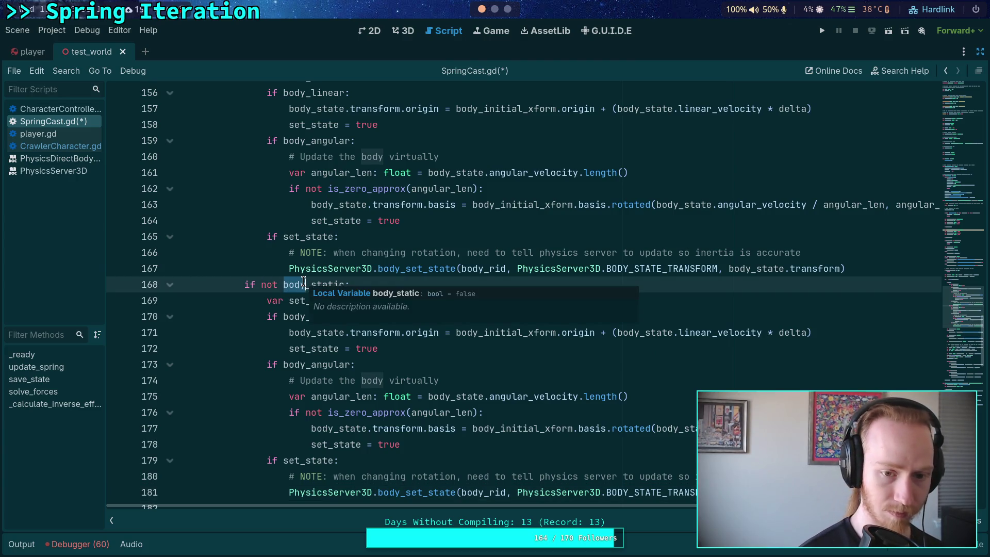
{"action": "key", "text": "Escape"}
{"action": "double_click", "coordinate": [312, 285]}
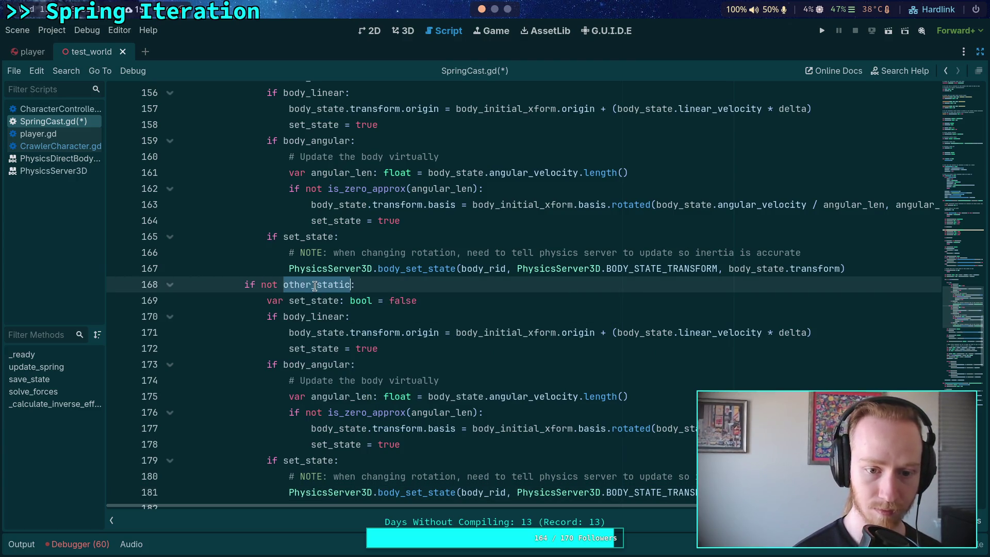
{"action": "left_click", "coordinate": [283, 285]}
{"action": "left_click_drag", "start_coordinate": [283, 285], "coordinate": [311, 285]}
{"action": "key", "text": "ctrl+c"}
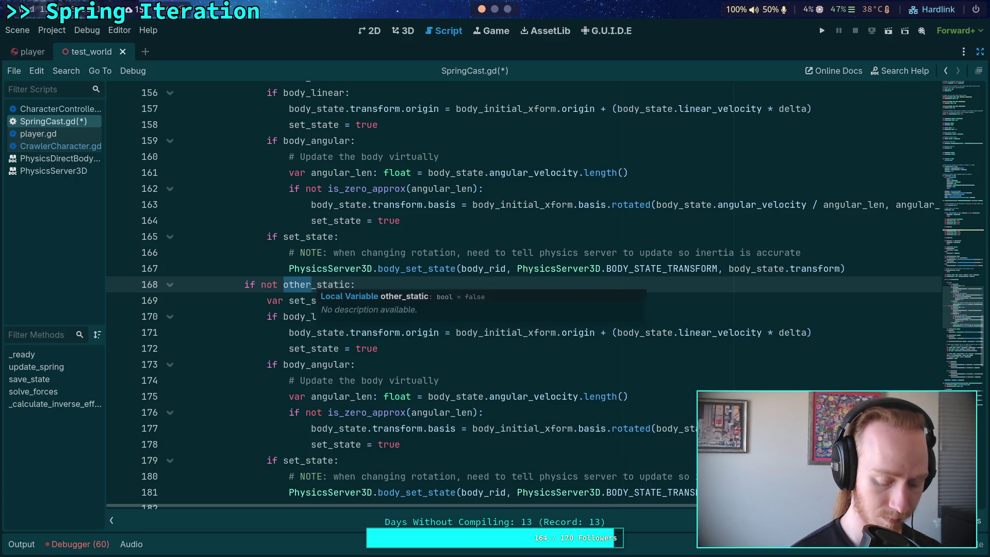
Change body to other in the linear check and velocity line (lines 170-171), including other_initial_xform
{"action": "left_click", "coordinate": [283, 317]}
{"action": "left_click_drag", "start_coordinate": [283, 317], "coordinate": [306, 317]}
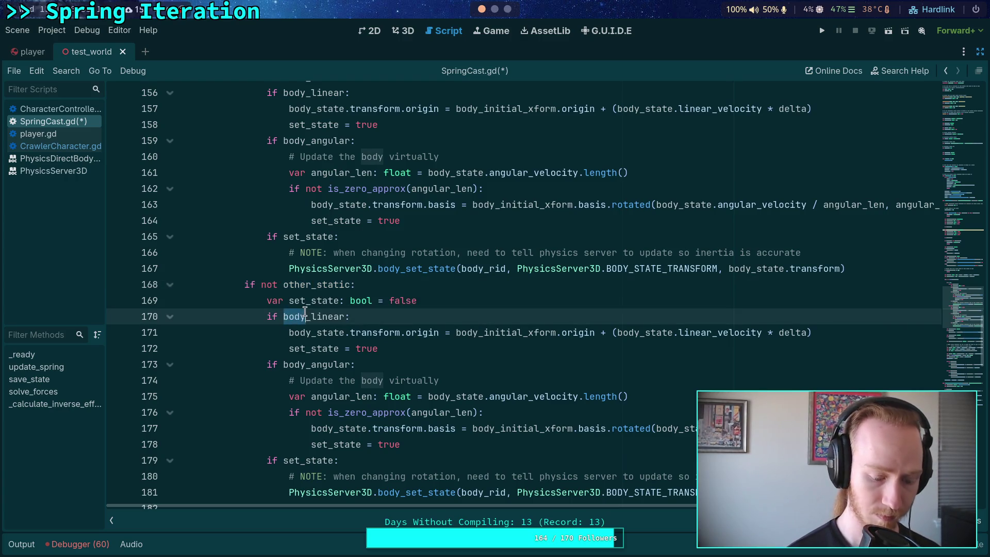
{"action": "key", "text": "ctrl+w"}
{"action": "key", "text": "Escape"}
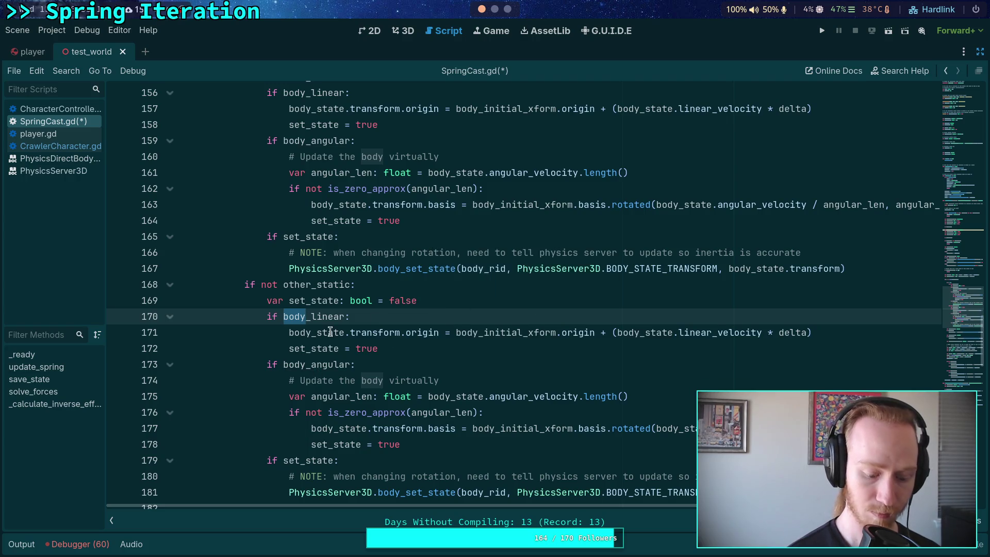
{"action": "key", "text": "ctrl+v"}
{"action": "left_click_drag", "start_coordinate": [289, 332], "coordinate": [306, 332]}
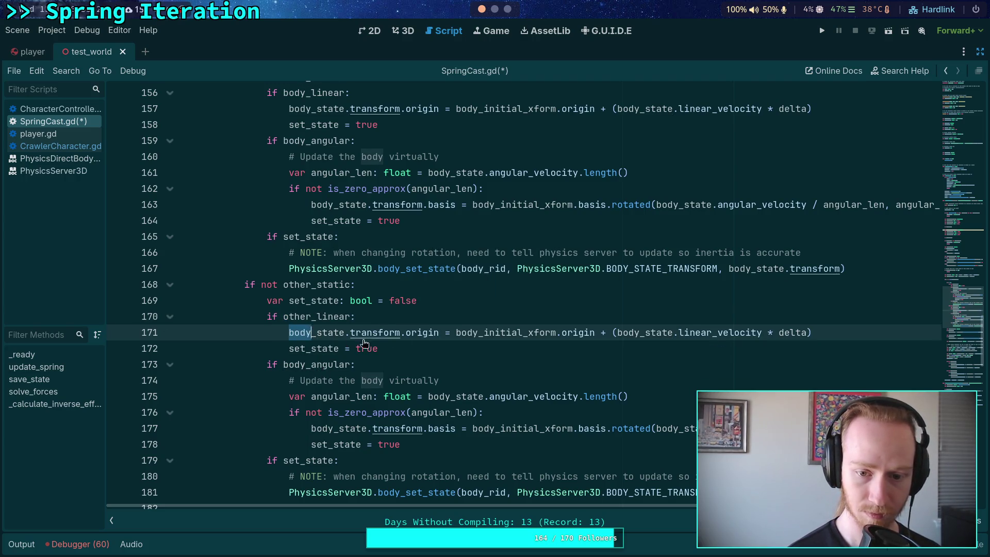
{"action": "key", "text": "ctrl+v"}
{"action": "left_click_drag", "start_coordinate": [462, 333], "coordinate": [482, 334]}
{"action": "key", "text": "ctrl+v"}
{"action": "left_click_drag", "start_coordinate": [625, 332], "coordinate": [648, 334]}
{"action": "key", "text": "ctrl+v"}
{"action": "scroll", "coordinate": [649, 335], "scroll_direction": "up", "scroll_amount": 1}
{"action": "scroll", "coordinate": [464, 364], "scroll_direction": "down", "scroll_amount": 1}
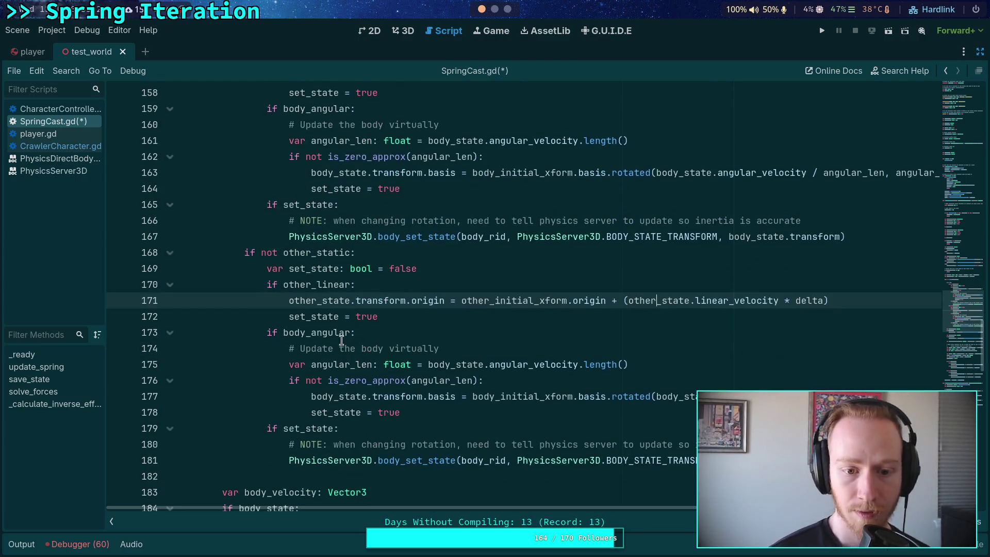
Rename body_angular and body_state to other_angular and other_state in the pasted block
{"action": "left_click", "coordinate": [283, 334]}
{"action": "left_click_drag", "start_coordinate": [283, 335], "coordinate": [305, 334]}
{"action": "key", "text": "ctrl+v"}
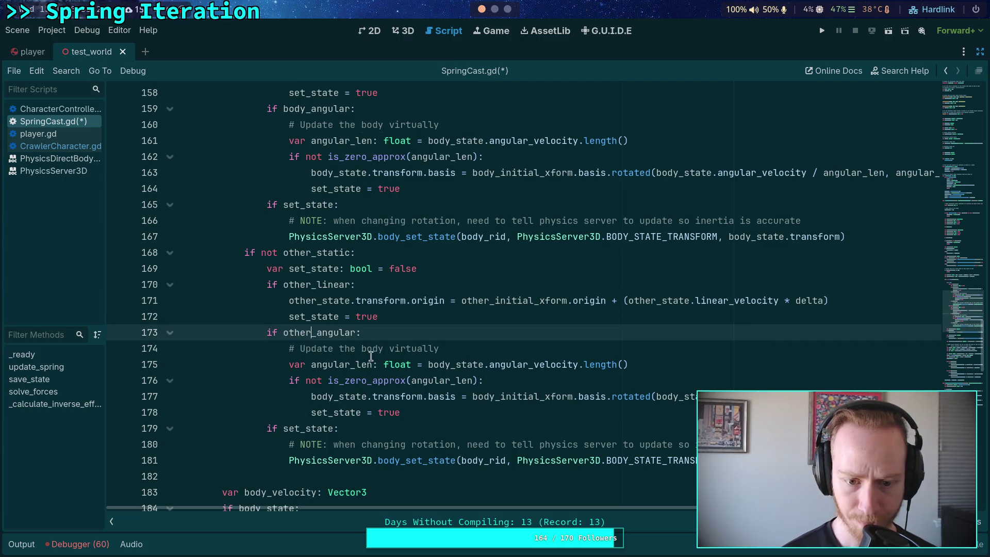
{"action": "mouse_move", "coordinate": [428, 365]}
{"action": "left_mouse_down"}
{"action": "mouse_move", "coordinate": [452, 365]}
{"action": "mouse_move", "coordinate": [443, 348]}
{"action": "mouse_move", "coordinate": [463, 337]}
{"action": "left_mouse_up"}
{"action": "key", "text": "ctrl+v"}
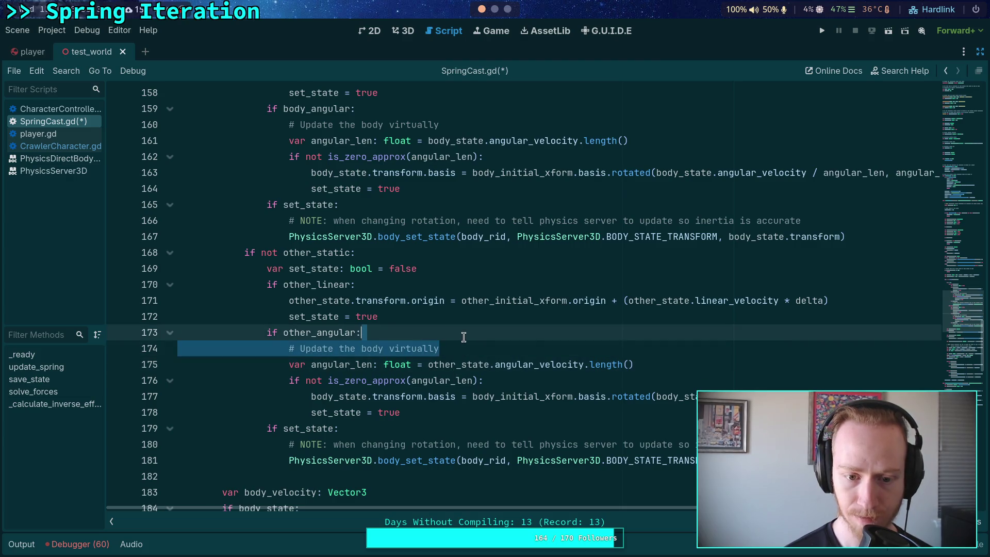
Delete the 'Update the body virtually' and rotation NOTE comments from both restore blocks
{"action": "key", "text": "BackSpace"}
{"action": "scroll", "coordinate": [463, 338], "scroll_direction": "up", "scroll_amount": 2}
{"action": "left_click_drag", "start_coordinate": [441, 222], "coordinate": [467, 208]}
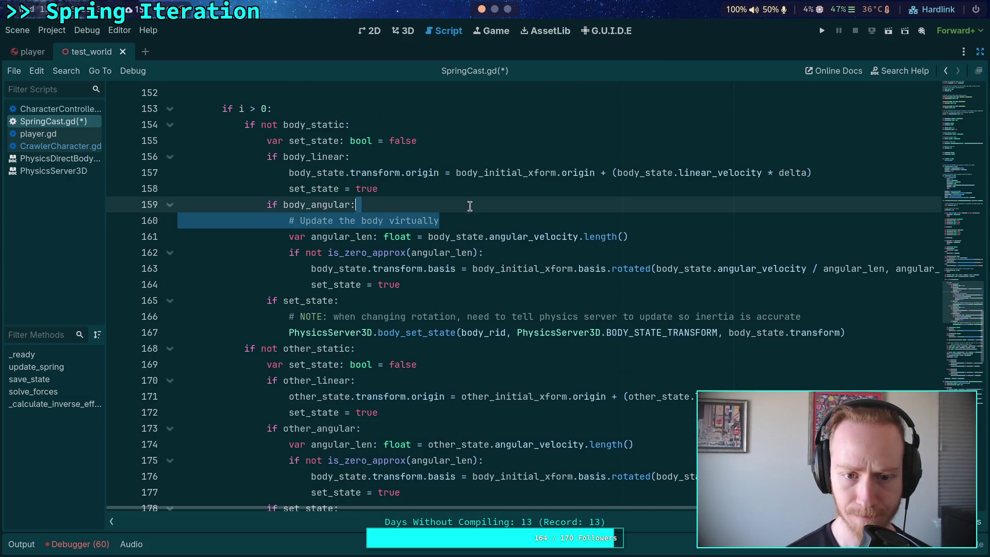
{"action": "key", "text": "BackSpace"}
{"action": "scroll", "coordinate": [454, 291], "scroll_direction": "down", "scroll_amount": 2}
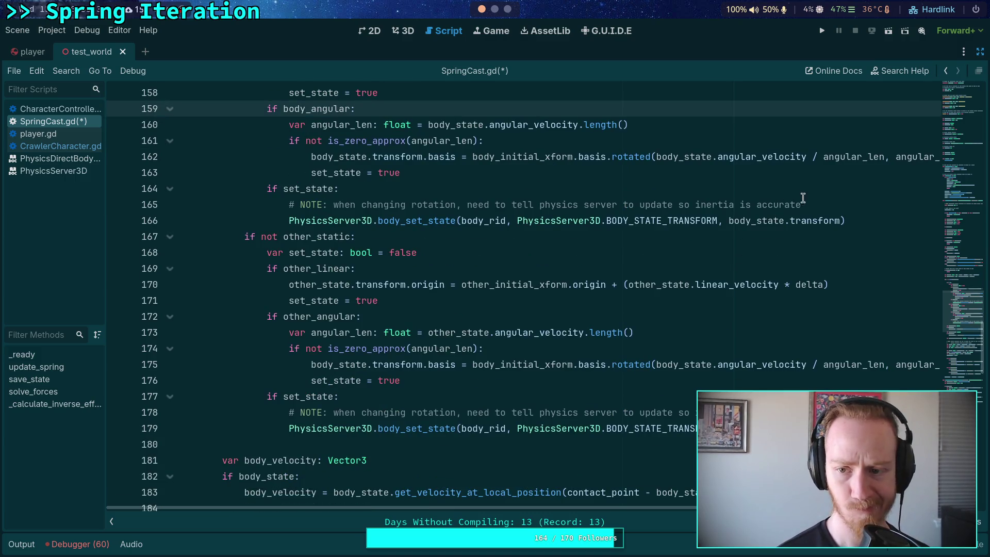
{"action": "left_click_drag", "start_coordinate": [805, 206], "coordinate": [811, 190]}
{"action": "key", "text": "BackSpace"}
{"action": "left_click_drag", "start_coordinate": [804, 396], "coordinate": [804, 381]}
{"action": "key", "text": "BackSpace"}
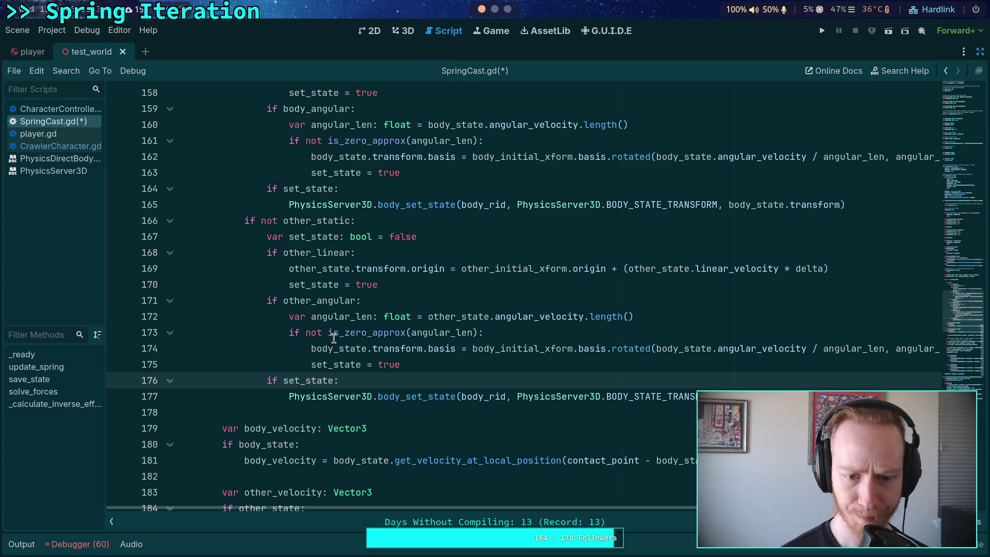
Replace the remaining body references on line 174 with other, and body_rid with other_rid
{"action": "left_click_drag", "start_coordinate": [311, 349], "coordinate": [334, 349]}
{"action": "type", "text": "other"}
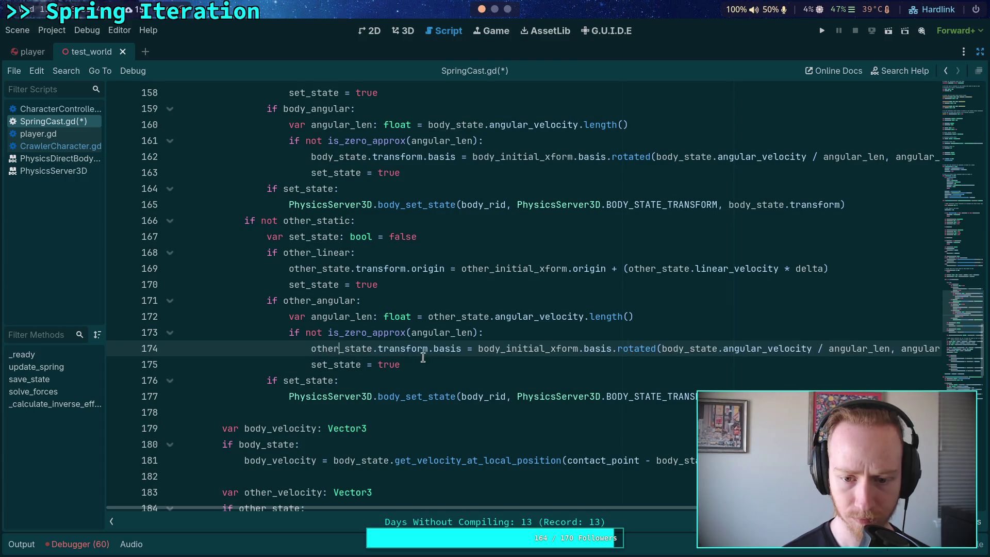
{"action": "left_click_drag", "start_coordinate": [478, 349], "coordinate": [501, 349]}
{"action": "type", "text": "other"}
{"action": "left_click_drag", "start_coordinate": [667, 350], "coordinate": [691, 349]}
{"action": "type", "text": "other"}
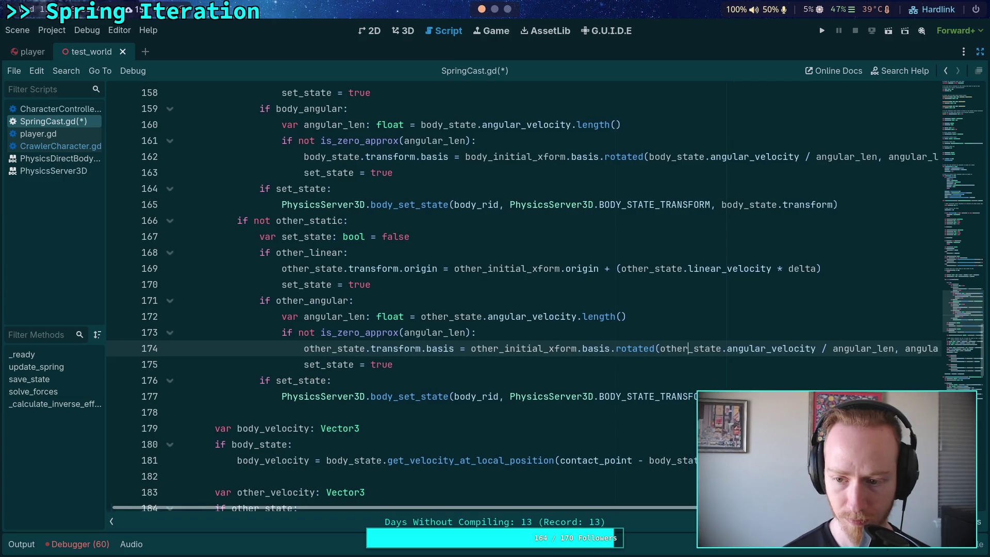
{"action": "left_click_drag", "start_coordinate": [460, 396], "coordinate": [484, 396]}
{"action": "type", "text": "other"}
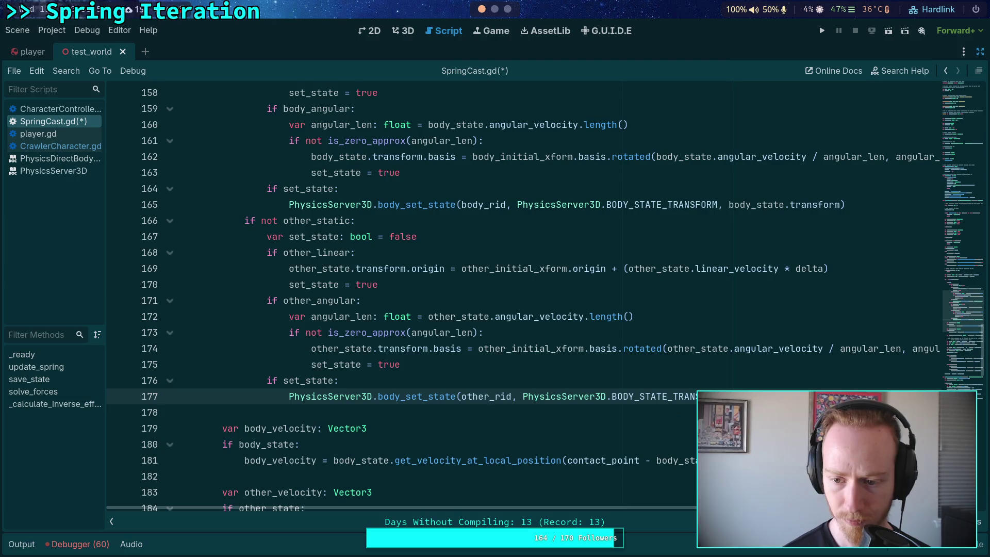
Add 'var updated: bool = false' on a new line under 'if i > 0:'
{"action": "left_click", "coordinate": [629, 378]}
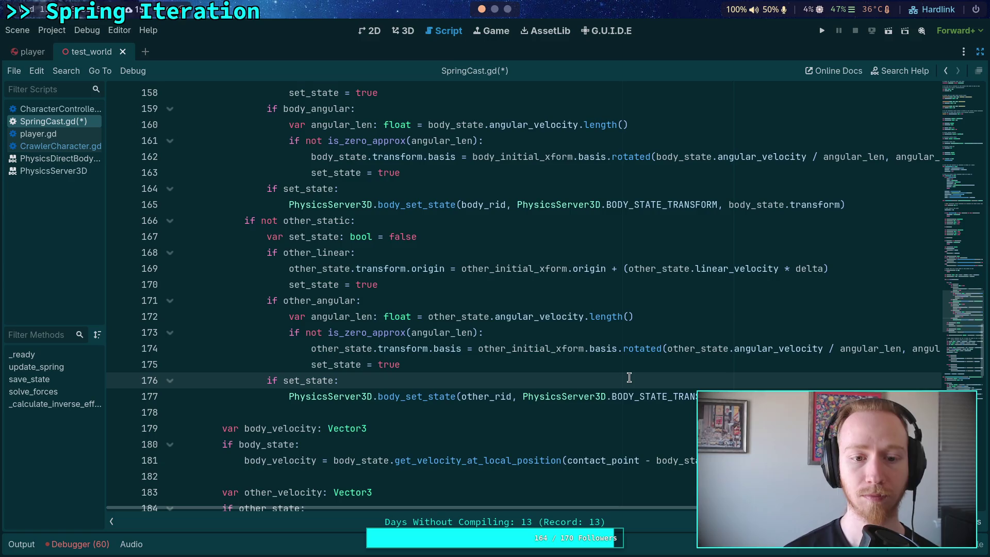
{"action": "scroll", "coordinate": [629, 378], "scroll_direction": "up", "scroll_amount": 2}
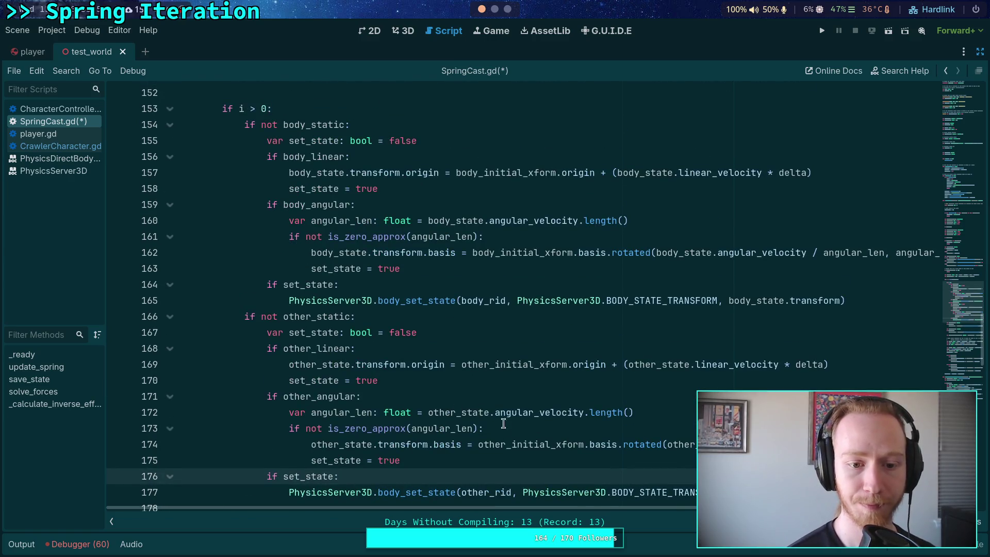
{"action": "left_click", "coordinate": [332, 109]}
{"action": "key", "text": "Return"}
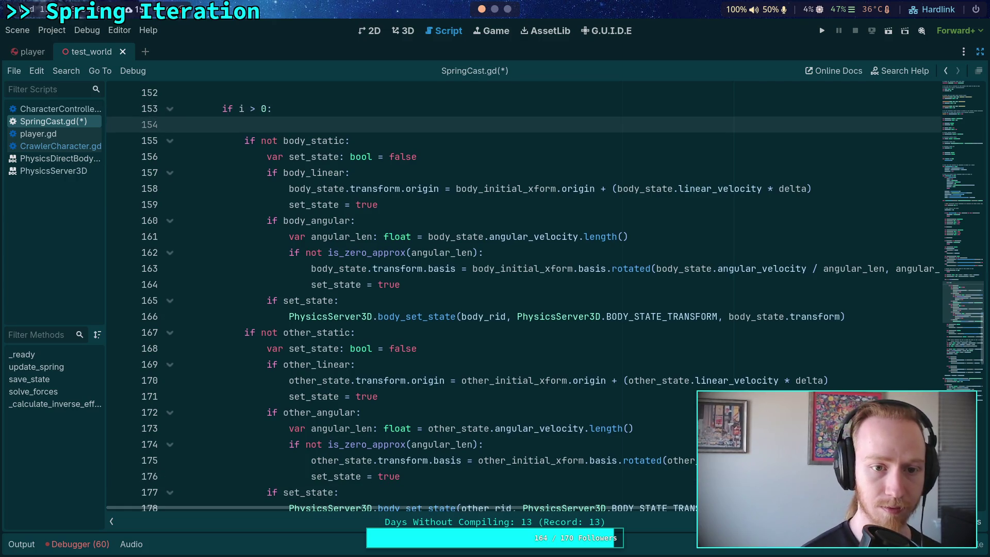
{"action": "type", "text": "var updated: bool = false"}
Set 'updated = true' right after the body_set_state call and save the script
{"action": "left_click", "coordinate": [413, 303]}
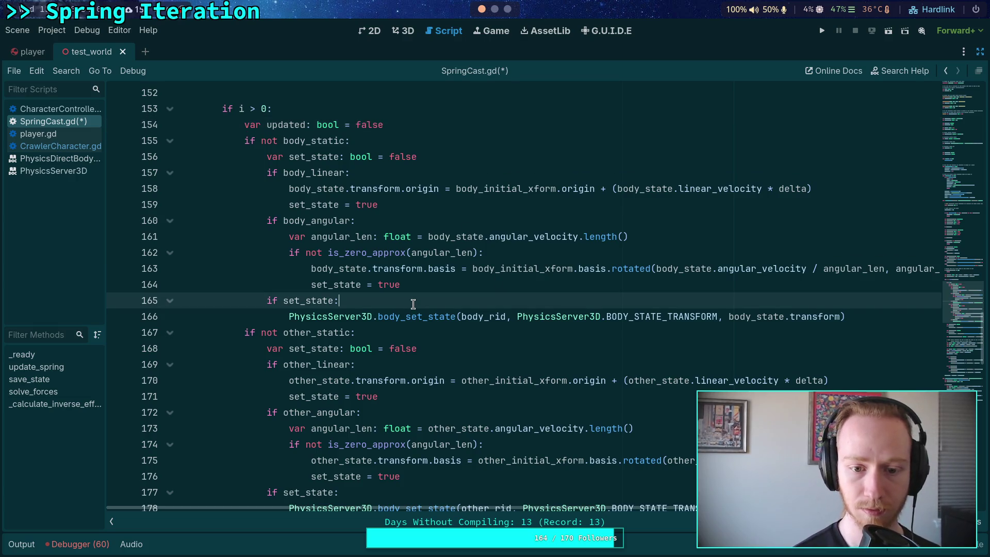
{"action": "key", "text": "Return"}
{"action": "type", "text": "updated"}
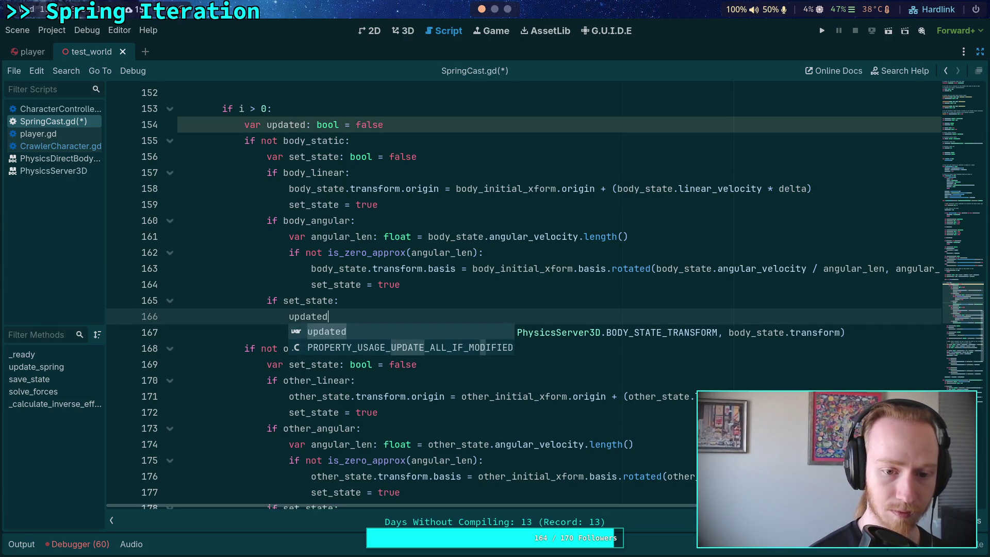
{"action": "type", "text": " = true"}
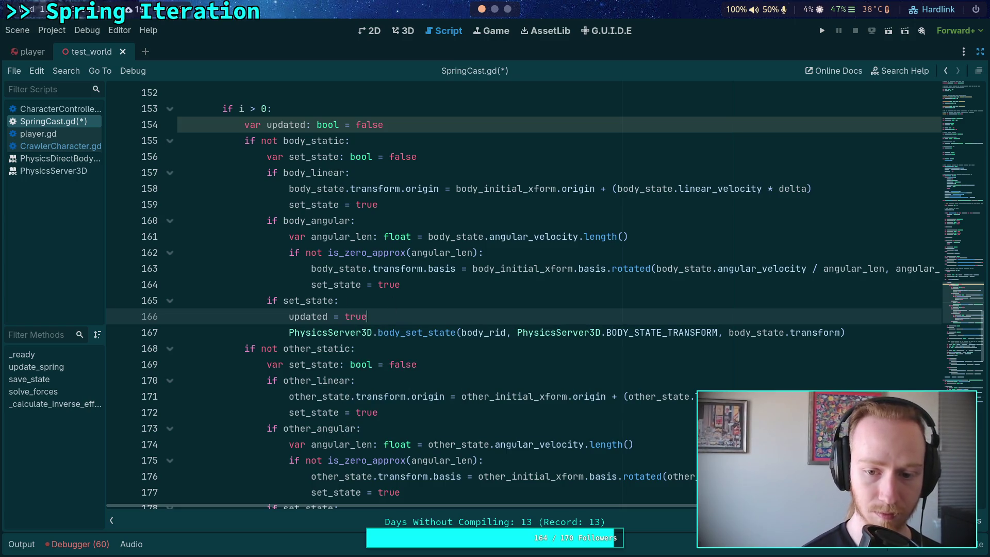
{"action": "key", "text": "alt+Down"}
{"action": "key", "text": "ctrl+s"}
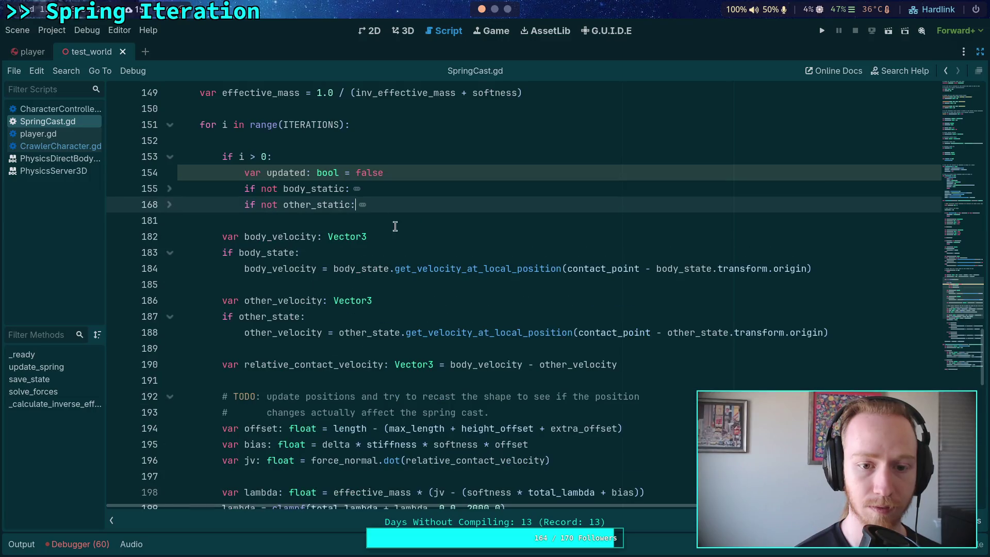
Add an 'if updated:' branch after the restore blocks that calls force_shapecast_update()
{"action": "key", "text": "Down"}
{"action": "key", "text": "Return"}
{"action": "key", "text": "Return"}
{"action": "key", "text": "Up"}
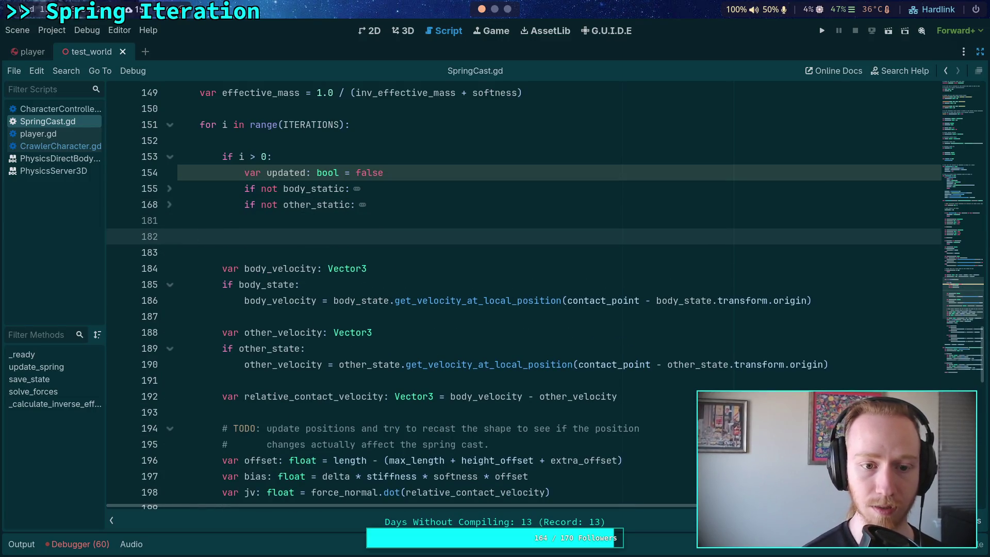
{"action": "type", "text": "if updated:"}
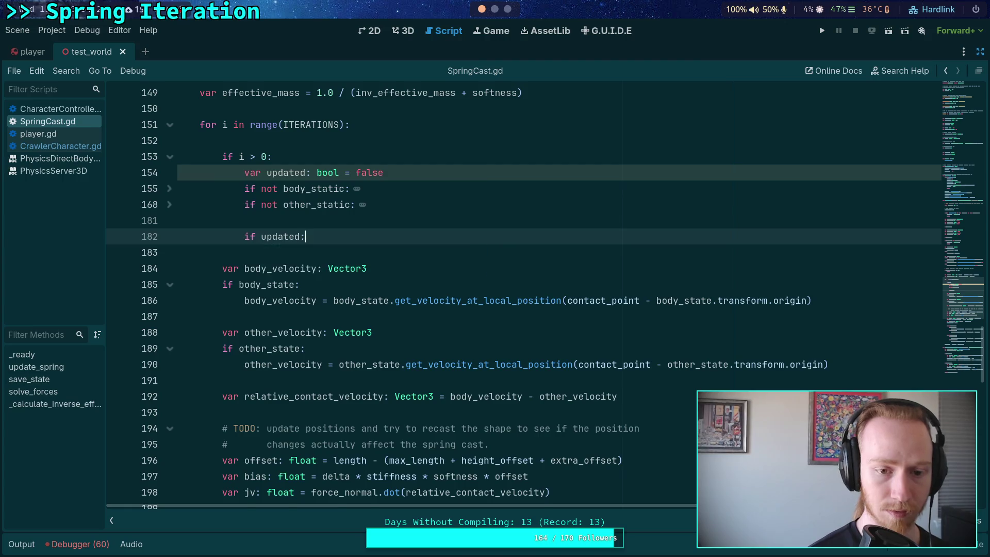
{"action": "key", "text": "Return"}
{"action": "type", "text": "spring."}
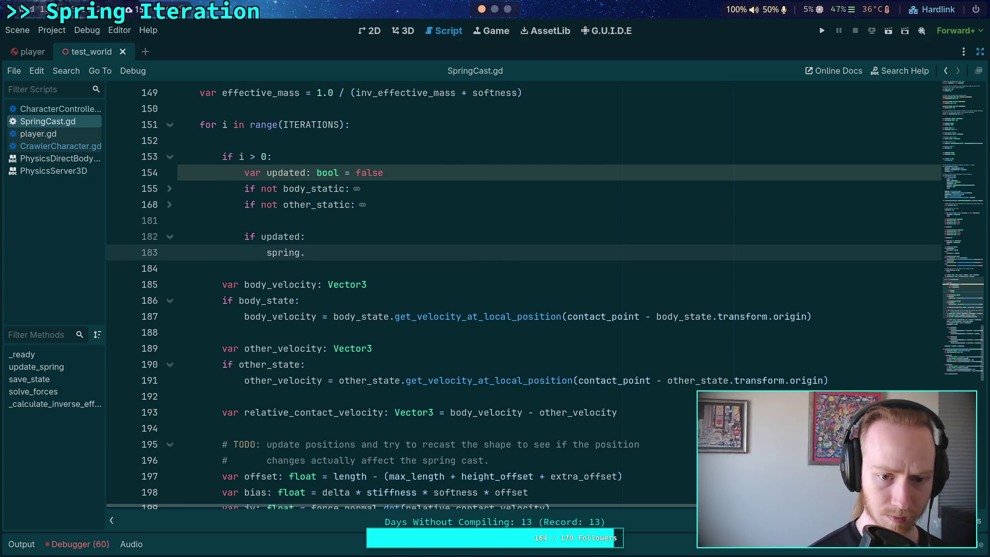
{"action": "key", "text": "BackSpace"}
{"action": "key", "text": "BackSpace"}
{"action": "key", "text": "BackSpace"}
{"action": "type", "text": "force"}
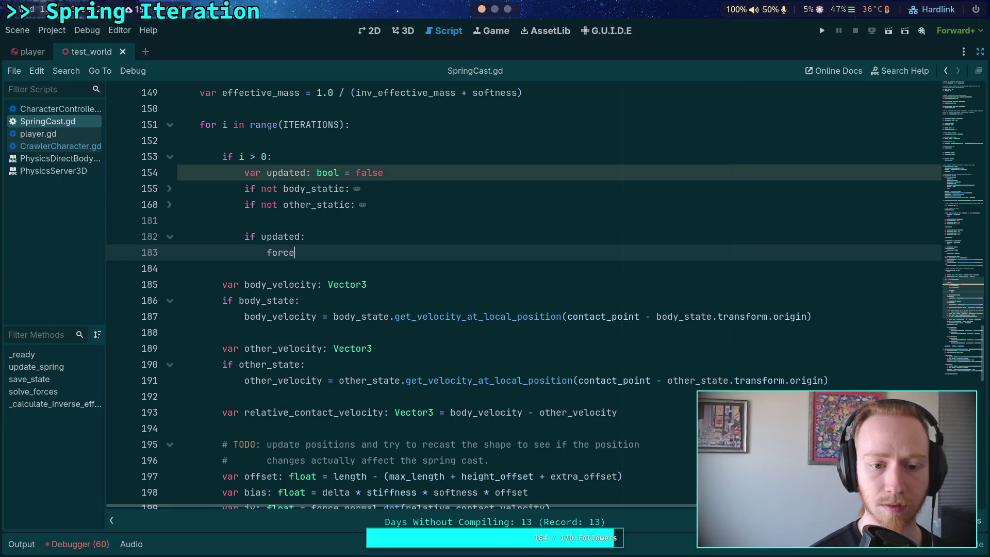
{"action": "type", "text": "_"}
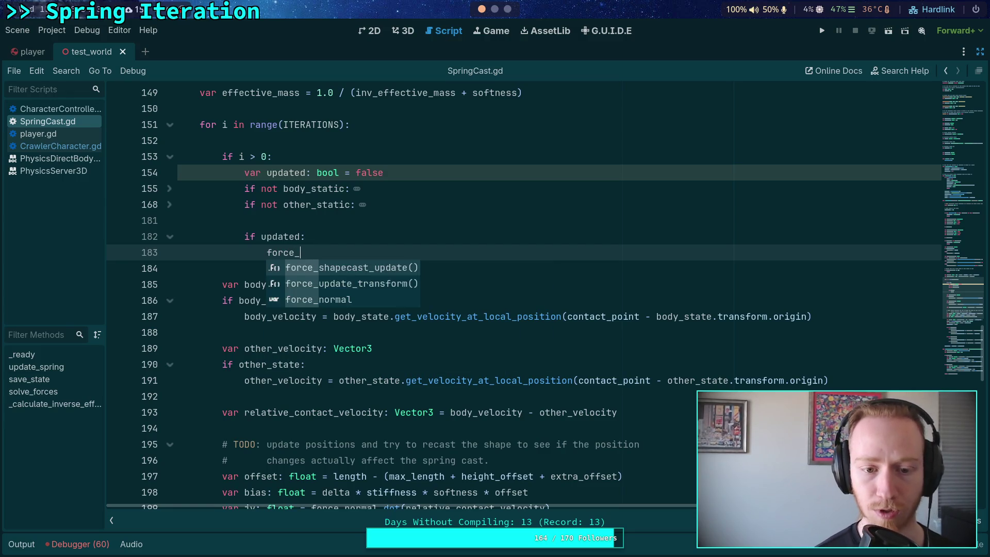
{"action": "key", "text": "Return"}
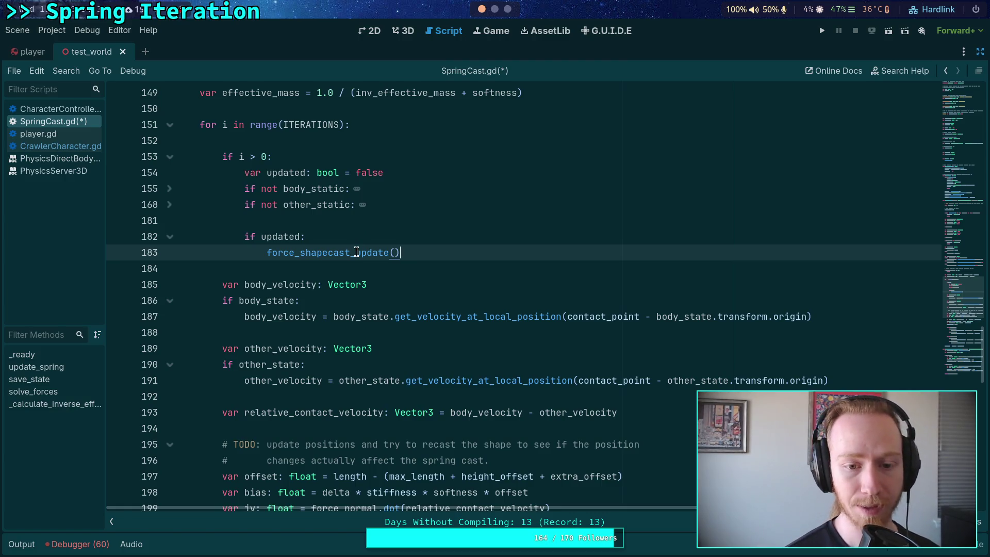
{"action": "mouse_move", "coordinate": [356, 252]}
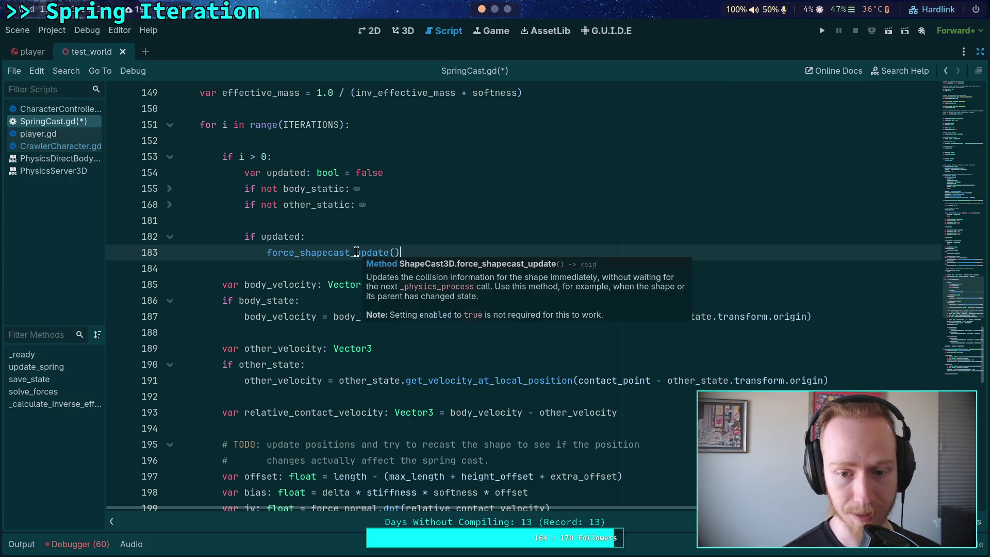
Swap the call on line 183 to force_update_transform() via autocomplete
{"action": "double_click", "coordinate": [356, 251]}
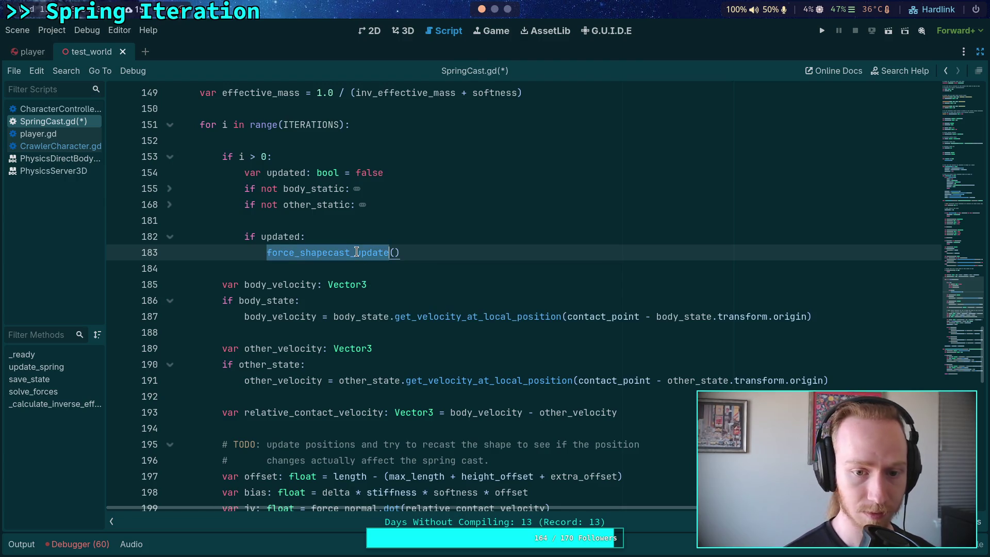
{"action": "type", "text": "pro"}
{"action": "key", "text": "BackSpace"}
{"action": "key", "text": "BackSpace"}
{"action": "key", "text": "BackSpace"}
{"action": "type", "text": "force"}
{"action": "key", "text": "Down"}
{"action": "key", "text": "Return"}
Revert line 183 to force_shapecast_update(), save SpringCast.gd, and switch to Neovim
{"action": "mouse_move", "coordinate": [374, 256]}
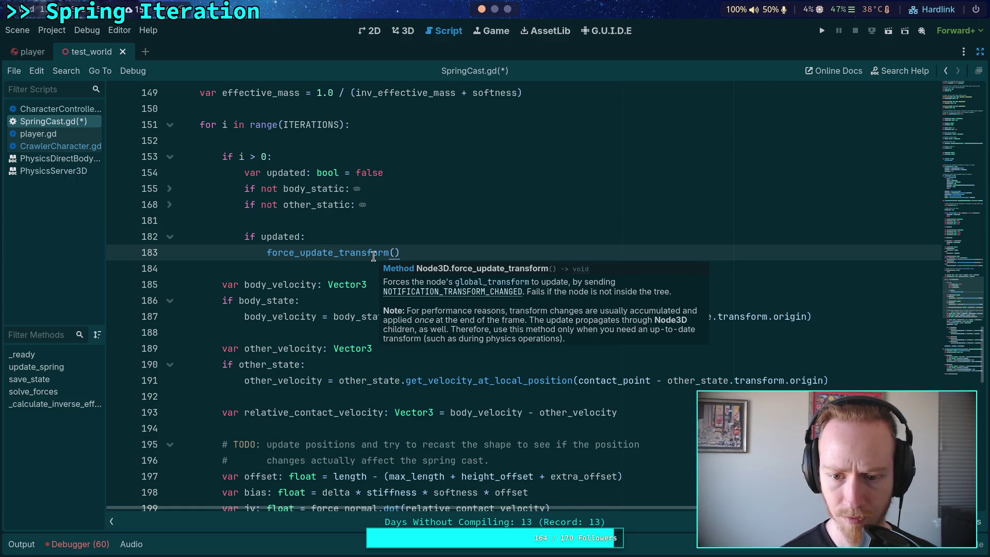
{"action": "double_click", "coordinate": [374, 256]}
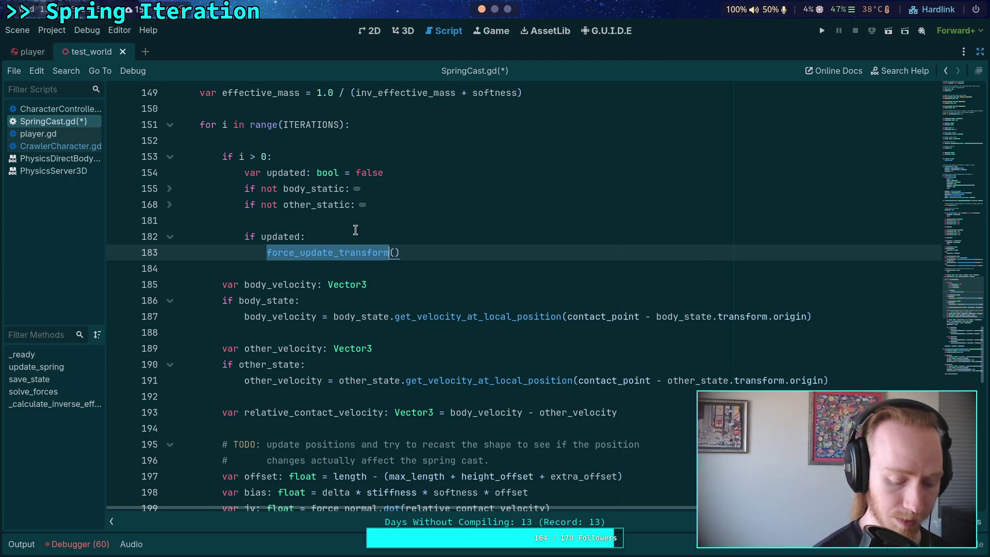
{"action": "type", "text": "force"}
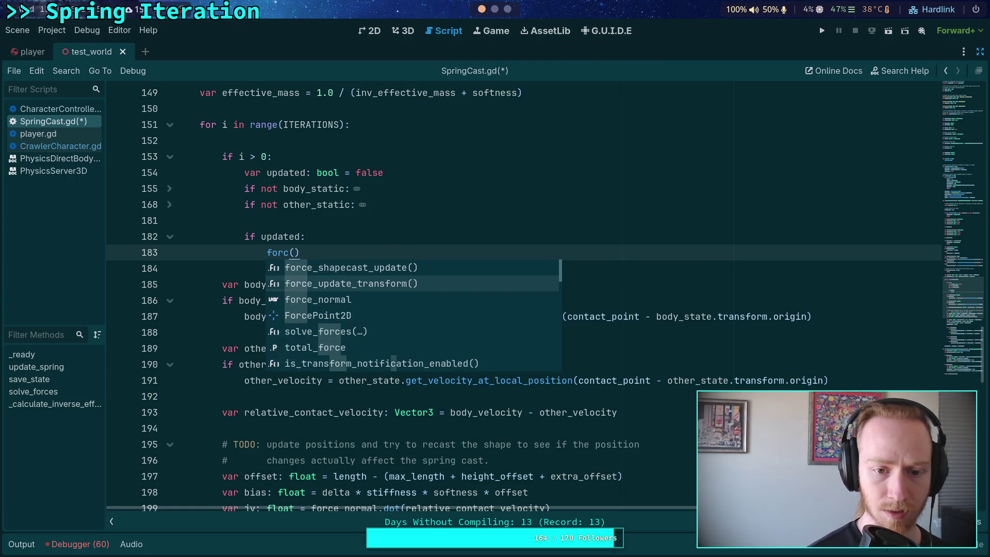
{"action": "key", "text": "Return"}
{"action": "key", "text": "ctrl+s"}
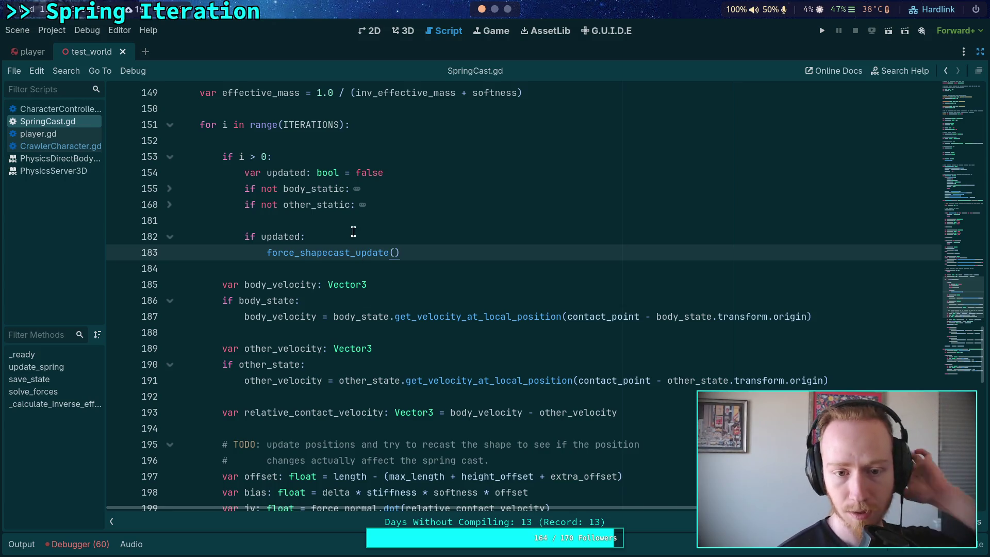
{"action": "mouse_move", "coordinate": [351, 255]}
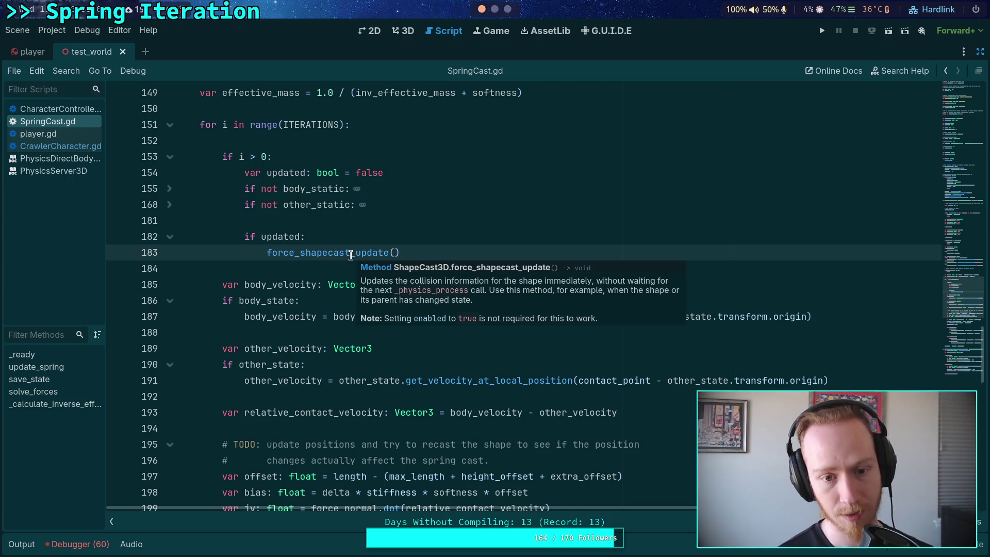
{"action": "left_click", "coordinate": [495, 9]}
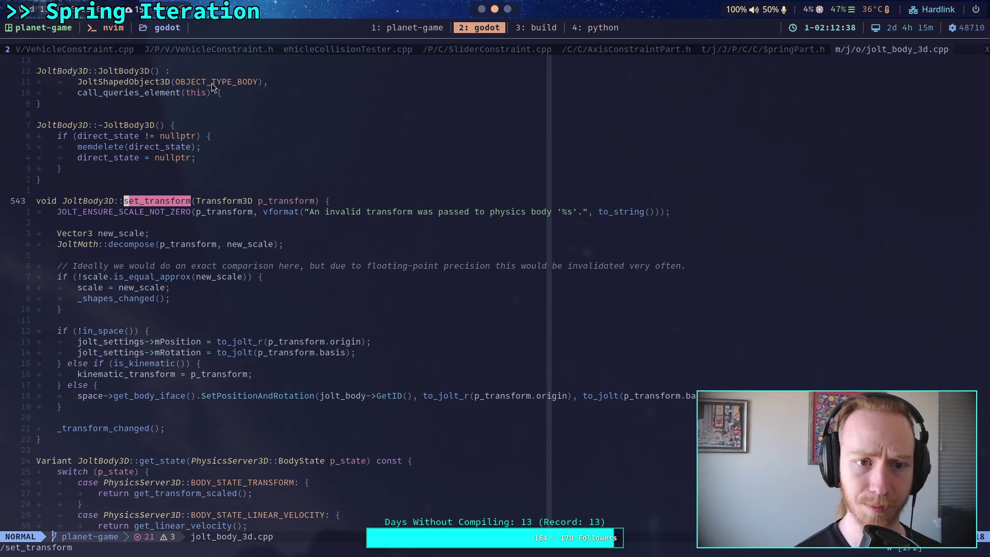
Live-grep ::force_shapecast_update and open shape_cast_3d.cpp at the ShapeCast3D definition
{"action": "left_click", "coordinate": [208, 49]}
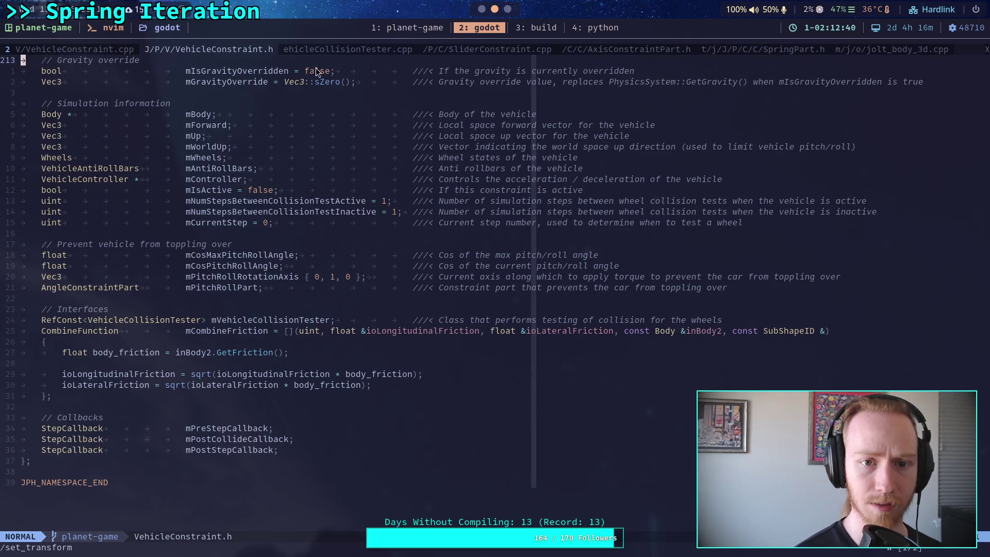
{"action": "key", "text": "Tab"}
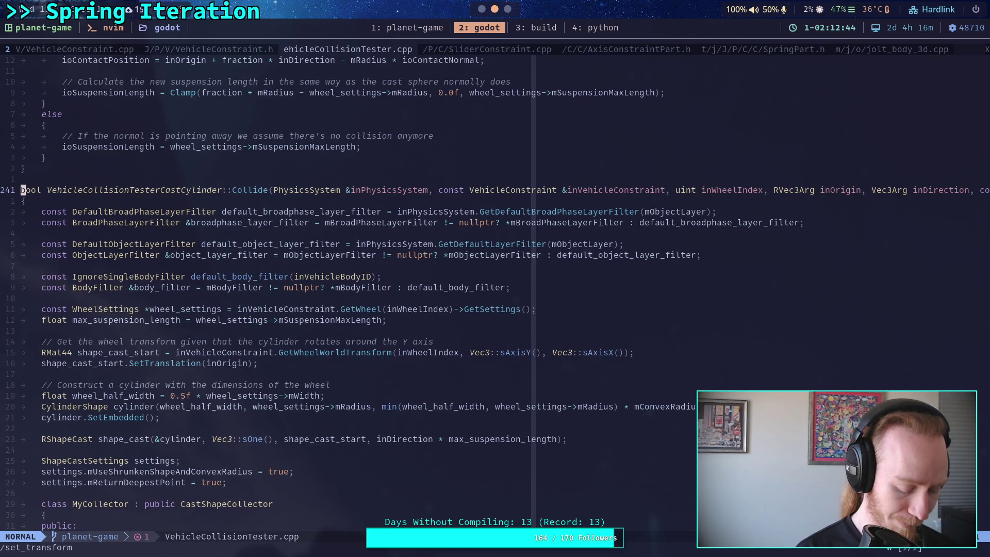
{"action": "key", "text": "space"}
{"action": "type", "text": "fgforce_shape"}
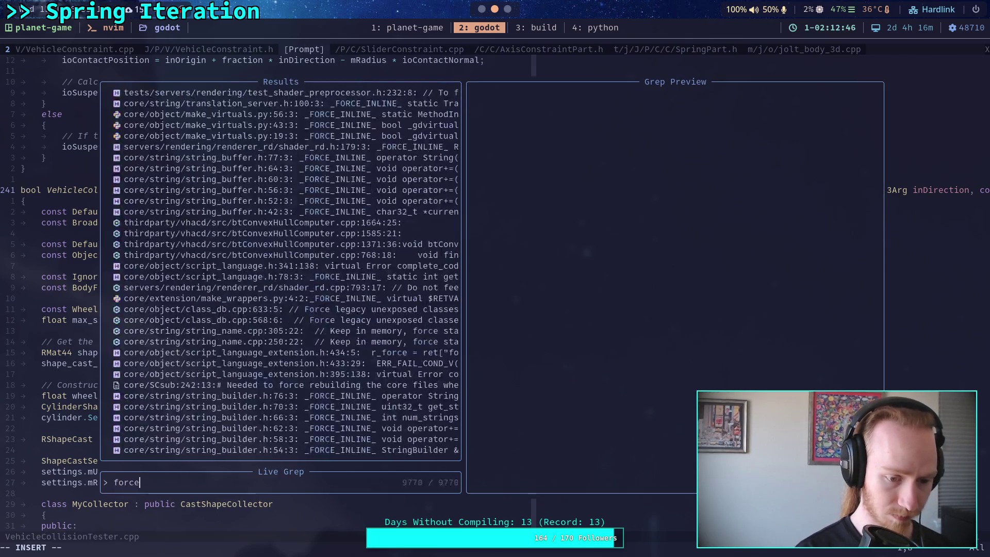
{"action": "type", "text": "cast_up"}
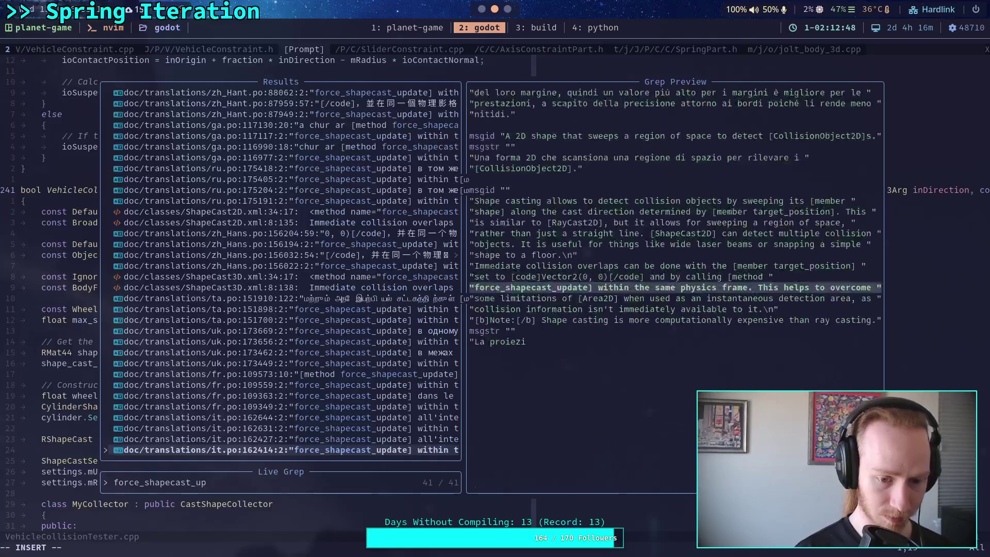
{"action": "type", "text": "date\\"}
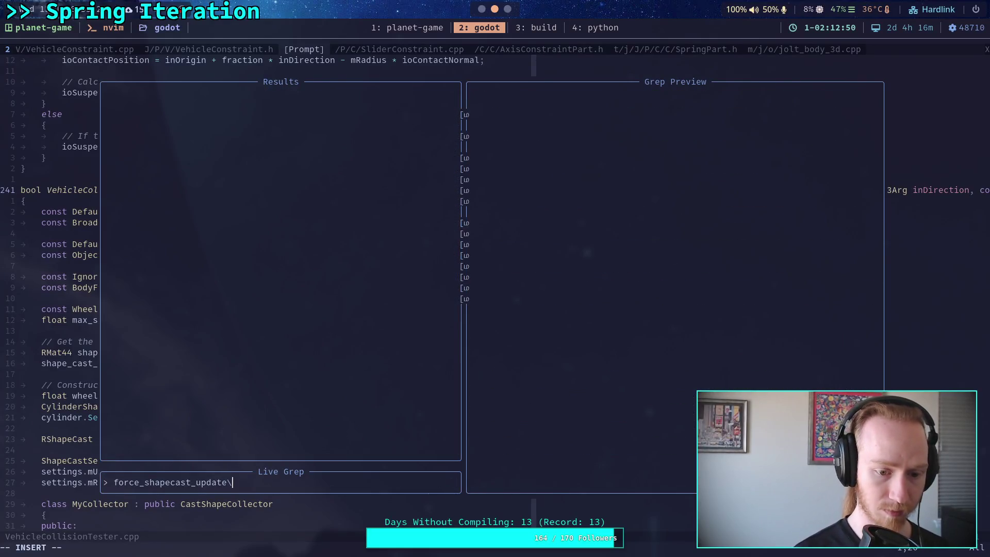
{"action": "key", "text": "BackSpace"}
{"action": "key", "text": "Left"}
{"action": "key", "text": "Left"}
{"action": "key", "text": "Left"}
{"action": "type", "text": "::"}
{"action": "key", "text": "Up"}
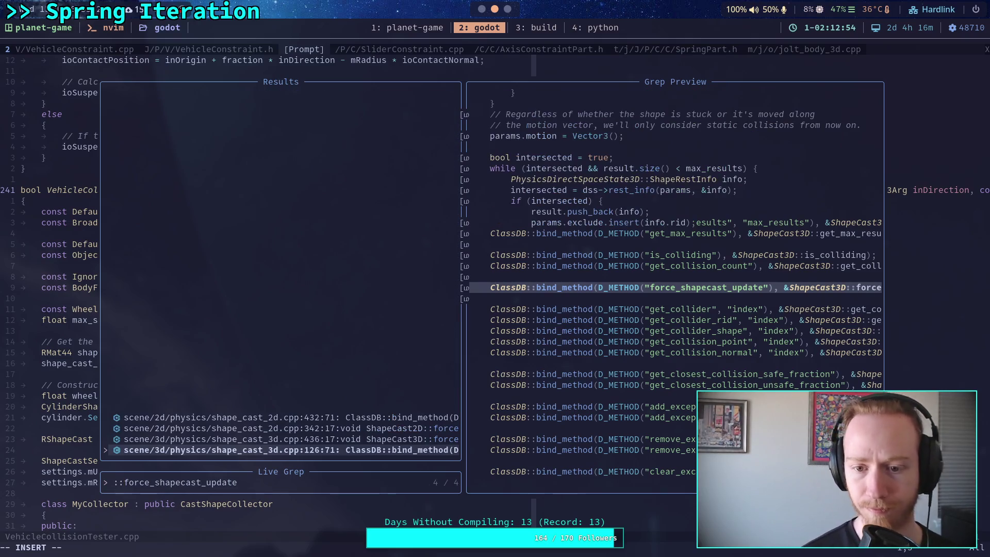
{"action": "key", "text": "Up"}
{"action": "key", "text": "Up"}
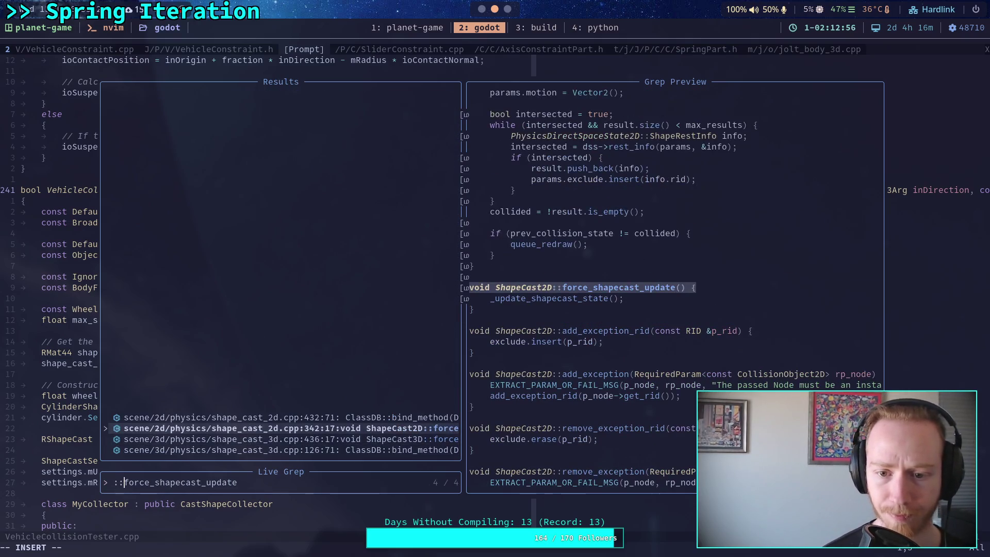
{"action": "key", "text": "Down"}
{"action": "key", "text": "Down"}
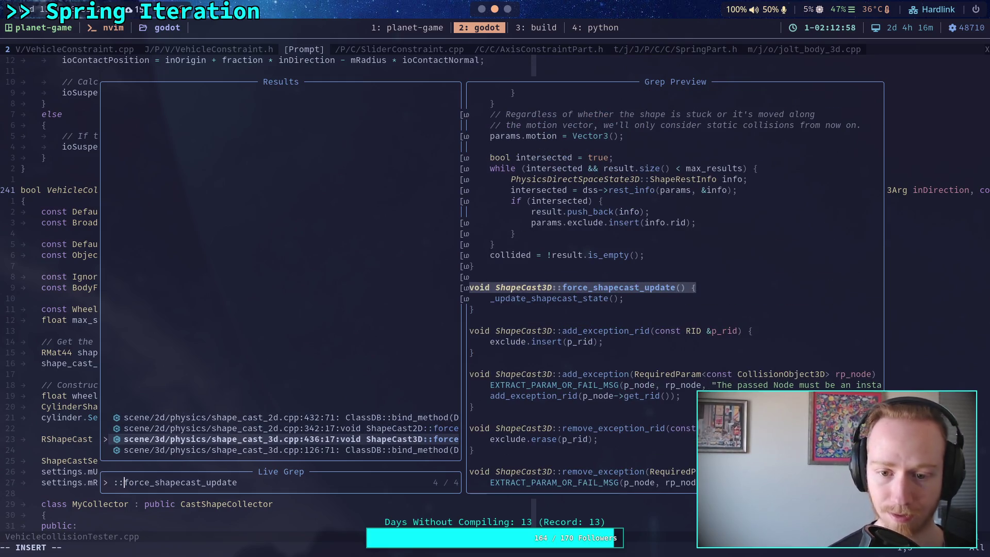
{"action": "key", "text": "Return"}
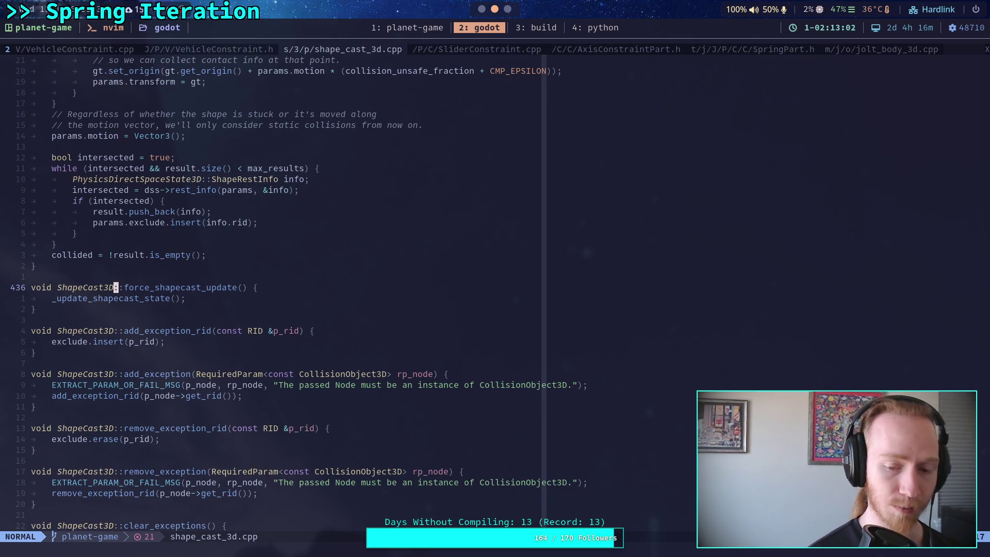
Search /_update_shapecast_state to reach its definition, then return to the Godot editor
{"action": "type", "text": "/"}
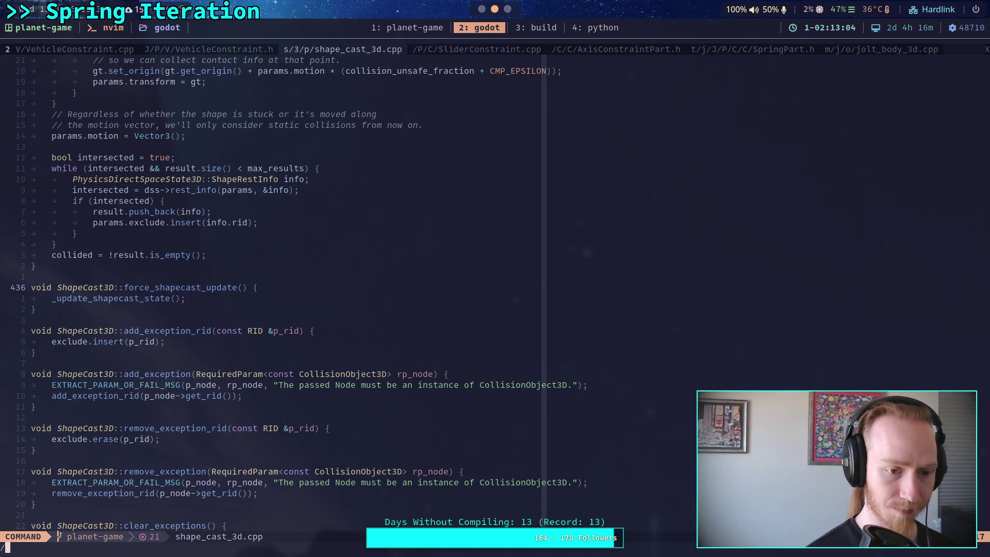
{"action": "type", "text": "_update_sh"}
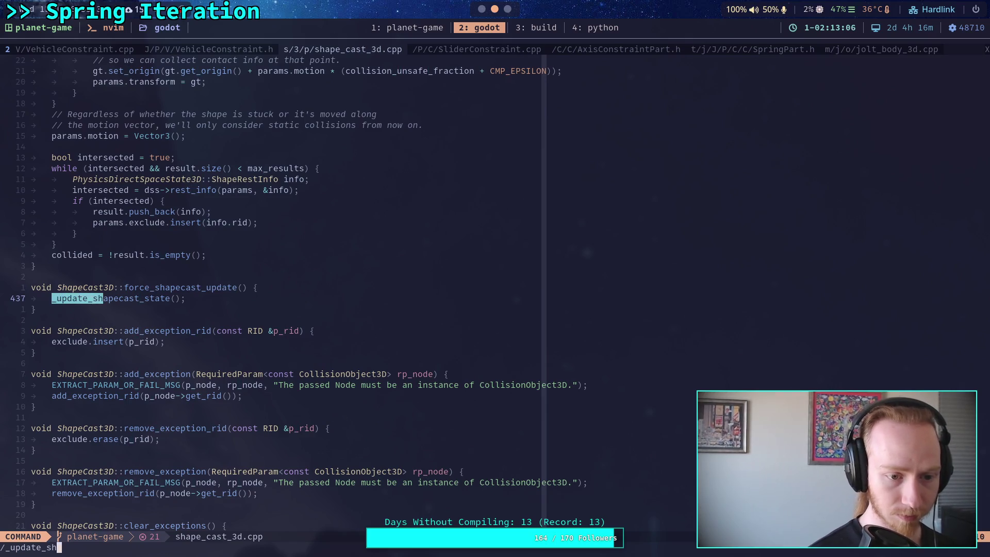
{"action": "type", "text": "apecast_state"}
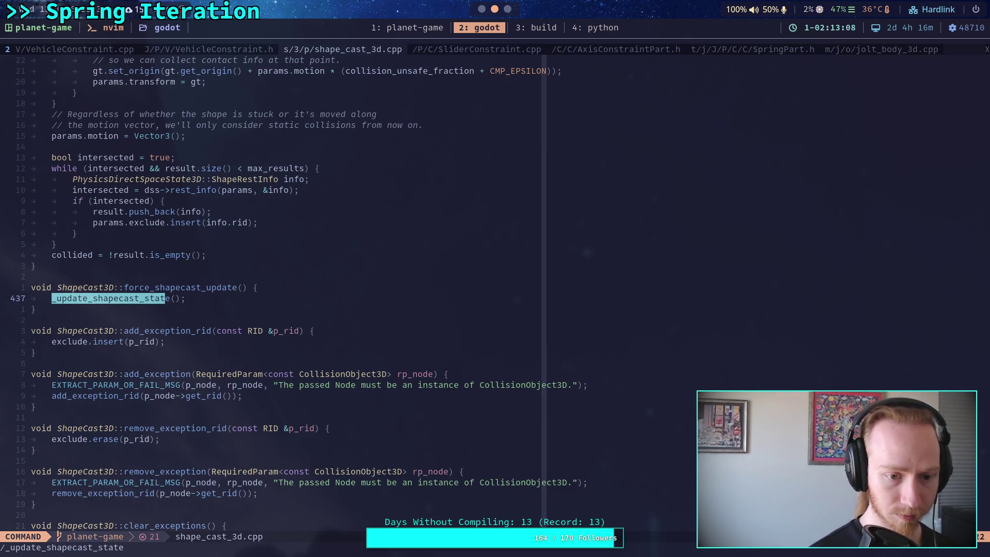
{"action": "key", "text": "Return"}
{"action": "key", "text": "n"}
{"action": "key", "text": "n"}
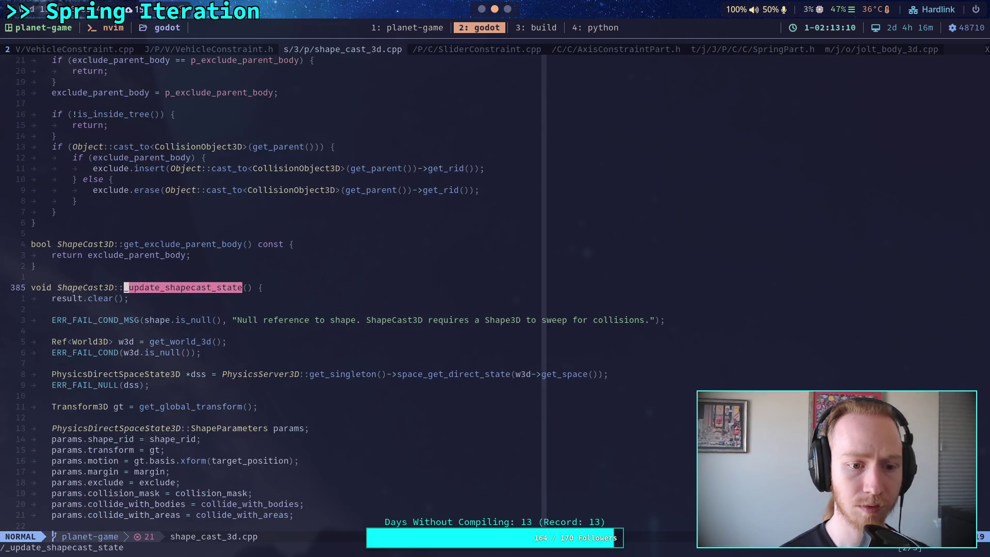
{"action": "scroll", "coordinate": [258, 186], "scroll_direction": "down", "scroll_amount": 3}
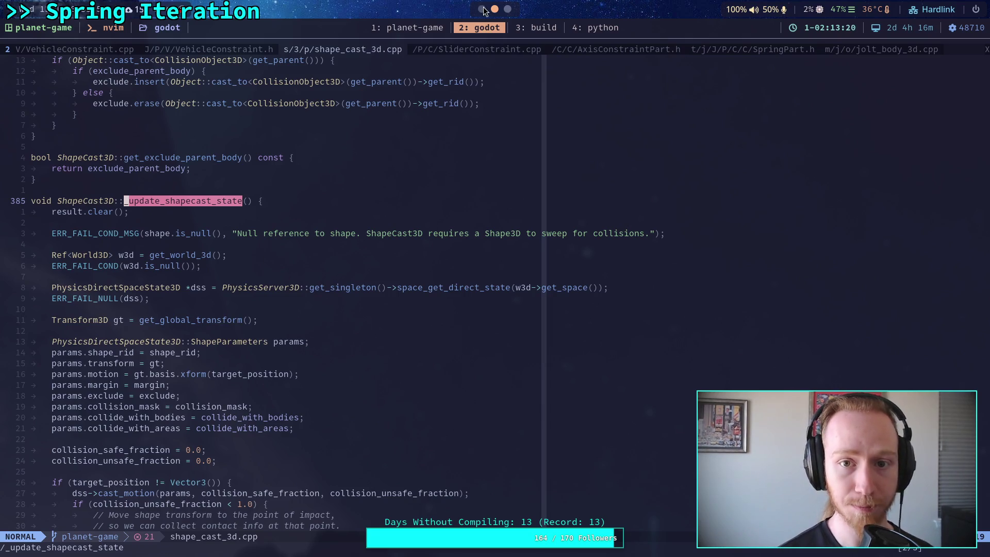
{"action": "key", "text": "super+1"}
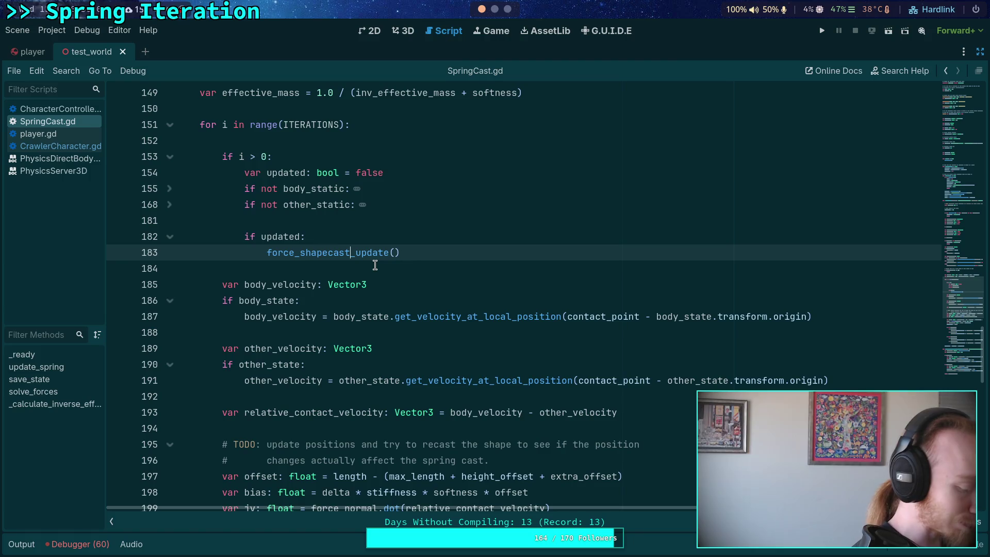
Open an empty indented line 184 below force_shapecast_update() in the updated branch
{"action": "left_click", "coordinate": [425, 251]}
{"action": "scroll", "coordinate": [464, 274], "scroll_direction": "up", "scroll_amount": 1}
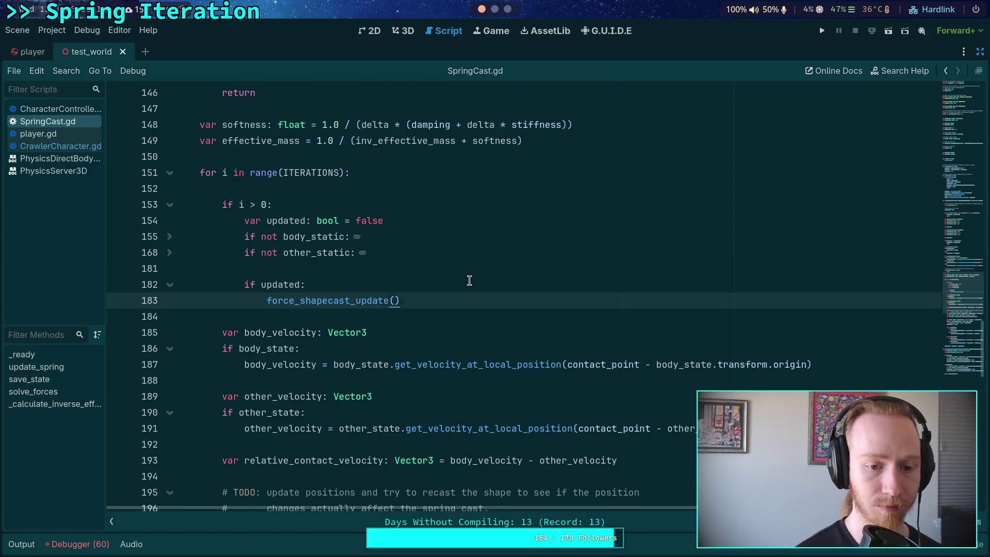
{"action": "key", "text": "Return"}
{"action": "type", "text": "if "}
{"action": "type", "text": "not is"}
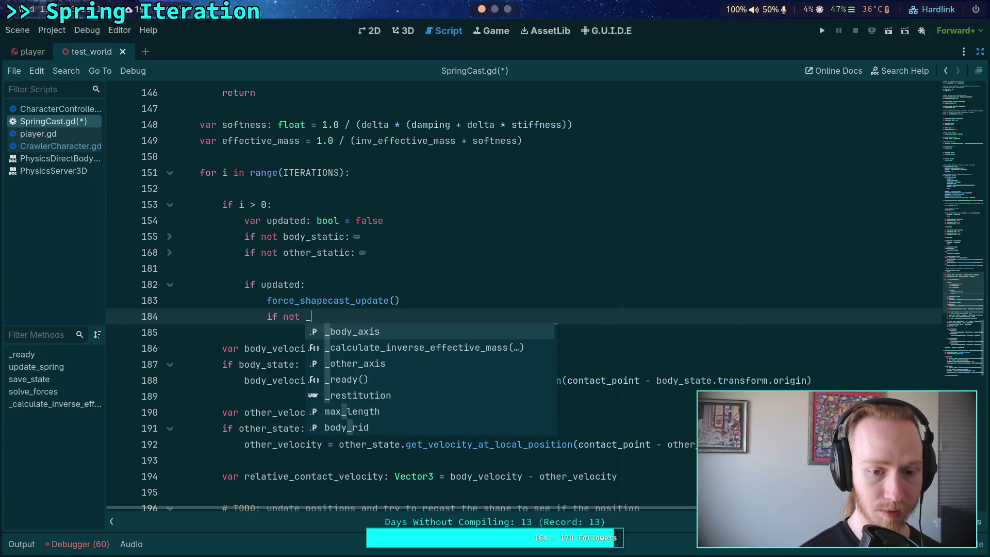
{"action": "key", "text": "BackSpace"}
{"action": "key", "text": "BackSpace"}
{"action": "key", "text": "BackSpace"}
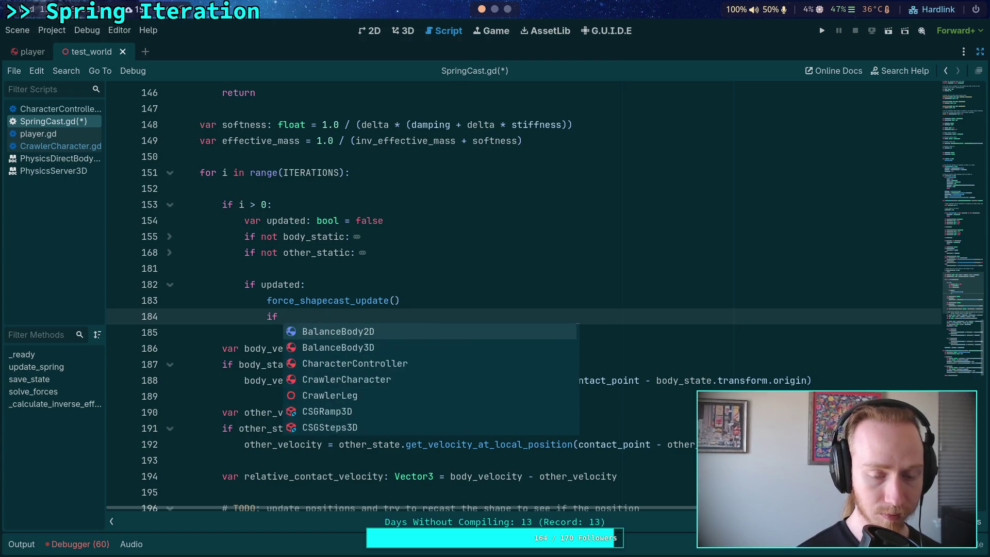
{"action": "key", "text": "BackSpace"}
{"action": "key", "text": "BackSpace"}
{"action": "key", "text": "BackSpace"}
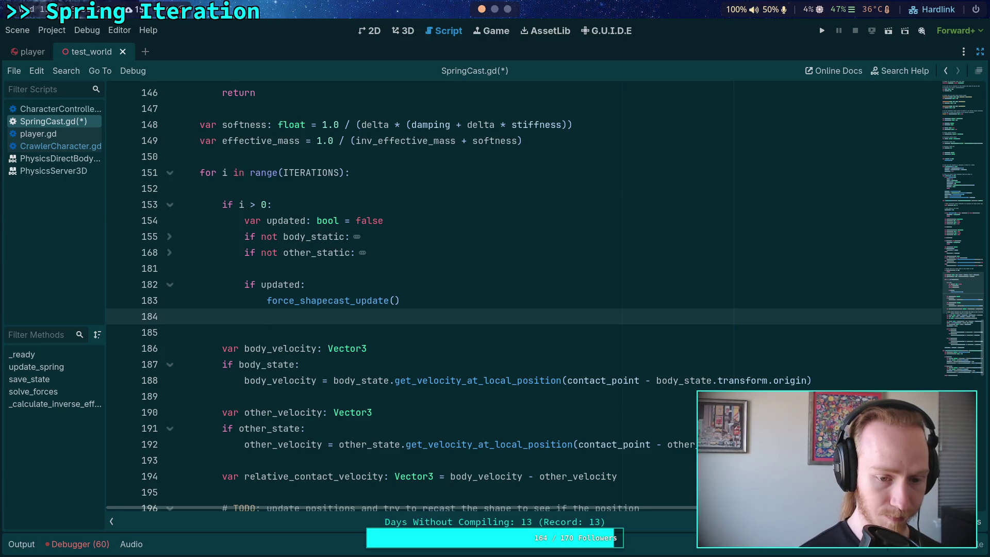
Review the length and contact_point assignments in save_state (lines 74-76)
{"action": "scroll", "coordinate": [349, 437], "scroll_direction": "down", "scroll_amount": 10}
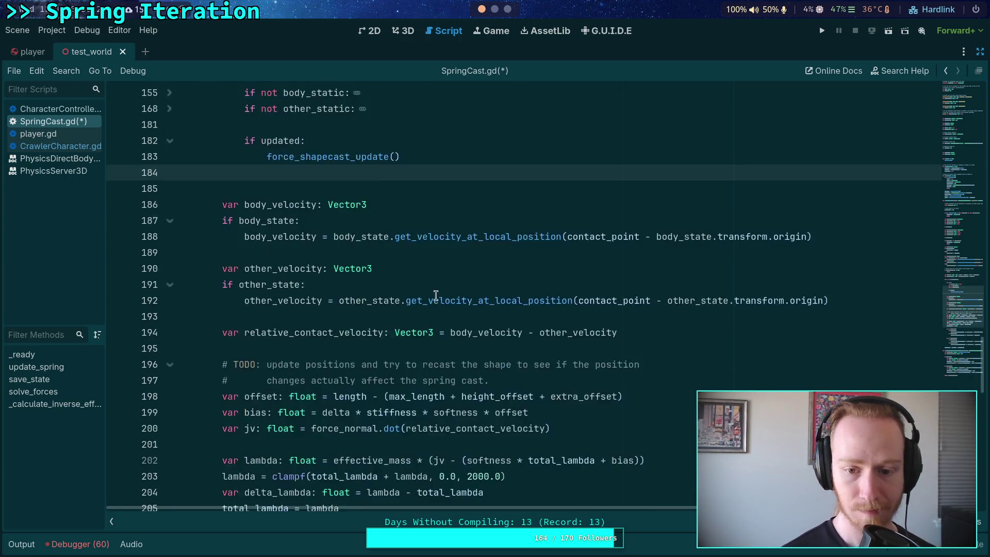
{"action": "scroll", "coordinate": [349, 437], "scroll_direction": "up", "scroll_amount": 8}
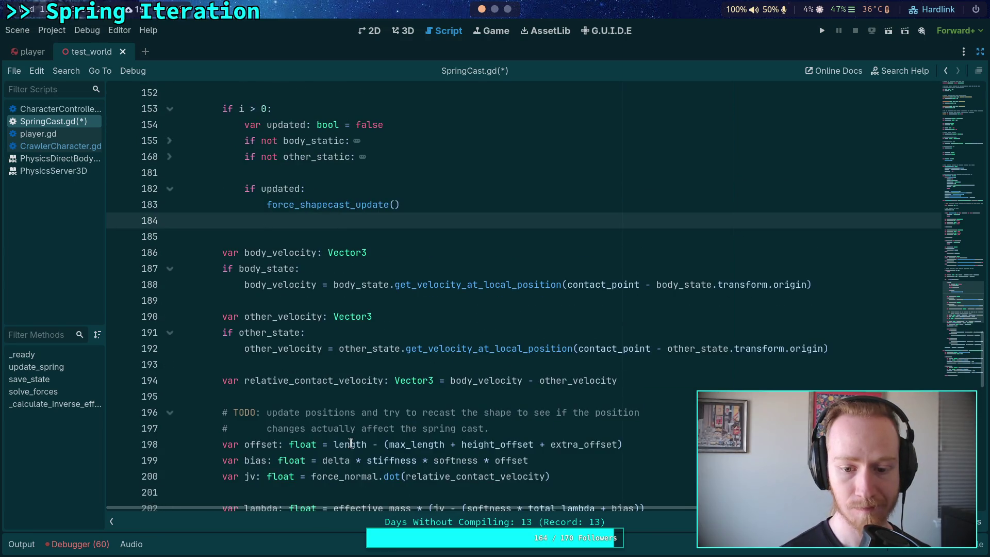
{"action": "double_click", "coordinate": [349, 437]}
{"action": "scroll", "coordinate": [356, 392], "scroll_direction": "up", "scroll_amount": 5}
{"action": "scroll", "coordinate": [361, 365], "scroll_direction": "up", "scroll_amount": 20}
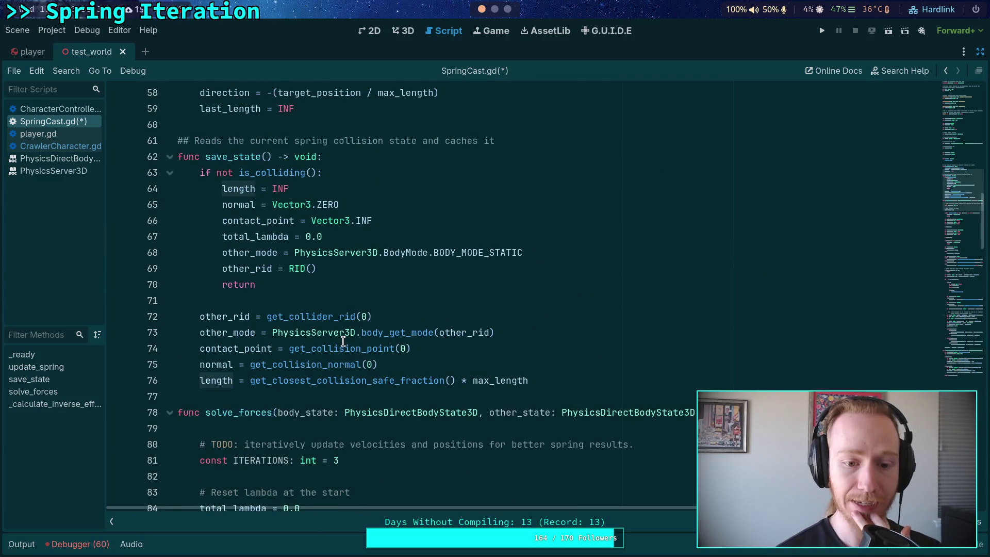
{"action": "mouse_move", "coordinate": [557, 381]}
{"action": "left_mouse_down"}
{"action": "mouse_move", "coordinate": [206, 365]}
{"action": "mouse_move", "coordinate": [197, 380]}
{"action": "left_mouse_up"}
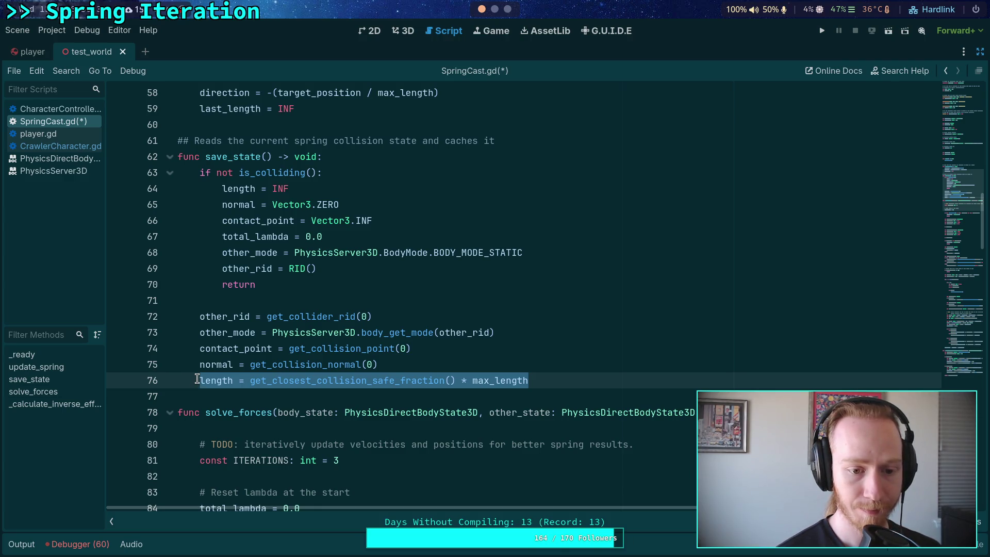
{"action": "double_click", "coordinate": [238, 350]}
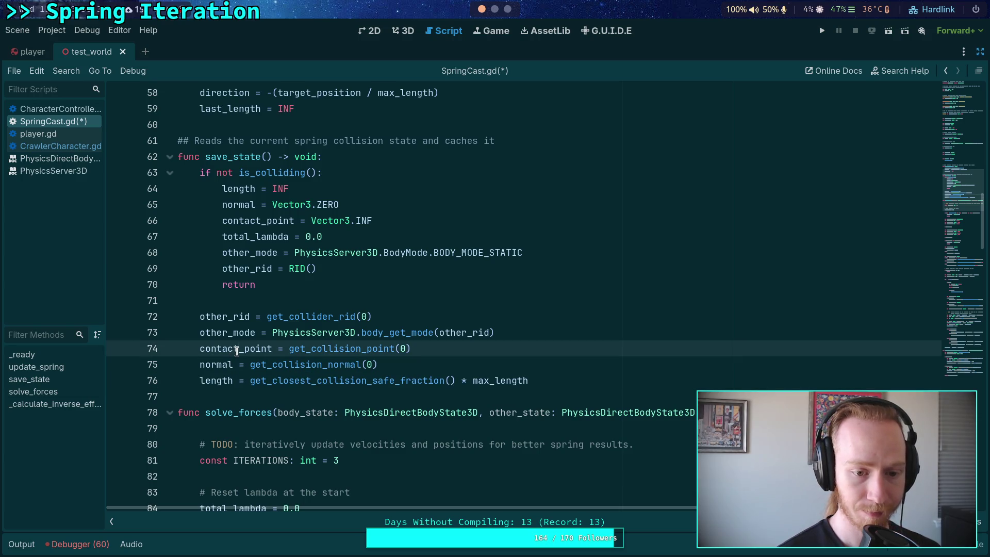
{"action": "scroll", "coordinate": [238, 349], "scroll_direction": "down", "scroll_amount": 20}
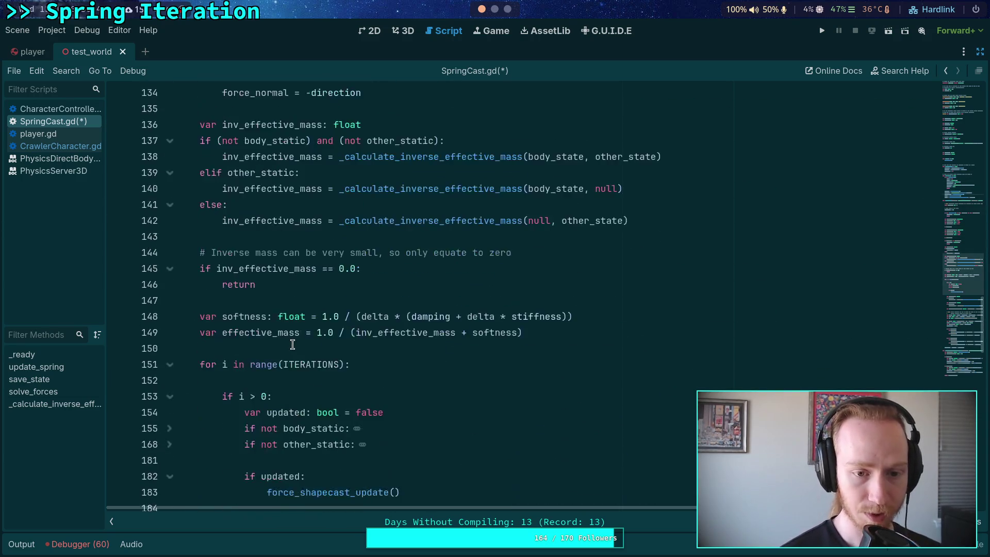
{"action": "scroll", "coordinate": [293, 345], "scroll_direction": "down", "scroll_amount": 1}
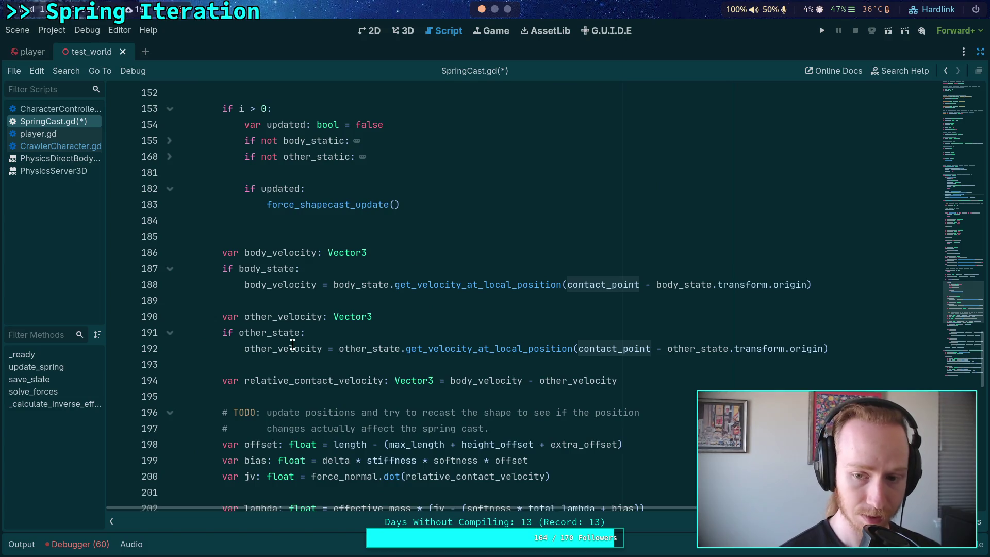
{"action": "scroll", "coordinate": [292, 344], "scroll_direction": "up", "scroll_amount": 3}
{"action": "scroll", "coordinate": [292, 344], "scroll_direction": "up", "scroll_amount": 20}
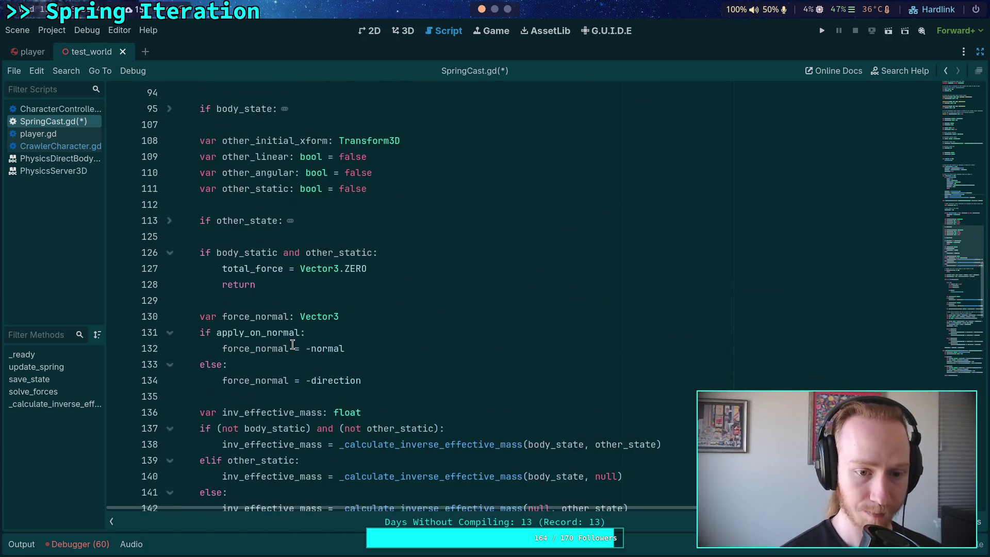
{"action": "scroll", "coordinate": [293, 344], "scroll_direction": "up", "scroll_amount": 1}
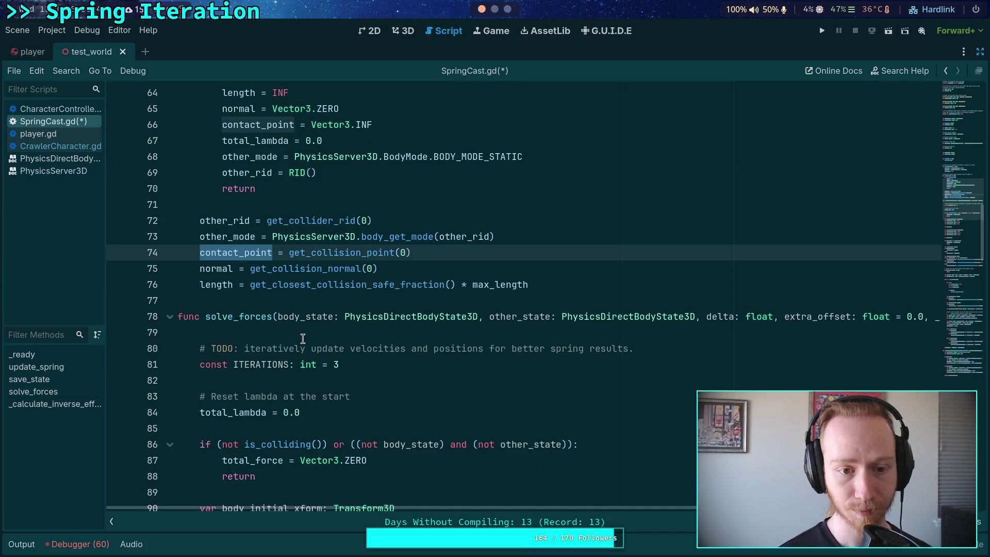
{"action": "scroll", "coordinate": [303, 339], "scroll_direction": "up", "scroll_amount": 2}
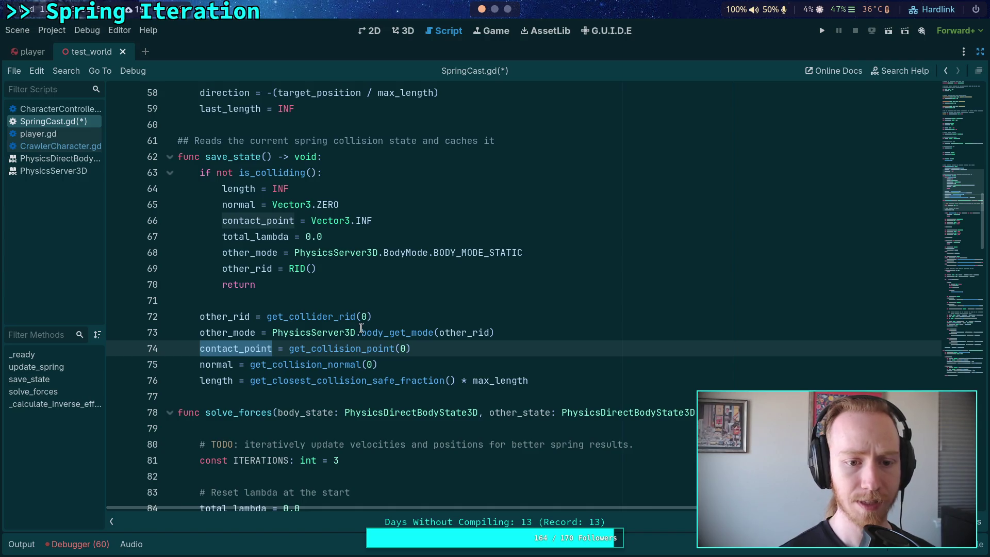
{"action": "mouse_move", "coordinate": [361, 328]}
{"action": "scroll", "coordinate": [361, 328], "scroll_direction": "down", "scroll_amount": 20}
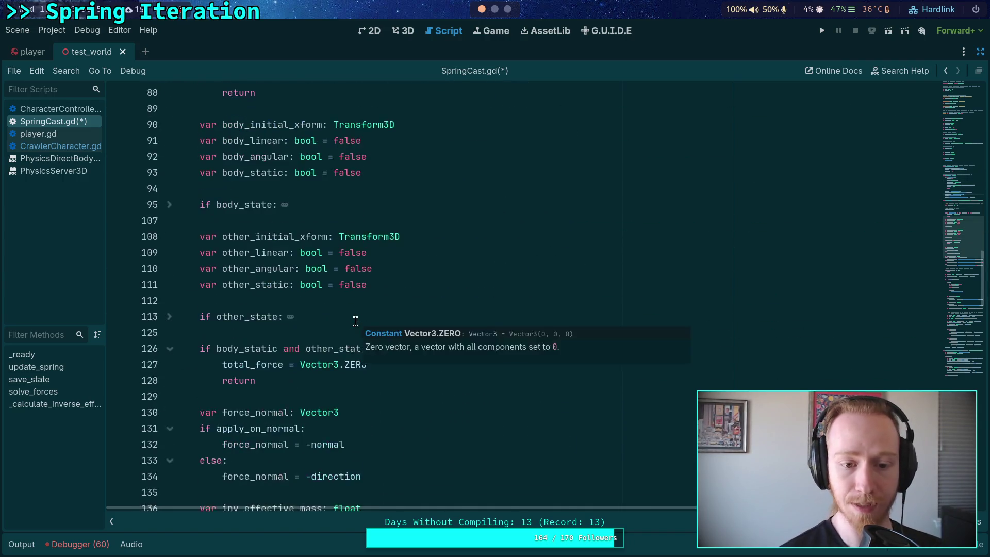
{"action": "scroll", "coordinate": [356, 317], "scroll_direction": "down", "scroll_amount": 5}
{"action": "scroll", "coordinate": [440, 297], "scroll_direction": "up", "scroll_amount": 1}
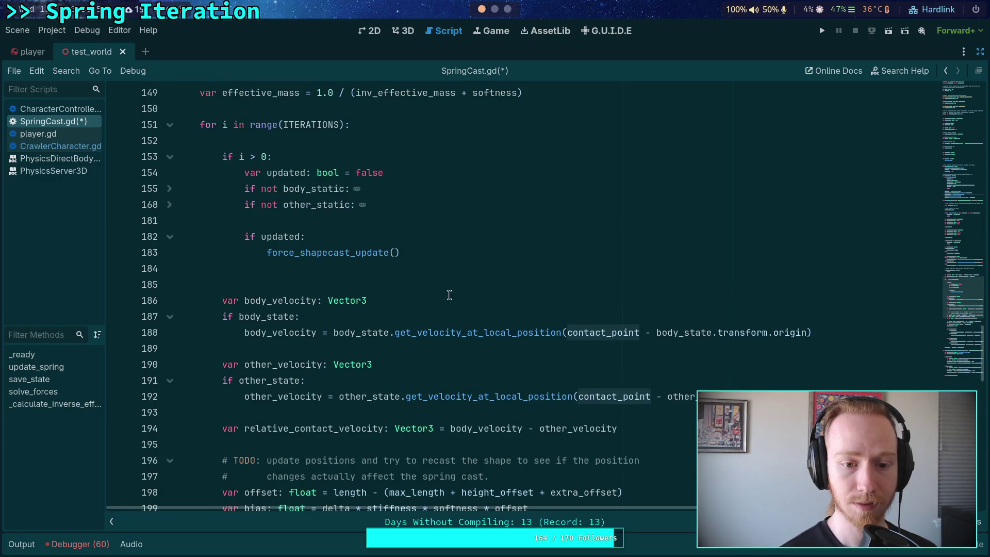
Call save_state() after the shapecast update, add 'if is_inf(length):' to break, and save
{"action": "left_click", "coordinate": [468, 260]}
{"action": "type", "text": "save_st"}
{"action": "key", "text": "Return"}
{"action": "key", "text": "Return"}
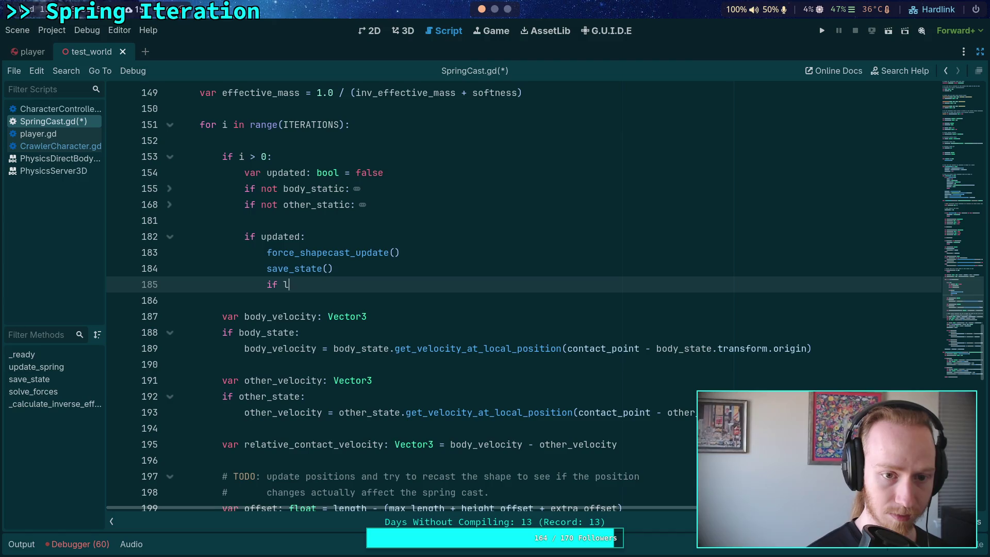
{"action": "type", "text": "len"}
{"action": "key", "text": "BackSpace"}
{"action": "key", "text": "BackSpace"}
{"action": "key", "text": "BackSpace"}
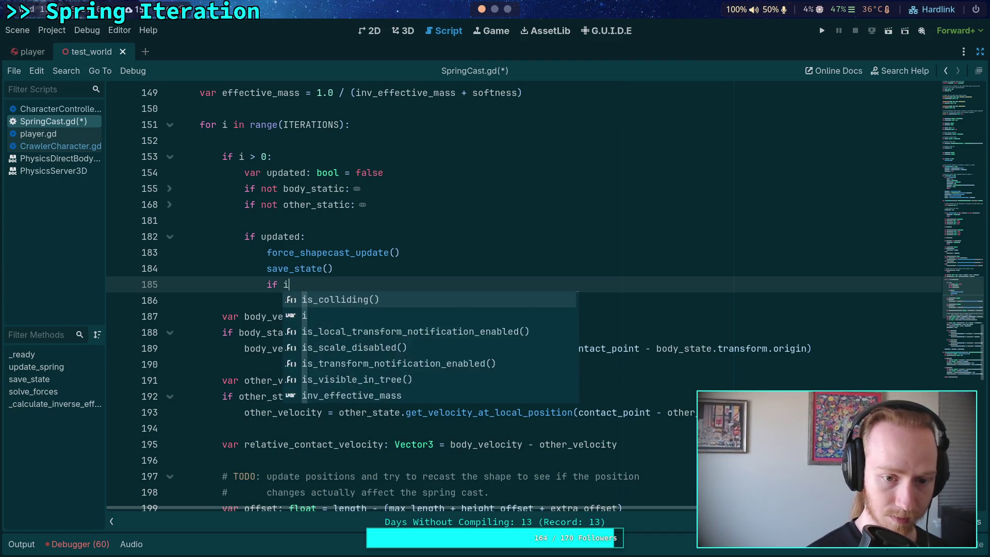
{"action": "type", "text": "is_inf(length):"}
{"action": "key", "text": "Return"}
{"action": "type", "text": "break"}
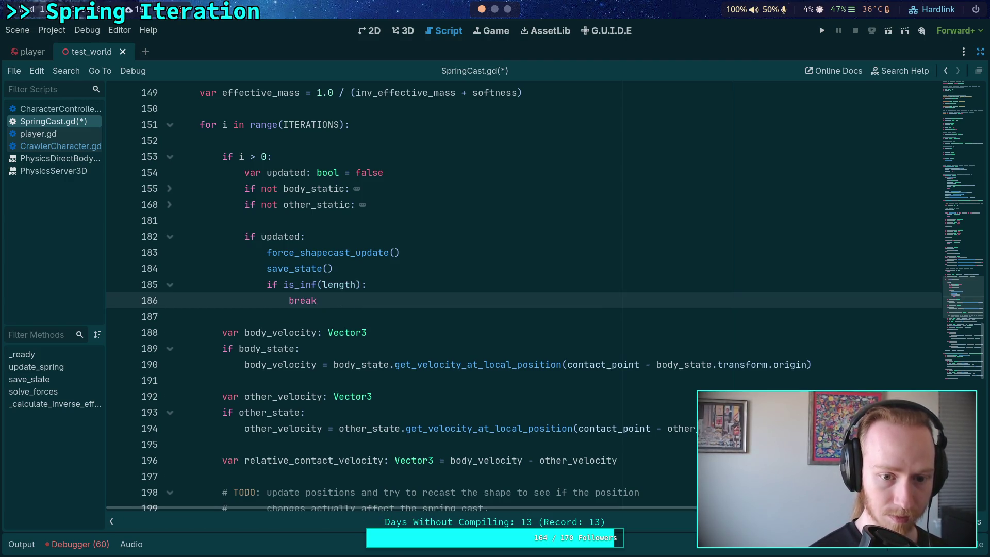
{"action": "key", "text": "ctrl+s"}
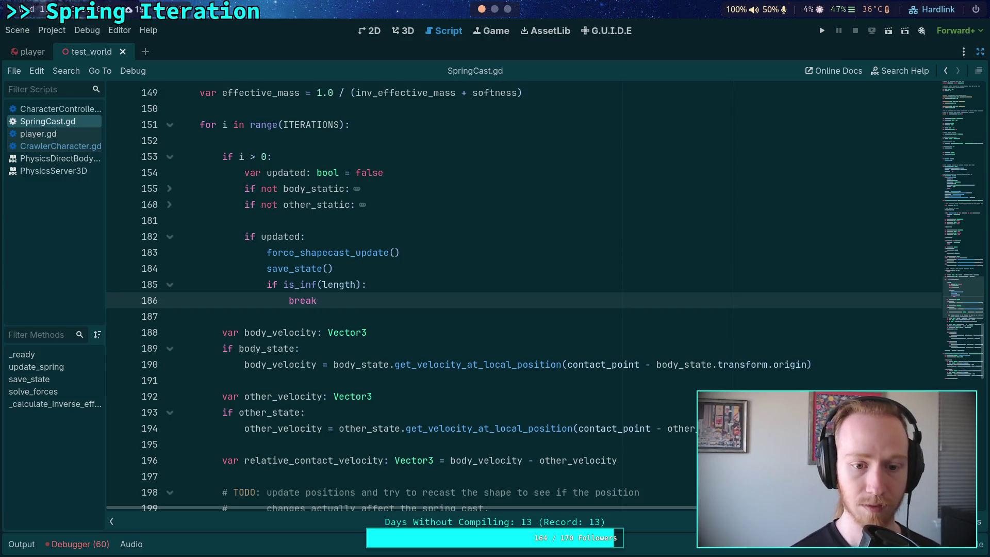
{"action": "scroll", "coordinate": [445, 274], "scroll_direction": "down", "scroll_amount": 20}
{"action": "left_click", "coordinate": [445, 276]}
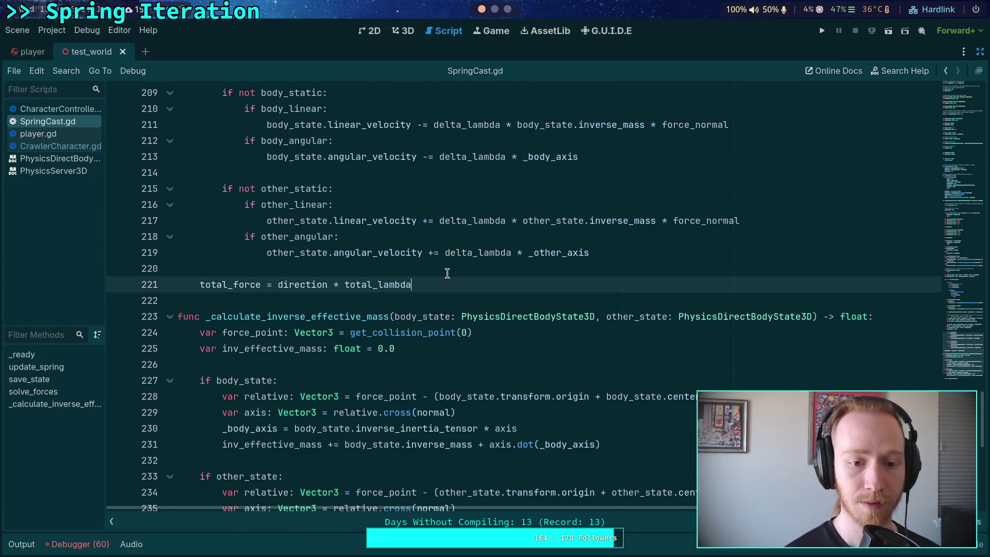
Add 'body_state.transform = body_initial_xform' below the total_force line
{"action": "key", "text": "Return"}
{"action": "type", "text": "body_sta"}
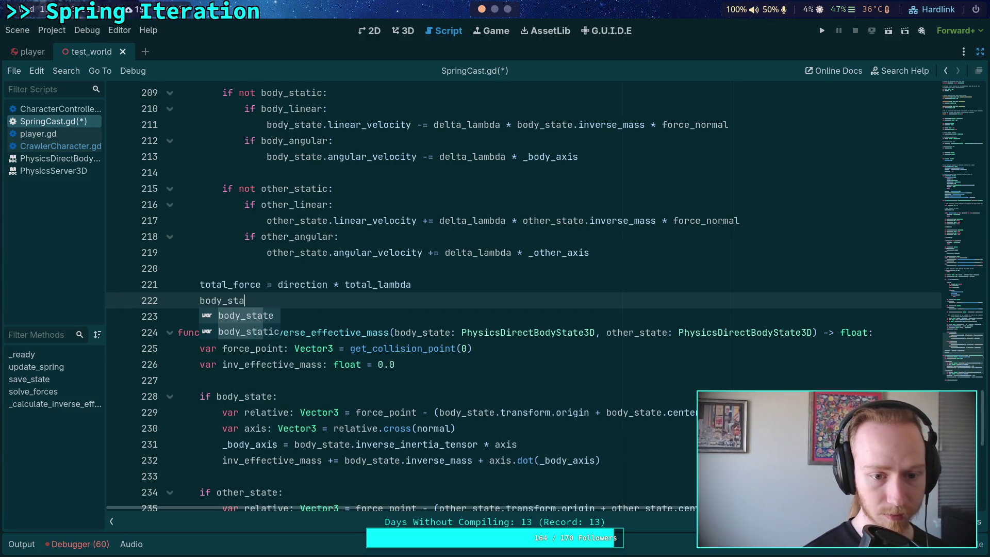
{"action": "key", "text": "Return"}
{"action": "type", "text": "."}
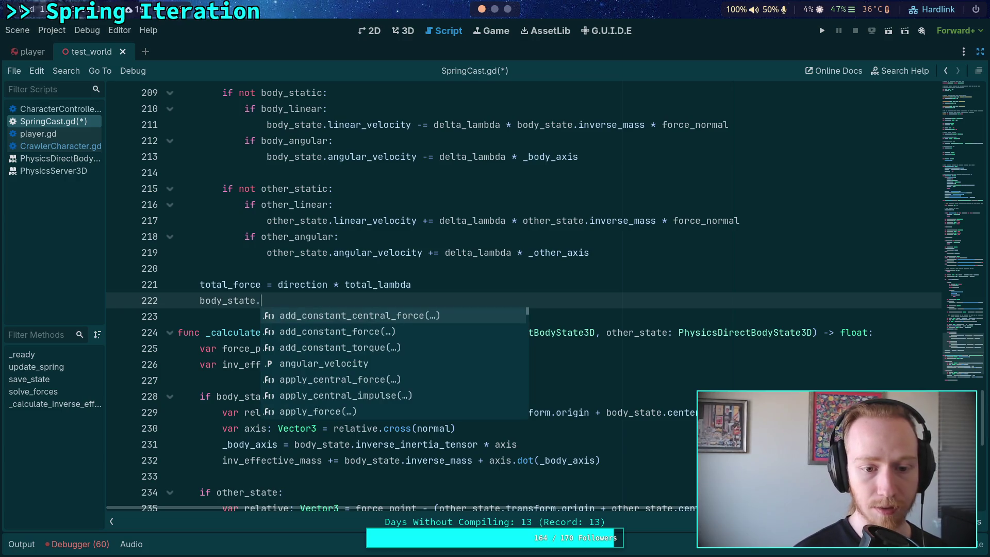
{"action": "type", "text": "transform ="}
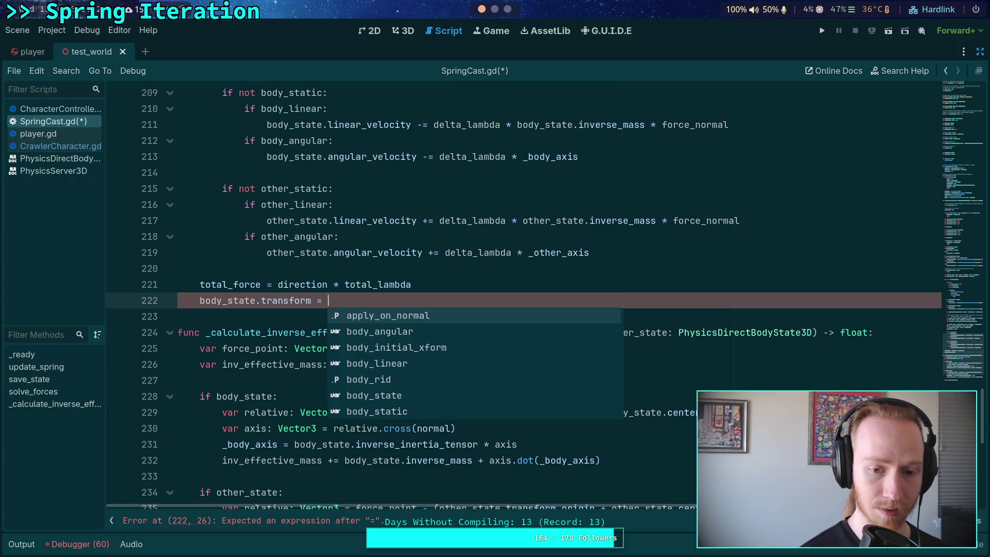
{"action": "key", "text": "Down"}
{"action": "key", "text": "Down"}
{"action": "key", "text": "Return"}
{"action": "key", "text": "Return"}
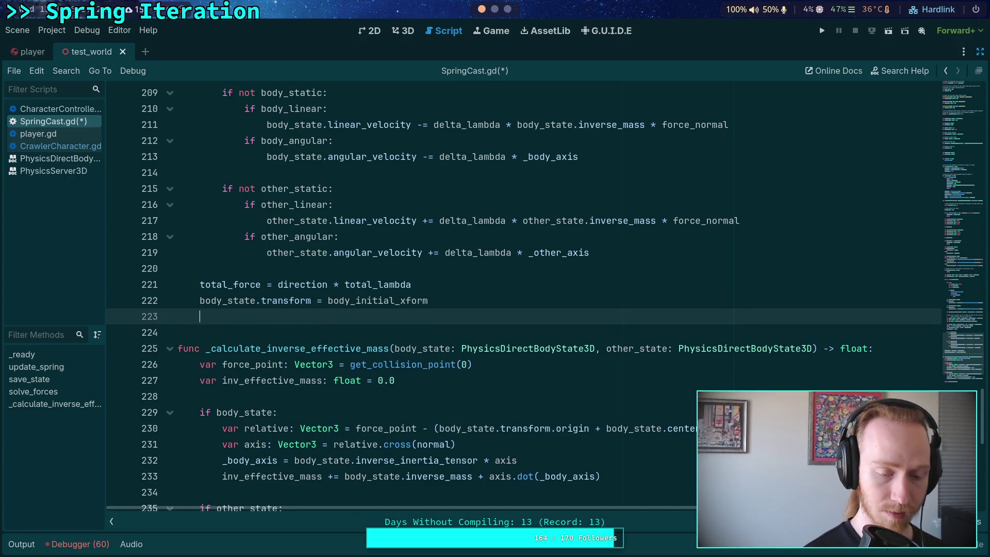
Add 'other_state.transform = other_initial_xform' and space the restore lines with blank lines
{"action": "type", "text": "othe"}
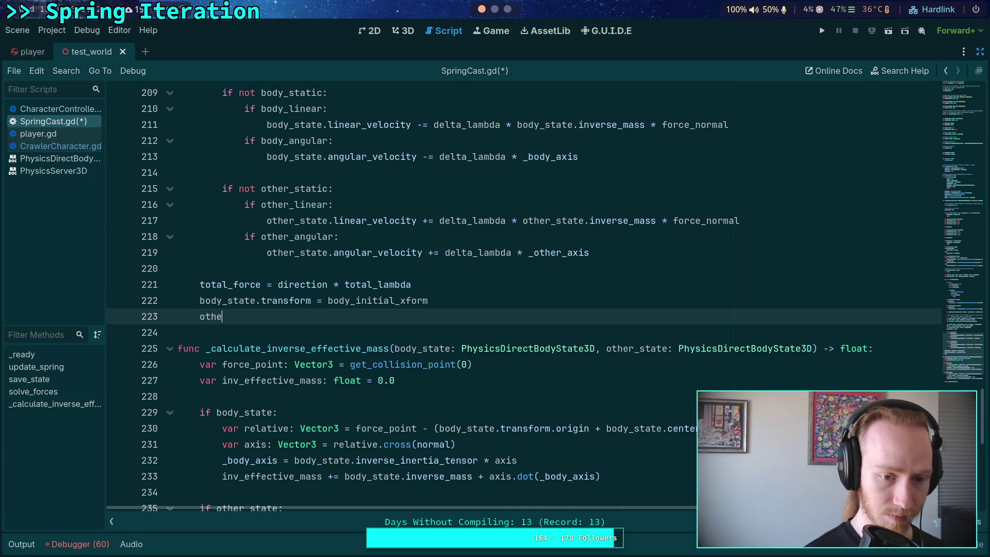
{"action": "type", "text": "r_state.tra"}
{"action": "key", "text": "Return"}
{"action": "type", "text": "= oth"}
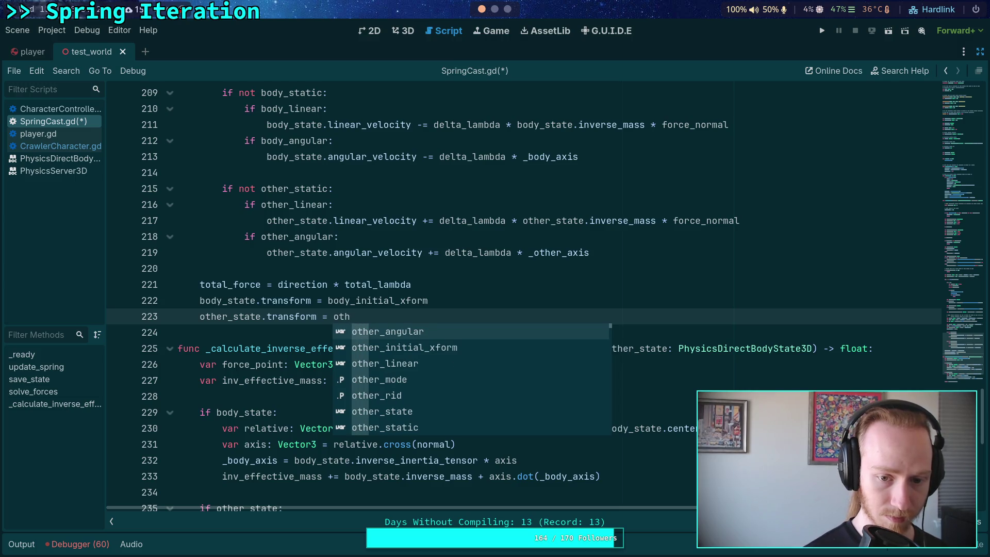
{"action": "key", "text": "Down"}
{"action": "key", "text": "Return"}
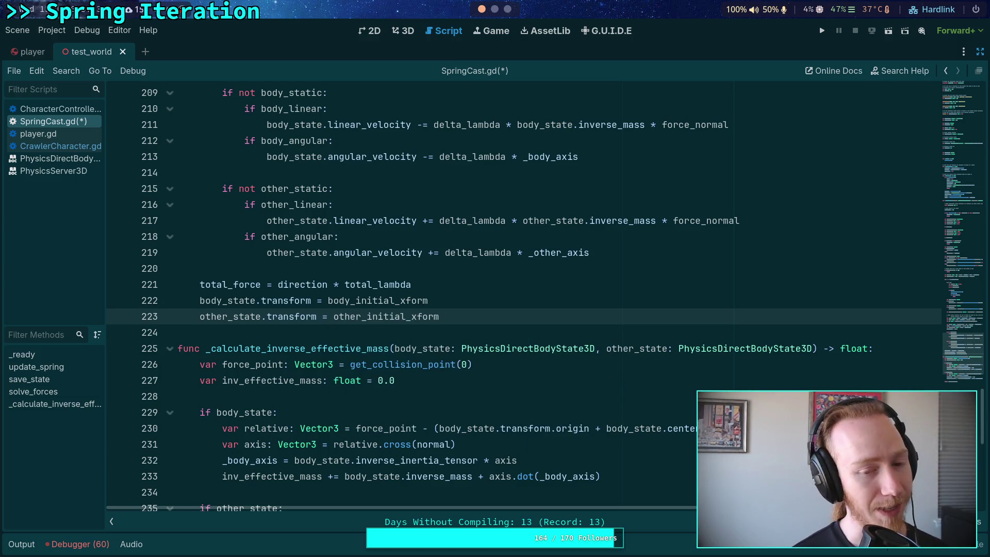
{"action": "key", "text": "Return"}
{"action": "key", "text": "Up"}
{"action": "key", "text": "Up"}
{"action": "key", "text": "Return"}
{"action": "key", "text": "Down"}
{"action": "key", "text": "Down"}
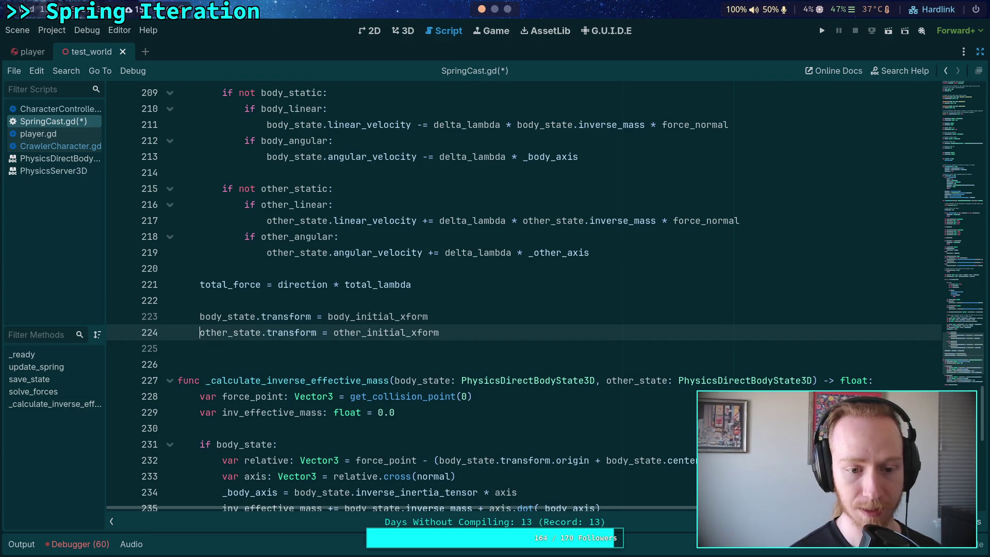
{"action": "key", "text": "Return"}
{"action": "key", "text": "Up"}
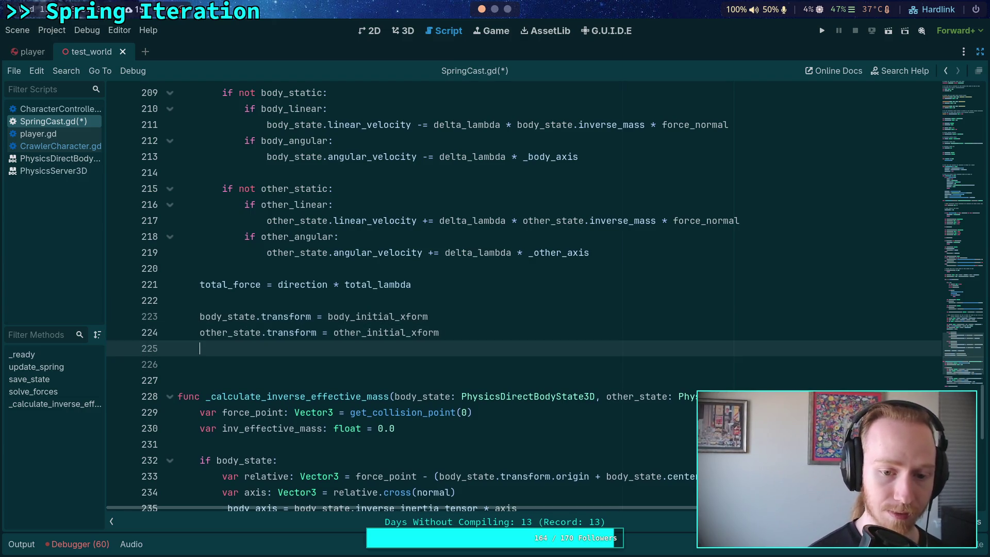
{"action": "key", "text": "Return"}
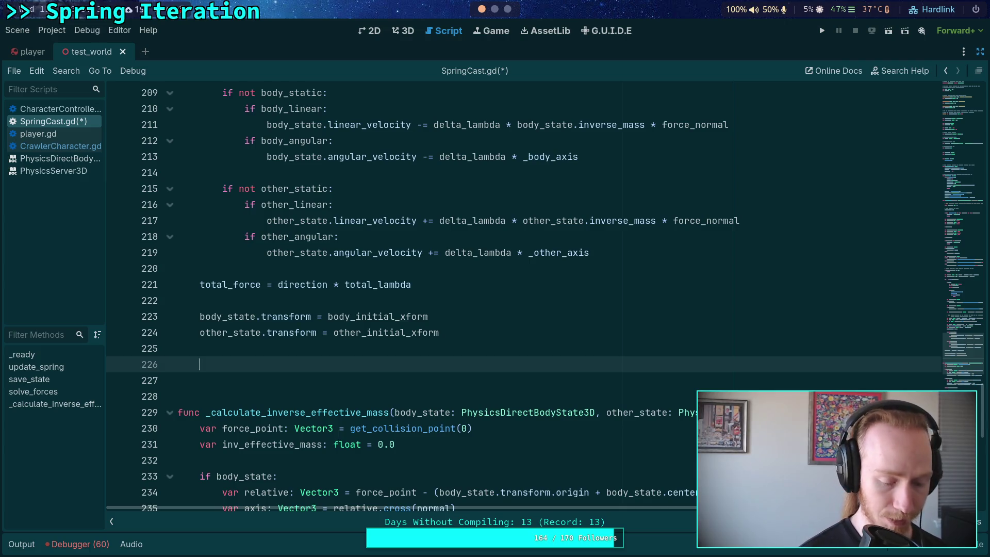
Delete the stray 'Phy' text and add an 'if body_state:' line above the body transform restore
{"action": "type", "text": "Phy"}
{"action": "key", "text": "BackSpace"}
{"action": "key", "text": "BackSpace"}
{"action": "key", "text": "BackSpace"}
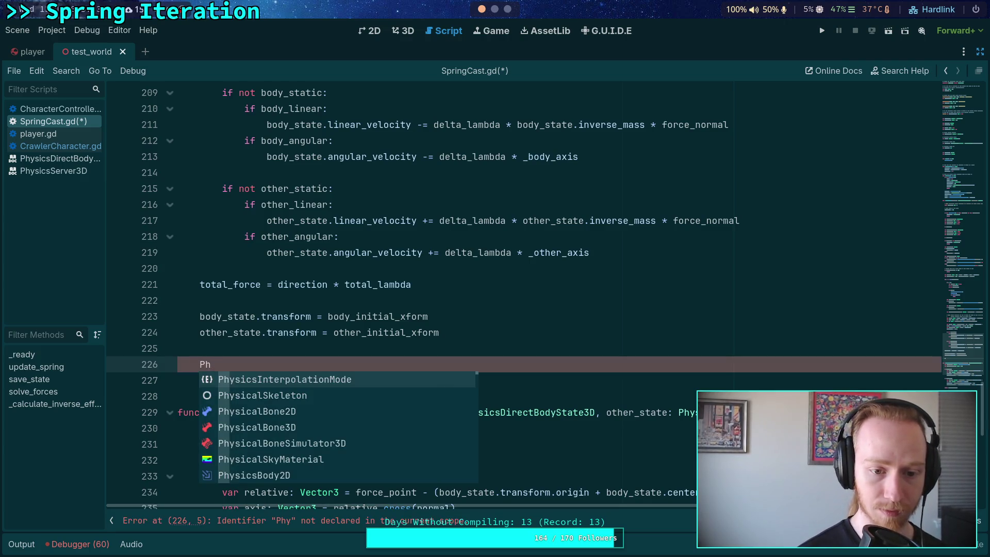
{"action": "key", "text": "Up"}
{"action": "key", "text": "Up"}
{"action": "key", "text": "Up"}
{"action": "key", "text": "Return"}
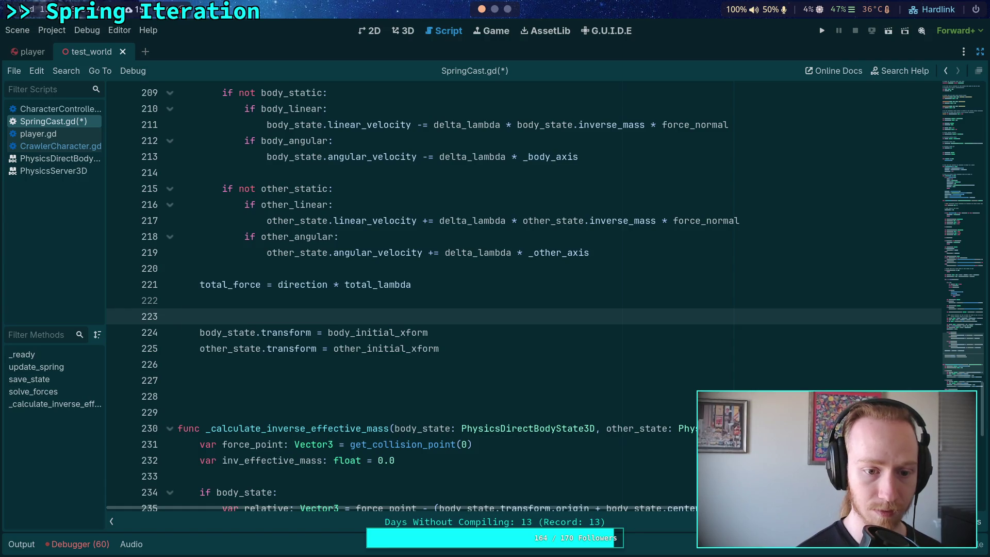
{"action": "type", "text": "if body_st"}
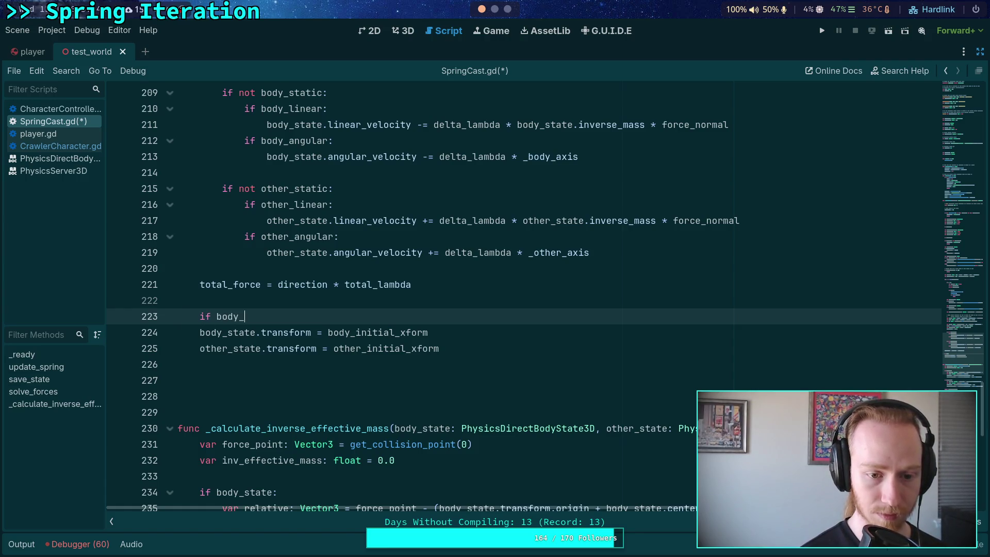
{"action": "key", "text": "Return"}
{"action": "type", "text": ":"}
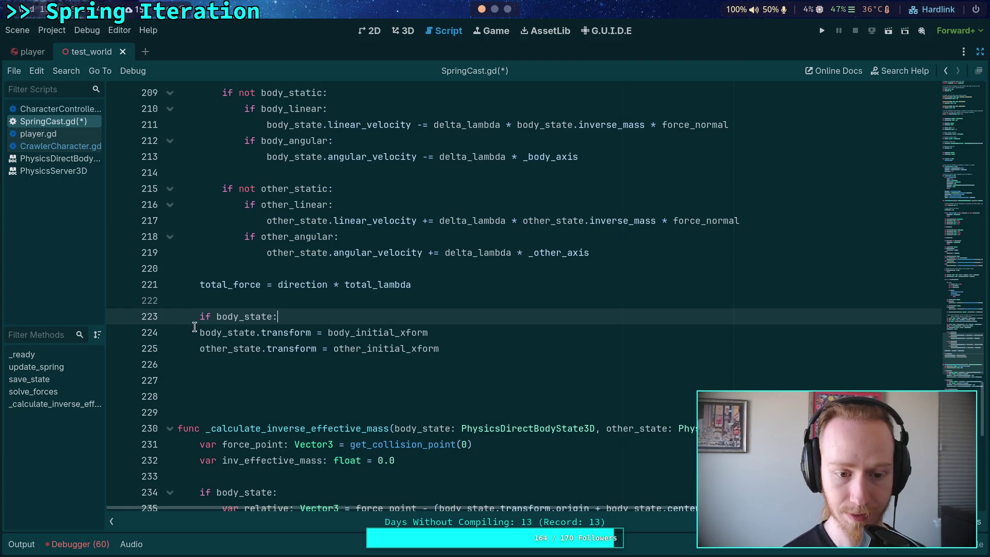
Indent the body transform restore under the condition and extend the condition with 'not body_static'
{"action": "left_click", "coordinate": [196, 330]}
{"action": "key", "text": "Tab"}
{"action": "type", "text": "and"}
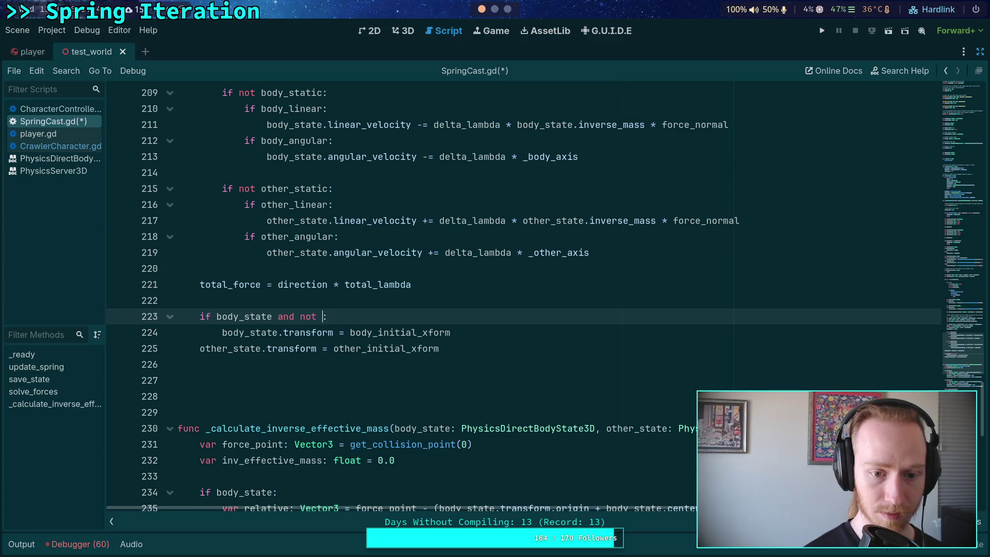
{"action": "key", "text": "BackSpace"}
{"action": "key", "text": "BackSpace"}
{"action": "key", "text": "BackSpace"}
{"action": "type", "text": "not body_stat"}
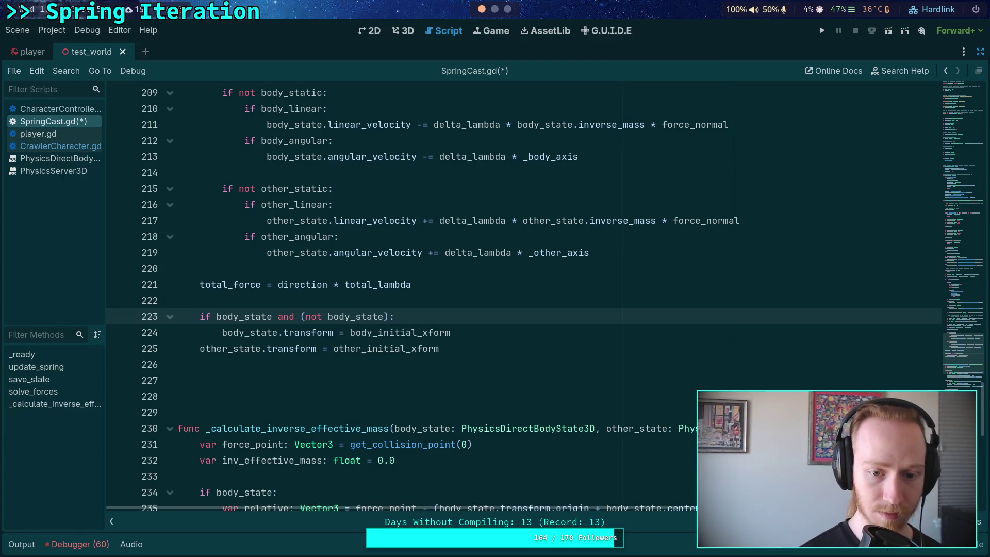
{"action": "type", "text": "ic"}
Remove the parentheses around 'not body_static' and start a new line after the body transform restore
{"action": "left_click", "coordinate": [521, 335]}
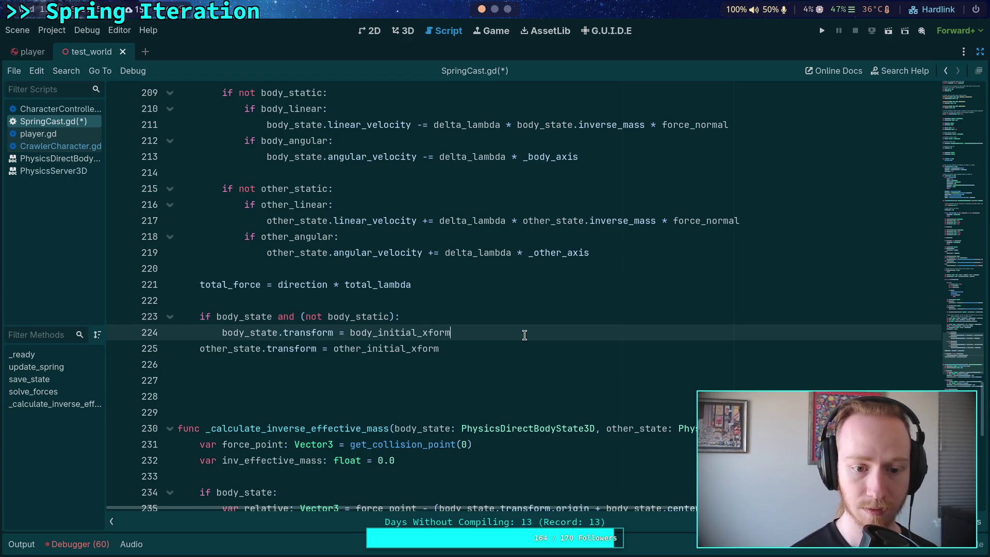
{"action": "left_click", "coordinate": [306, 317]}
{"action": "key", "text": "BackSpace"}
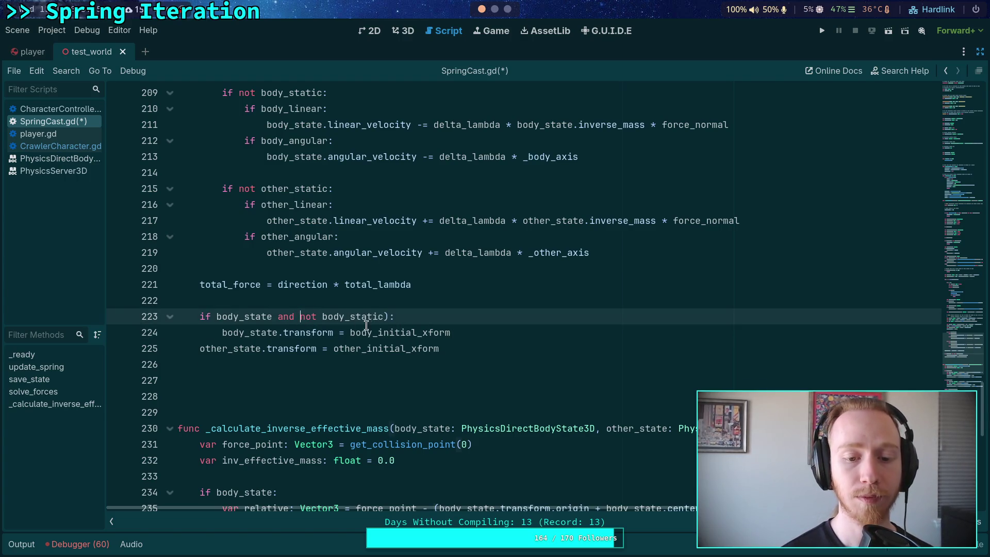
{"action": "left_click", "coordinate": [390, 317]}
{"action": "key", "text": "BackSpace"}
{"action": "left_click", "coordinate": [491, 331]}
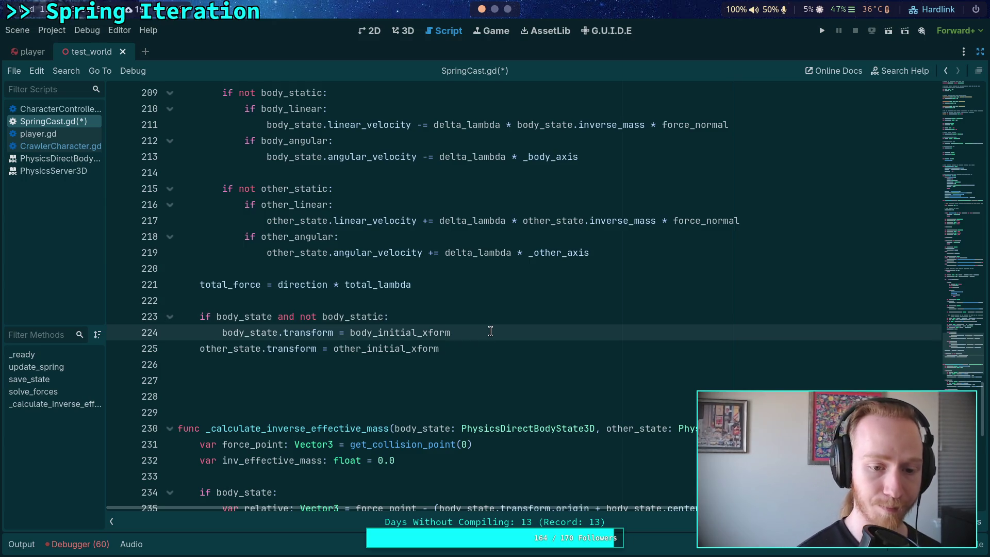
{"action": "key", "text": "Return"}
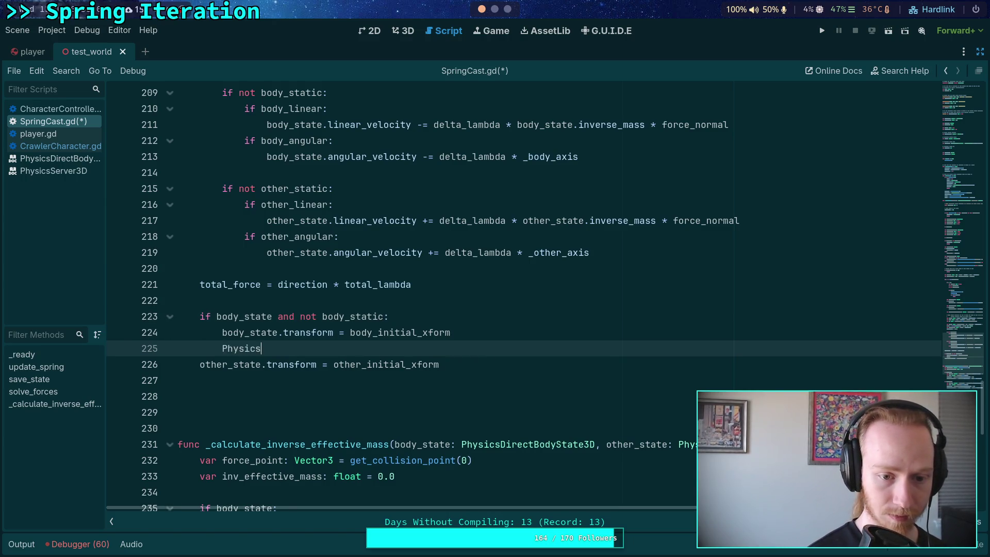
Add 'PhysicsServer3D.body_set_state(body_rid, BODY_STATE_TRANSFORM, body_initial_xform)' after the body transform restore
{"action": "type", "text": "Ser"}
{"action": "key", "text": "Down"}
{"action": "key", "text": "Down"}
{"action": "key", "text": "Down"}
{"action": "key", "text": "Return"}
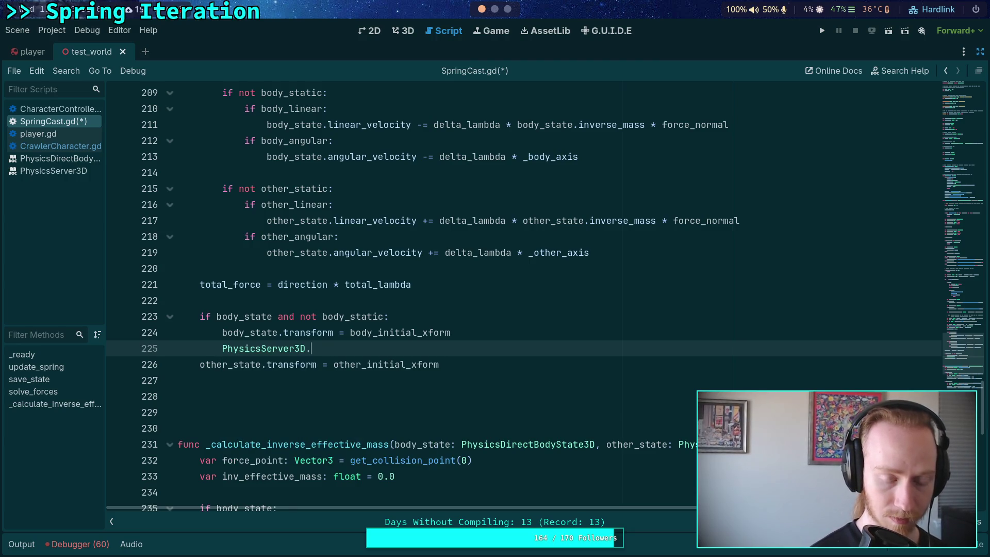
{"action": "type", "text": ".body_"}
{"action": "type", "text": "set_state"}
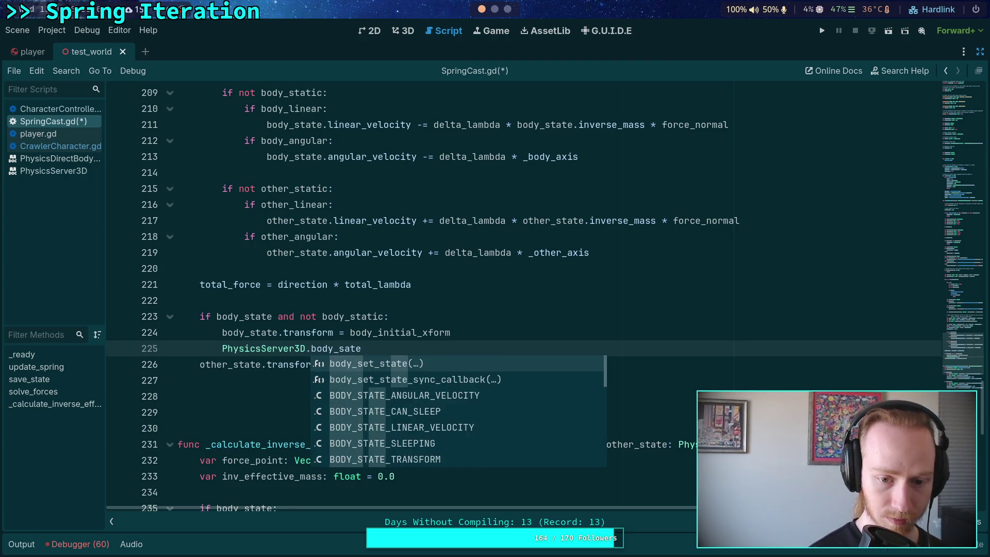
{"action": "key", "text": "Return"}
{"action": "type", "text": "ody_rid, "}
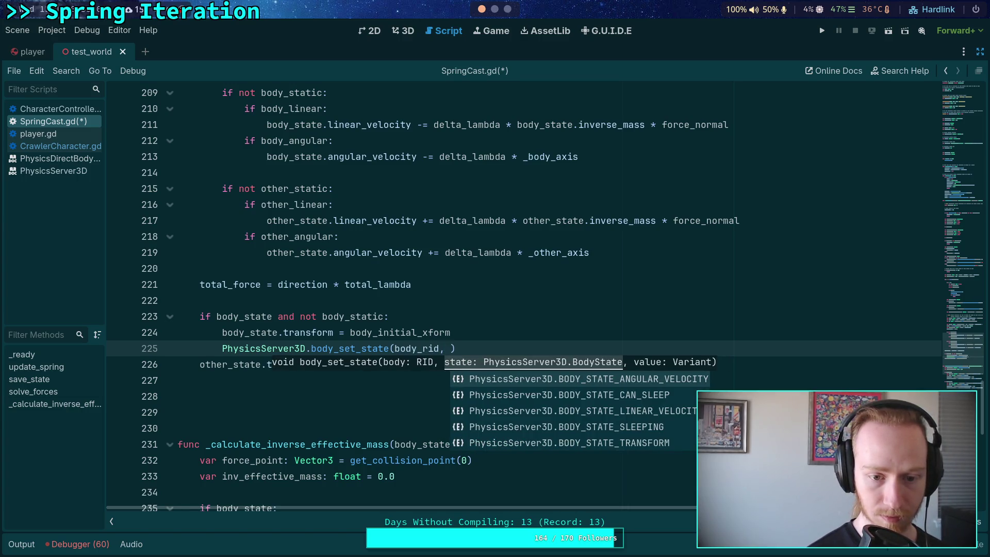
{"action": "type", "text": "body_sta"}
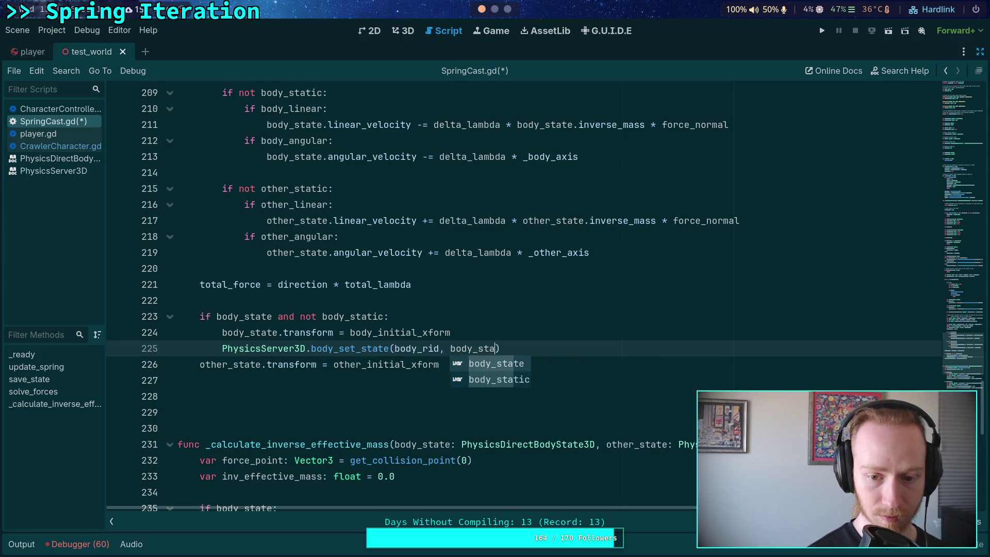
{"action": "key", "text": "Return"}
{"action": "key", "text": "BackSpace"}
{"action": "key", "text": "BackSpace"}
{"action": "key", "text": "BackSpace"}
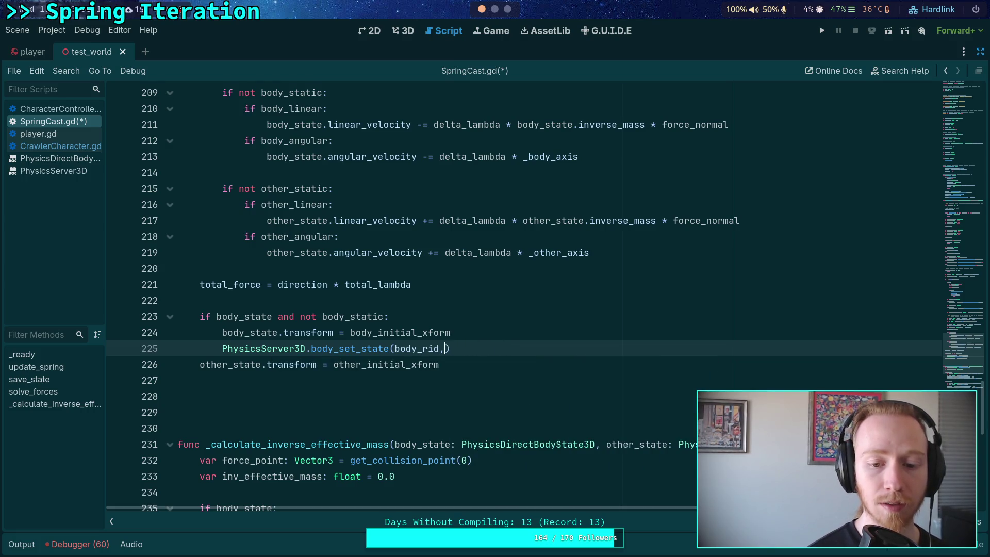
{"action": "key", "text": "Down"}
{"action": "key", "text": "Down"}
{"action": "key", "text": "Down"}
{"action": "key", "text": "Return"}
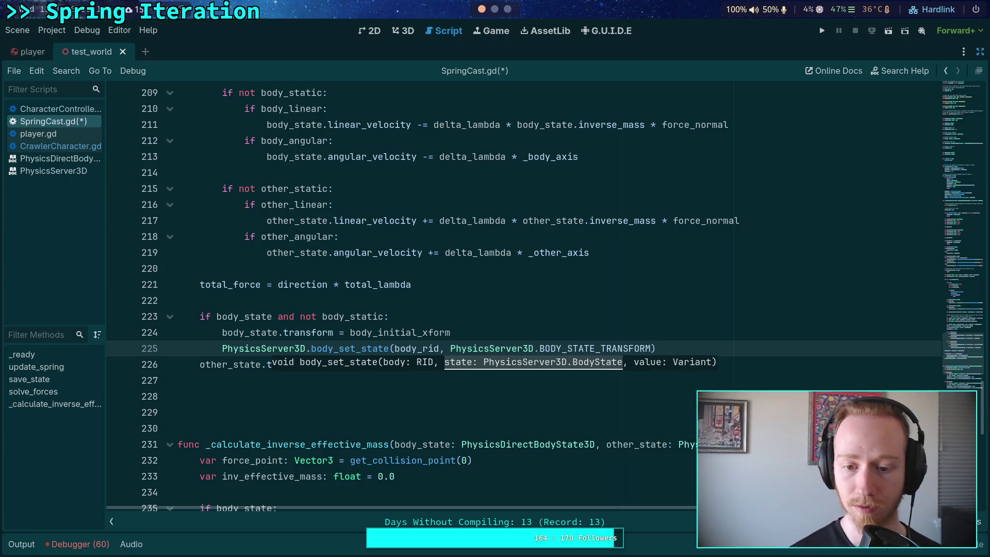
{"action": "type", "text": ", body"}
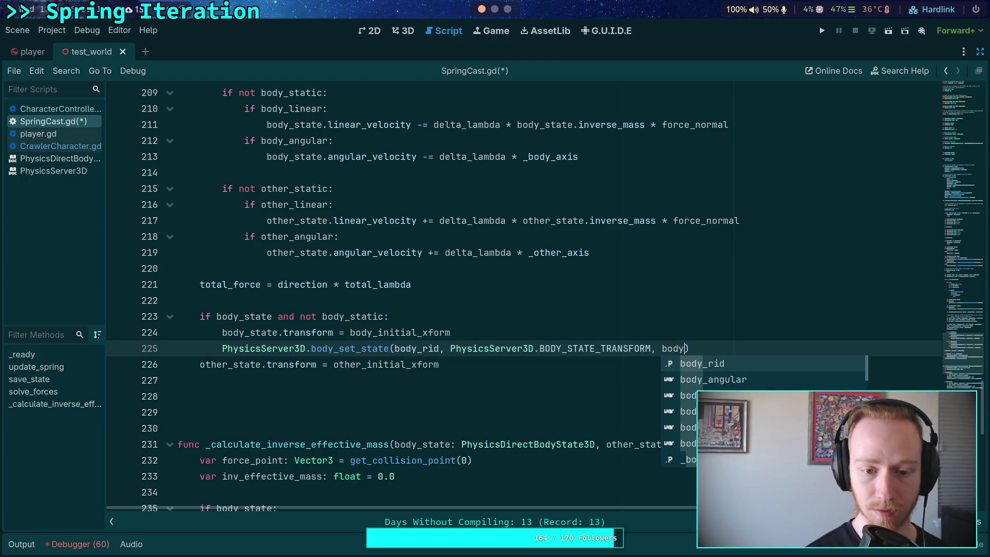
{"action": "type", "text": "_i"}
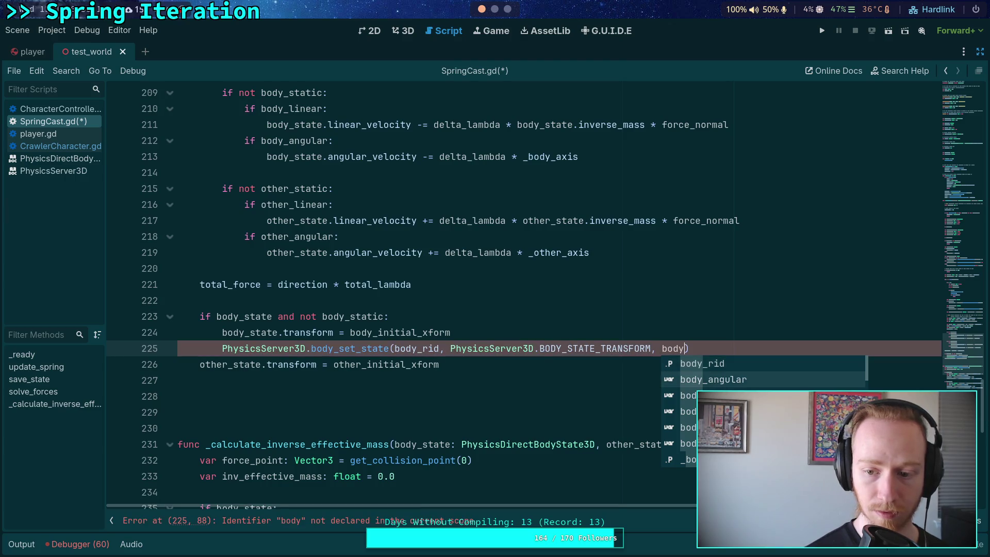
{"action": "key", "text": "Return"}
{"action": "key", "text": "Return"}
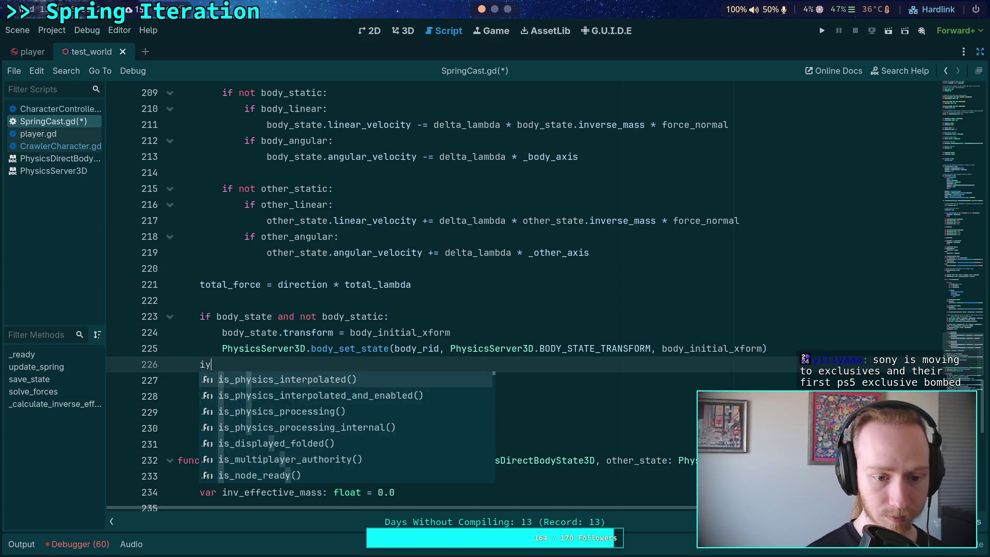
Wrap the other_state.transform line in 'if other_state and not other_static:' and open a line below it
{"action": "type", "text": "f"}
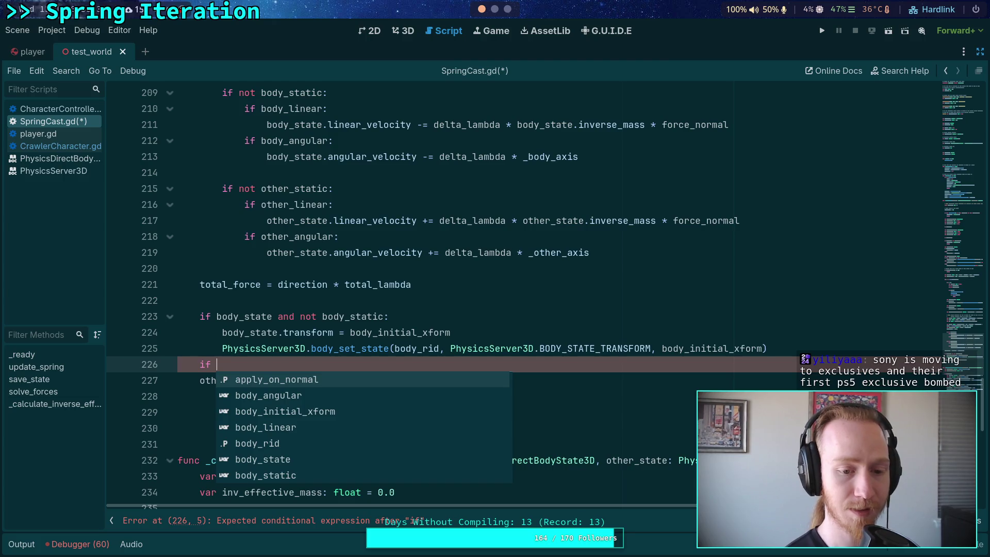
{"action": "type", "text": "other"}
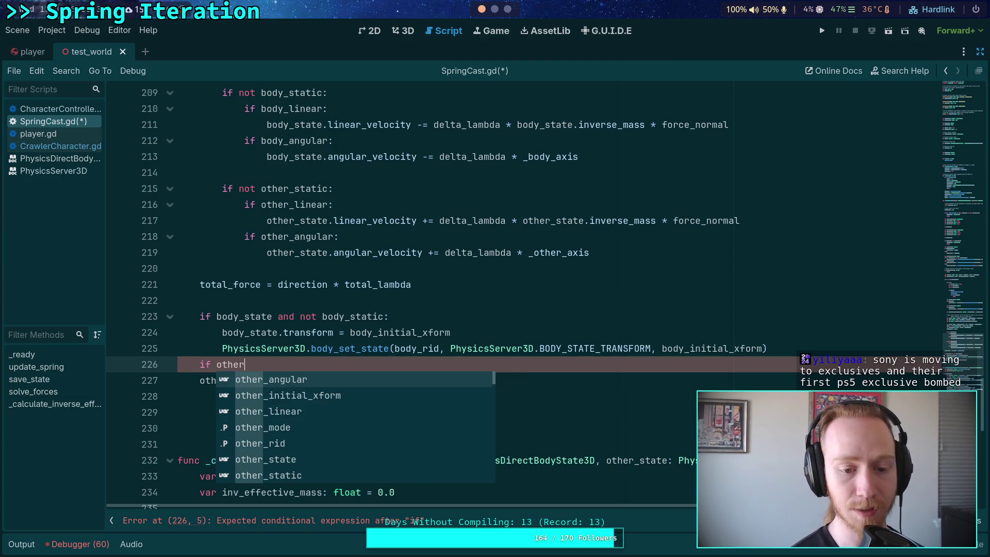
{"action": "type", "text": "_"}
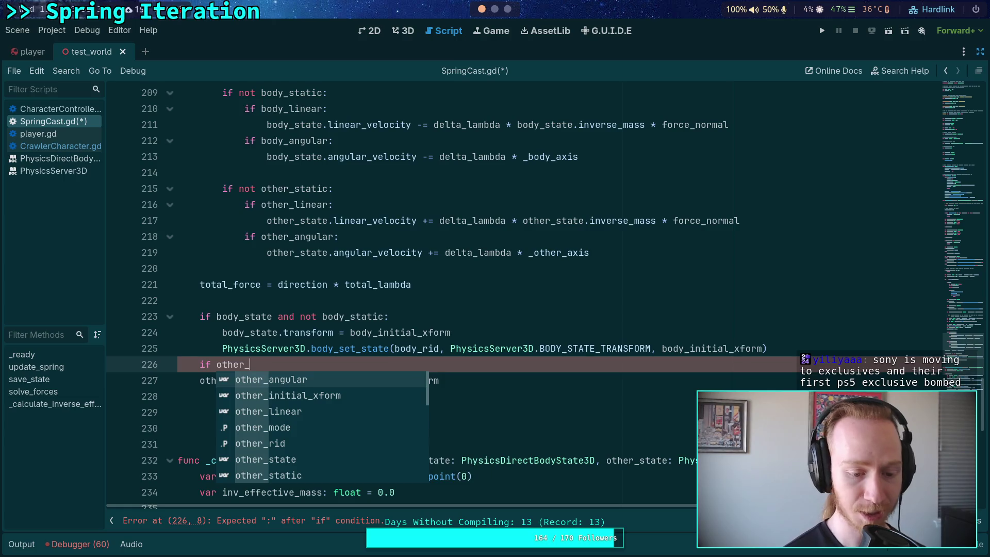
{"action": "type", "text": "state and not "}
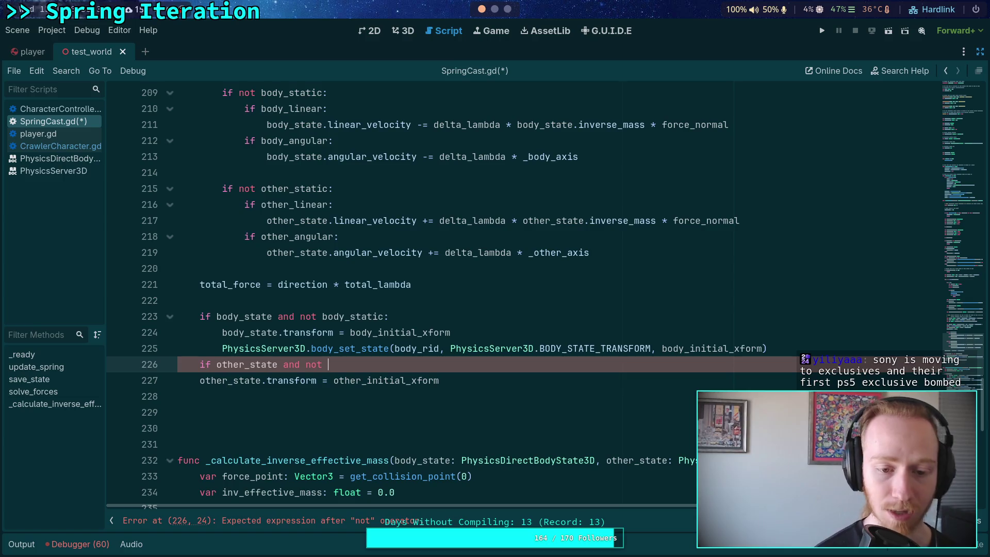
{"action": "type", "text": "other_"}
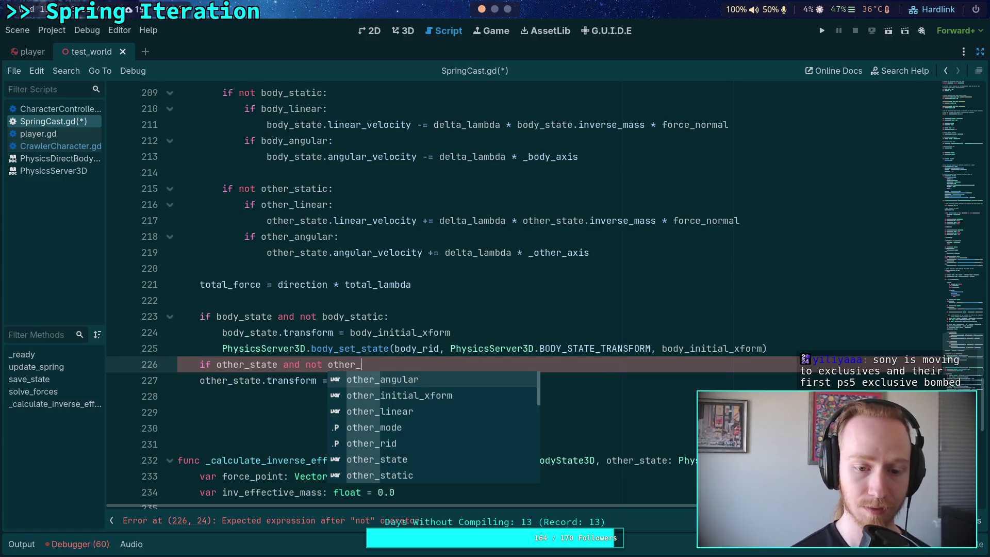
{"action": "type", "text": "static:"}
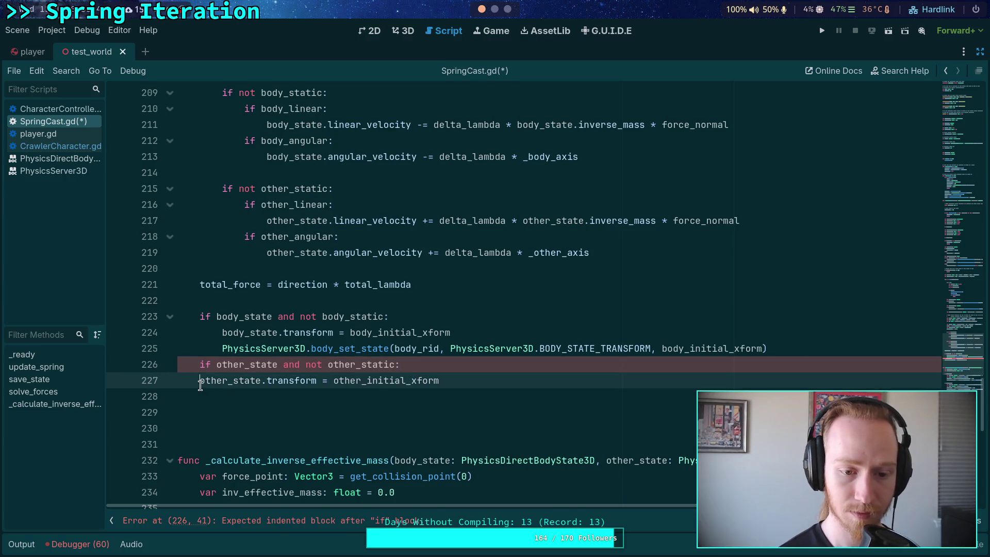
{"action": "left_click", "coordinate": [200, 384]}
{"action": "key", "text": "Tab"}
{"action": "left_click", "coordinate": [517, 372]}
{"action": "key", "text": "Return"}
Add 'PhysicsServer3D.body_set_state(other_rid, BODY_STATE_TRANSFORM, other_initial_xform)' for the other body
{"action": "type", "text": "Physics"}
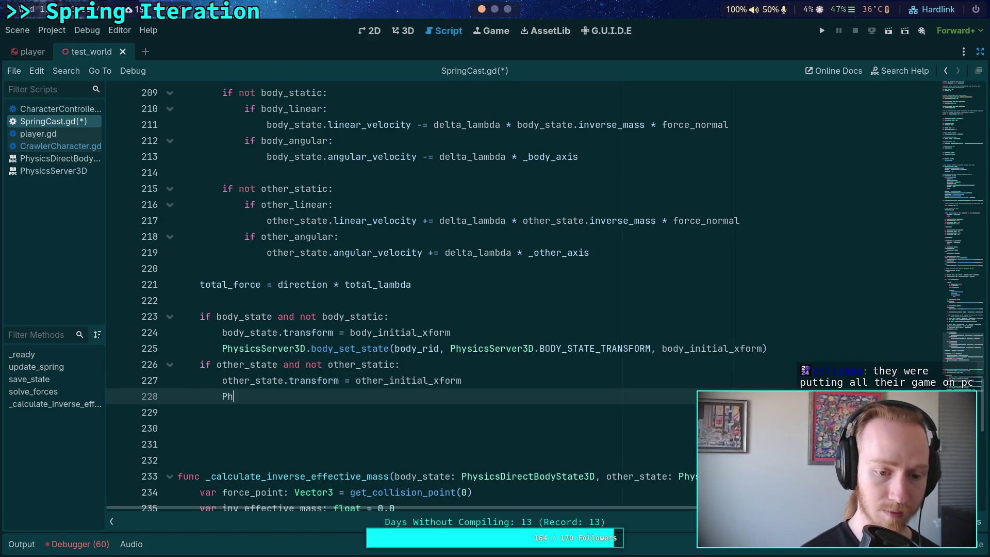
{"action": "type", "text": "Server3D"}
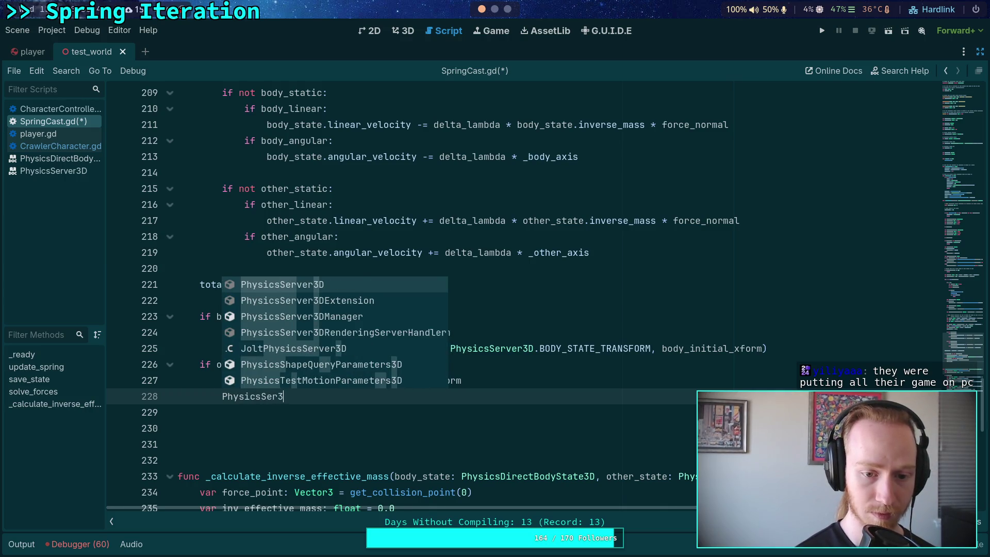
{"action": "key", "text": "Return"}
{"action": "type", "text": "bo"}
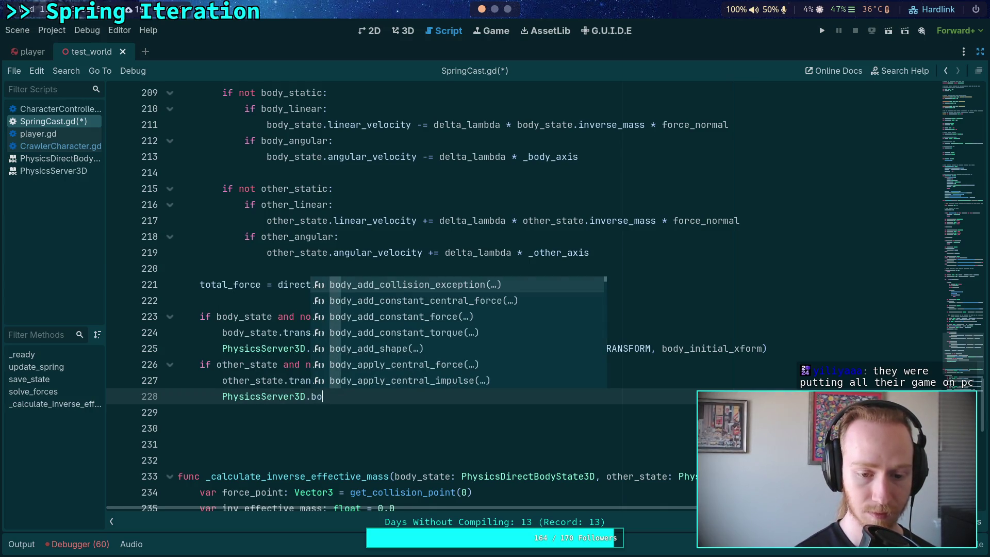
{"action": "type", "text": "dy_set_state"}
{"action": "key", "text": "Return"}
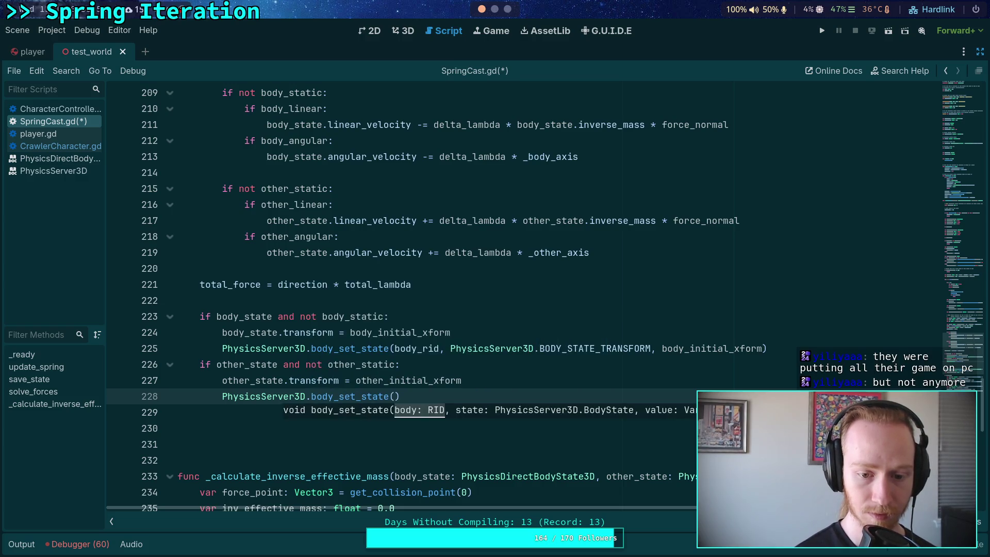
{"action": "type", "text": "other"}
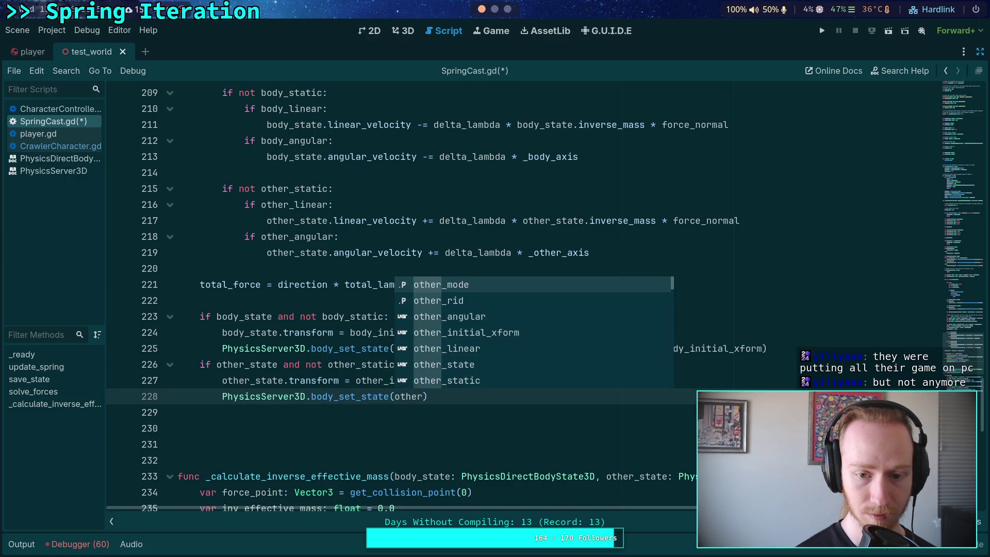
{"action": "key", "text": "Down"}
{"action": "key", "text": "Return"}
{"action": "type", "text": ","}
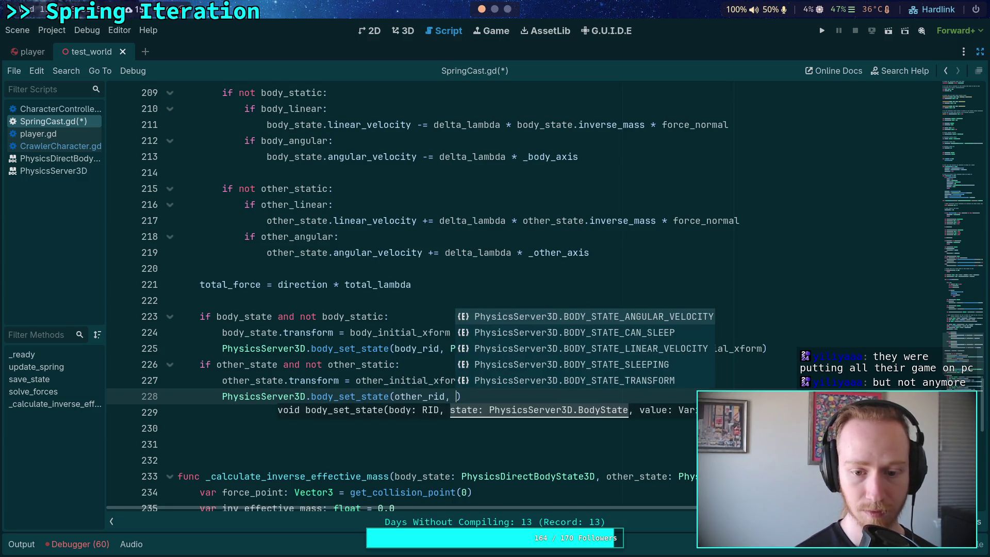
{"action": "key", "text": "Down"}
{"action": "key", "text": "Down"}
{"action": "key", "text": "Down"}
{"action": "key", "text": "Return"}
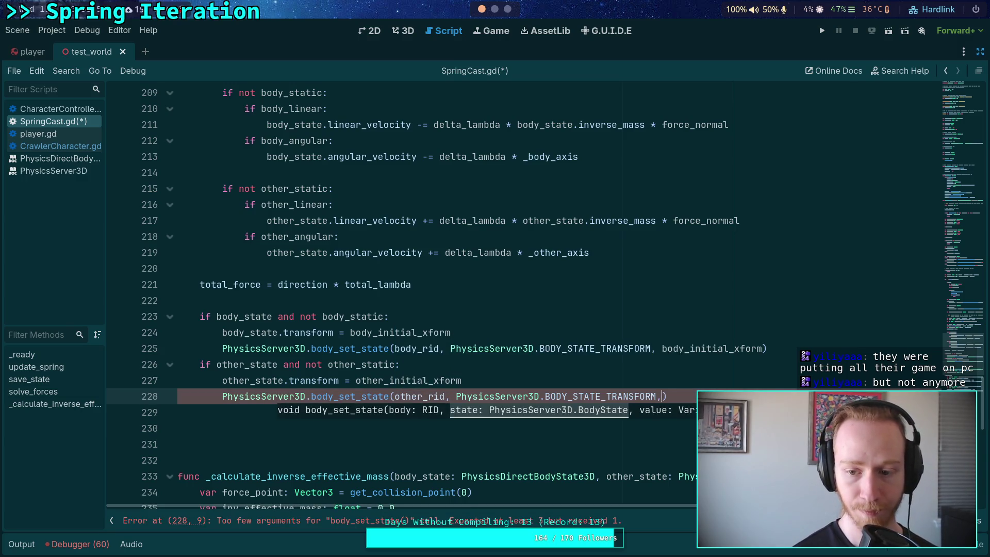
{"action": "type", "text": ", other"}
{"action": "key", "text": "Down"}
{"action": "key", "text": "Down"}
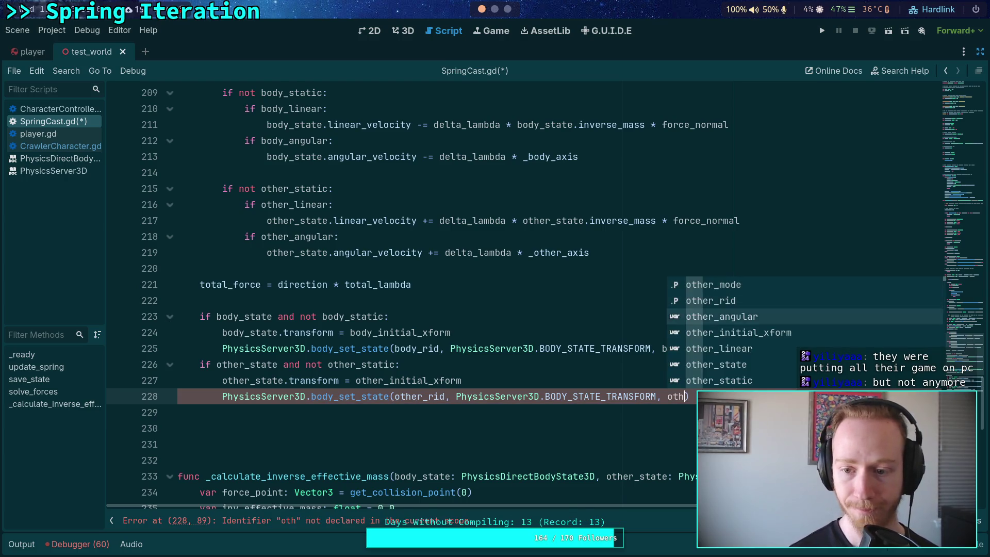
{"action": "key", "text": "Return"}
{"action": "double_click", "coordinate": [414, 396]}
{"action": "scroll", "coordinate": [433, 360], "scroll_direction": "up", "scroll_amount": 1}
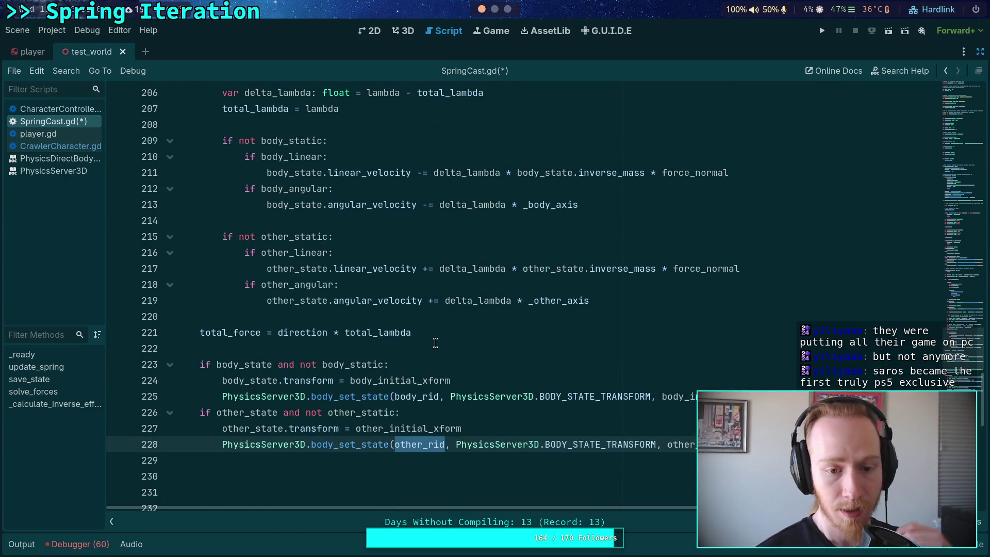
{"action": "scroll", "coordinate": [412, 338], "scroll_direction": "up", "scroll_amount": 12}
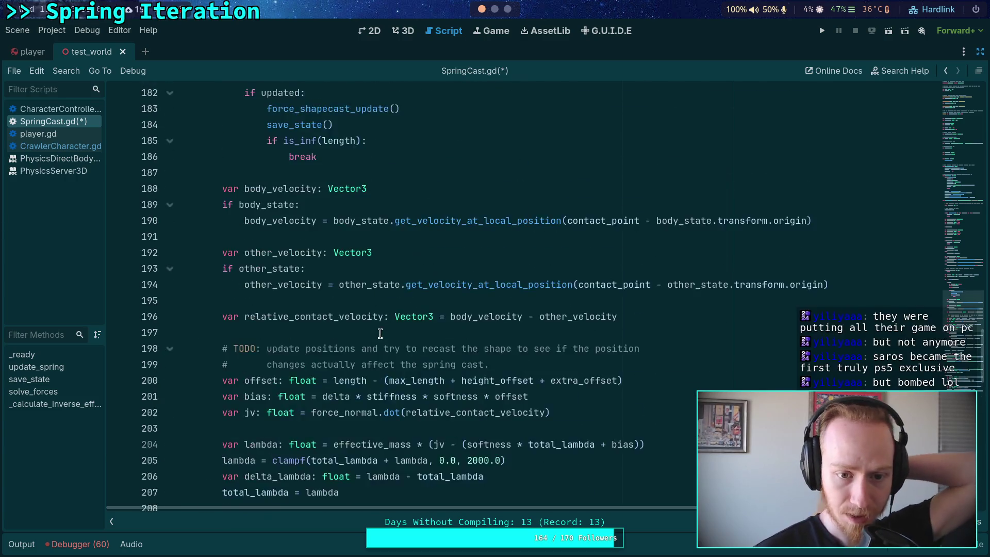
{"action": "scroll", "coordinate": [397, 333], "scroll_direction": "up", "scroll_amount": 10}
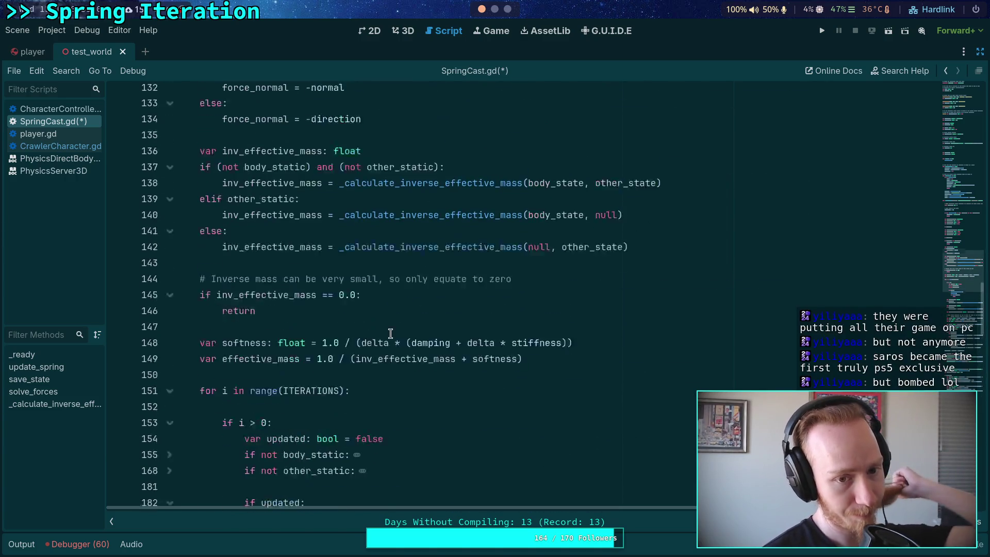
{"action": "scroll", "coordinate": [405, 339], "scroll_direction": "up", "scroll_amount": 7}
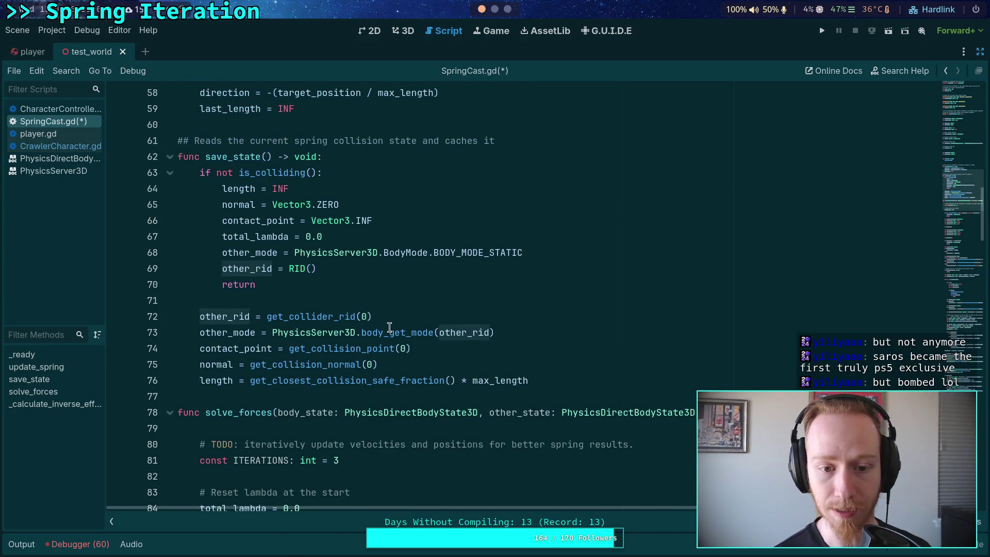
{"action": "scroll", "coordinate": [338, 304], "scroll_direction": "down", "scroll_amount": 3}
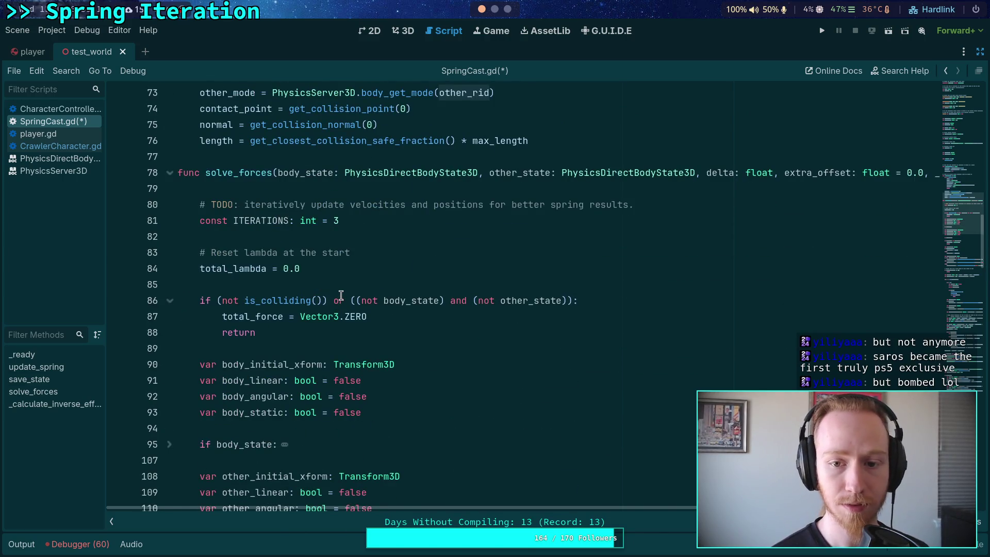
{"action": "scroll", "coordinate": [341, 293], "scroll_direction": "down", "scroll_amount": 2}
{"action": "scroll", "coordinate": [340, 292], "scroll_direction": "up", "scroll_amount": 2}
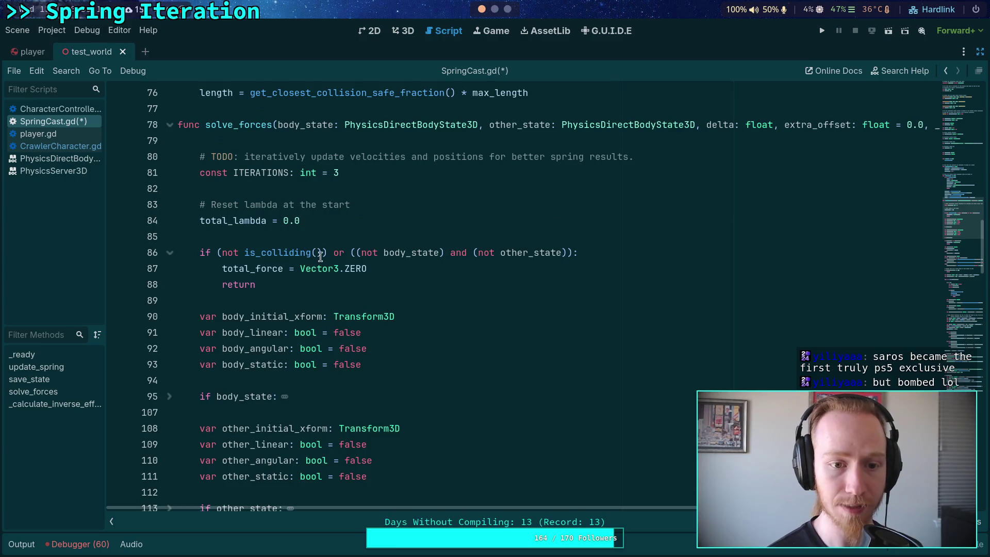
{"action": "scroll", "coordinate": [329, 242], "scroll_direction": "down", "scroll_amount": 5}
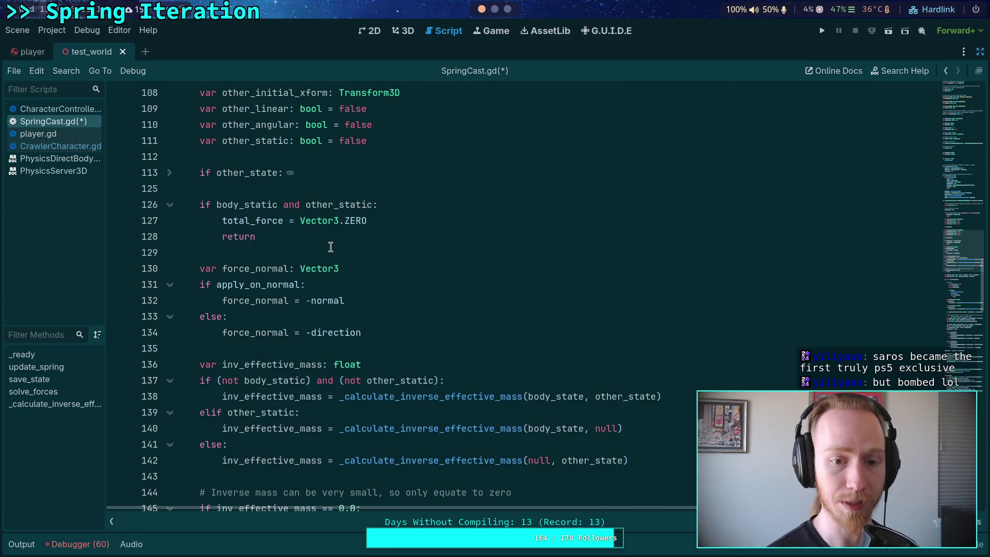
{"action": "scroll", "coordinate": [334, 249], "scroll_direction": "down", "scroll_amount": 2}
{"action": "scroll", "coordinate": [335, 247], "scroll_direction": "down", "scroll_amount": 2}
{"action": "scroll", "coordinate": [339, 242], "scroll_direction": "up", "scroll_amount": 6}
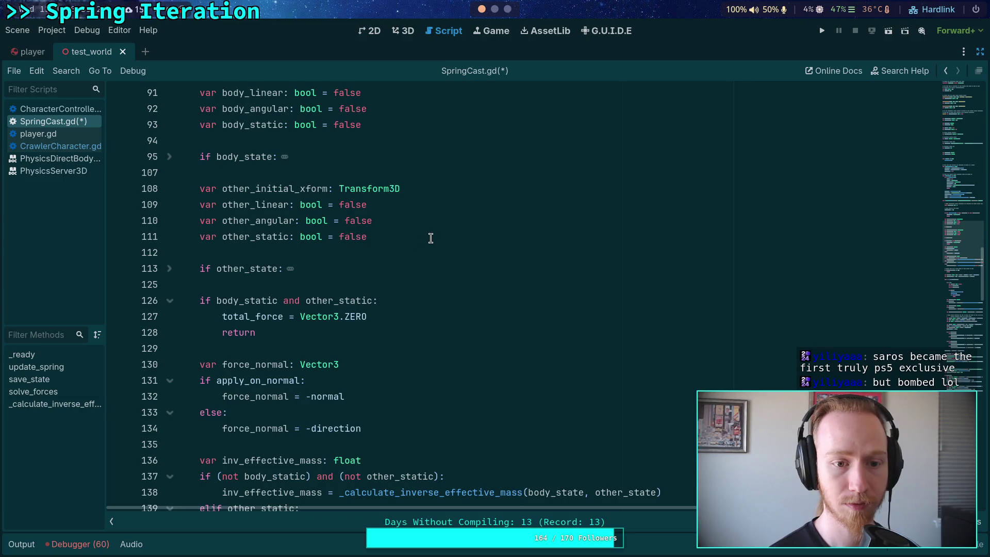
{"action": "left_click", "coordinate": [443, 192]}
Declare 'var other_true_rid: RID = other_rid' below other_initial_xform
{"action": "key", "text": "Return"}
{"action": "type", "text": "var "}
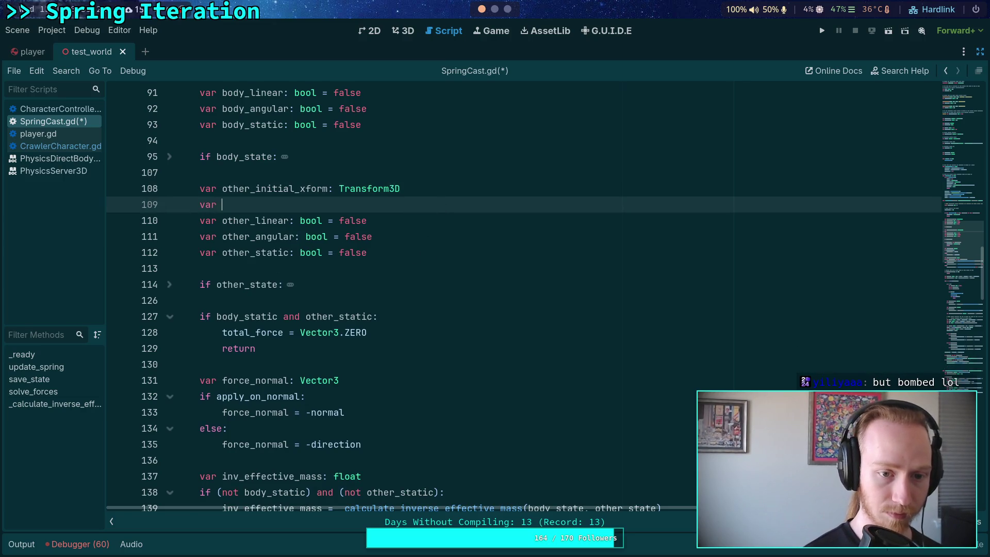
{"action": "type", "text": "othertrue-r"}
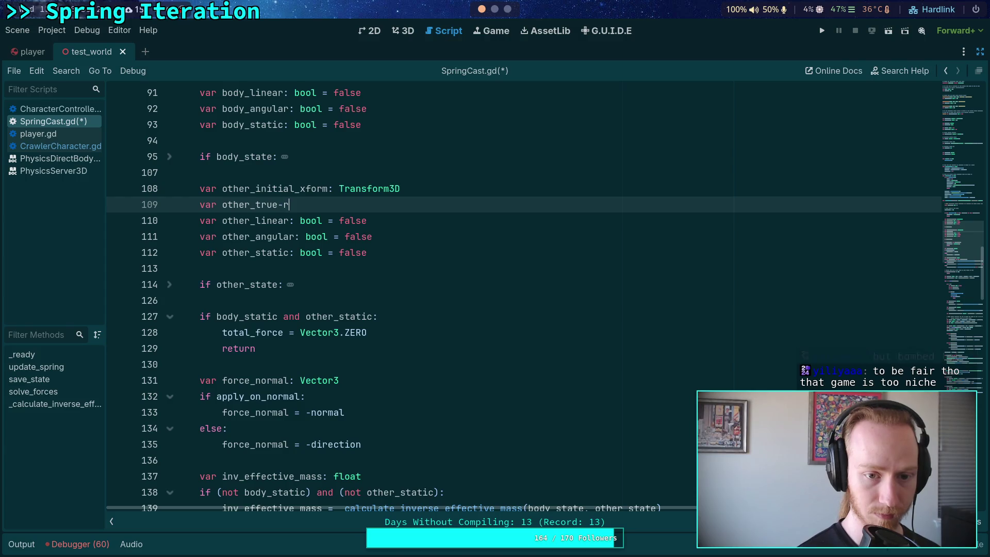
{"action": "type", "text": "rid: "}
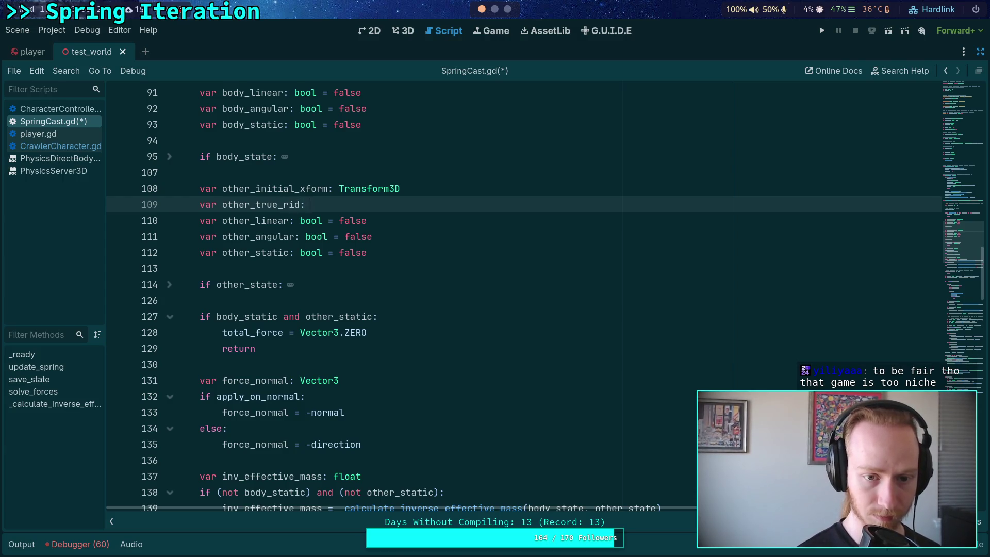
{"action": "type", "text": "RID = other_rid"}
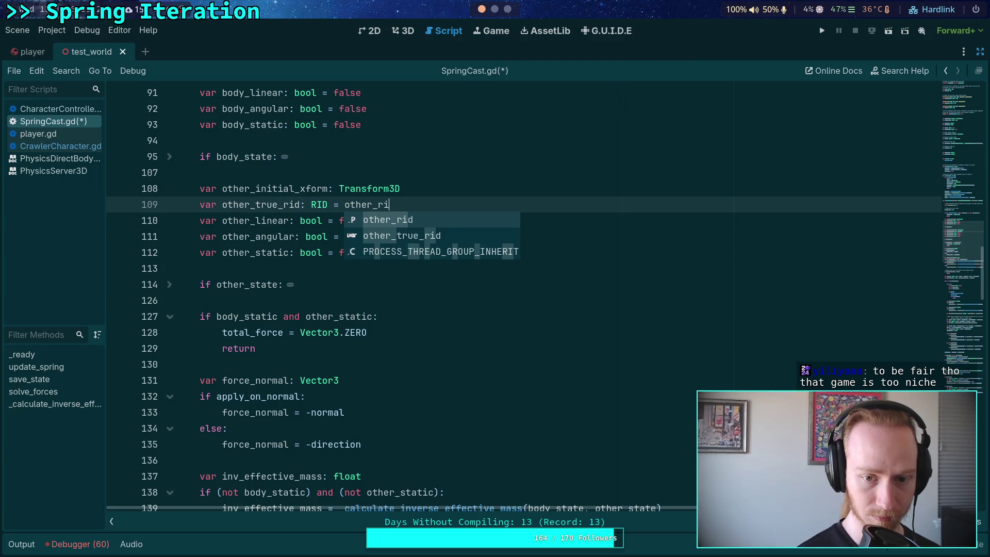
{"action": "scroll", "coordinate": [310, 333], "scroll_direction": "down", "scroll_amount": 20}
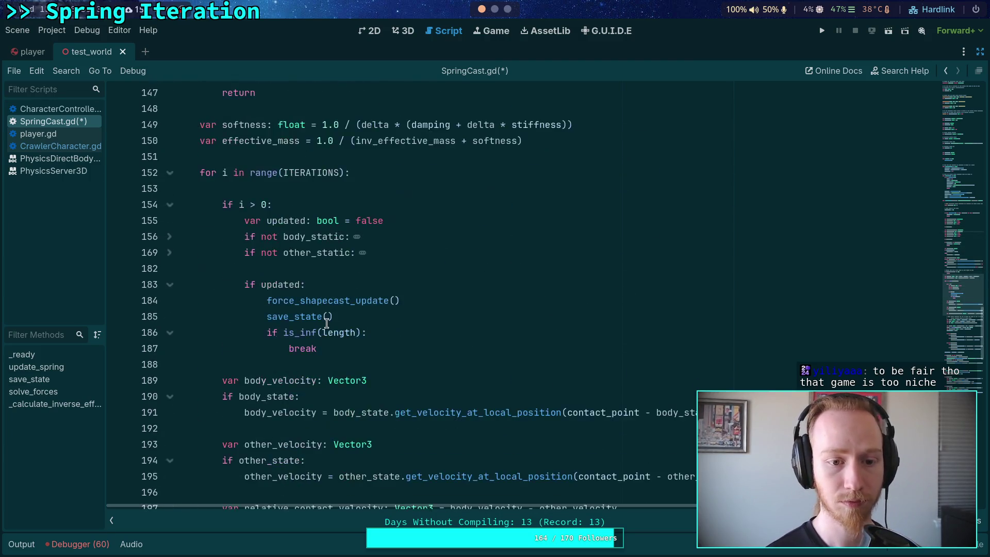
{"action": "scroll", "coordinate": [330, 321], "scroll_direction": "down", "scroll_amount": 4}
Use other_true_rid in the other body's body_set_state call on line 229, then search for other_rid
{"action": "double_click", "coordinate": [227, 317]}
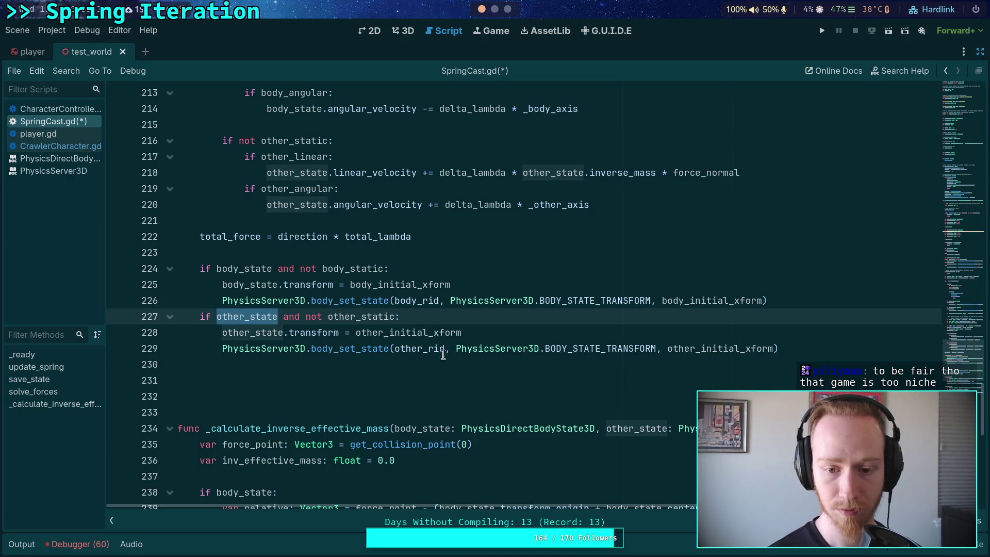
{"action": "left_click", "coordinate": [426, 351]}
{"action": "type", "text": "true_"}
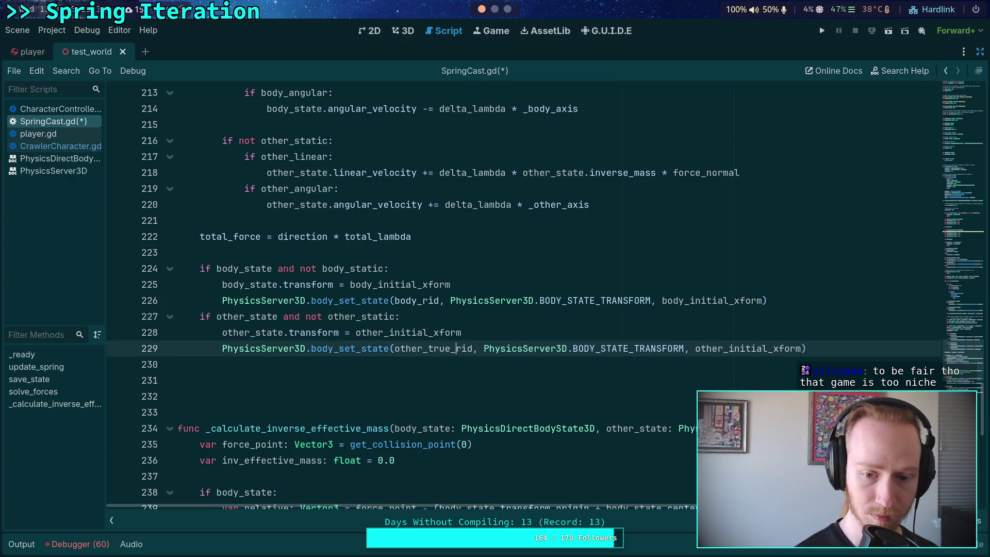
{"action": "double_click", "coordinate": [424, 302]}
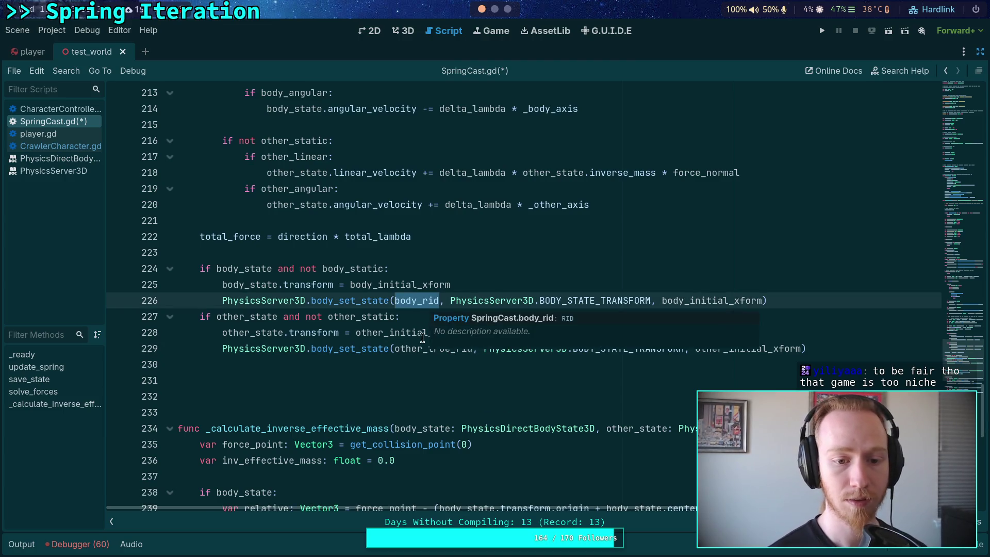
{"action": "scroll", "coordinate": [376, 346], "scroll_direction": "up", "scroll_amount": 2}
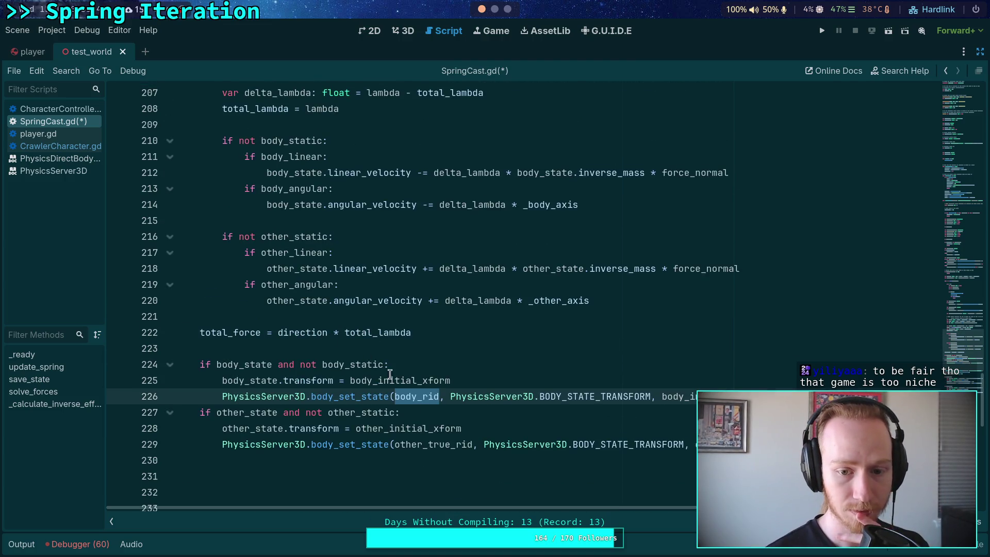
{"action": "left_click", "coordinate": [344, 337]}
{"action": "key", "text": "ctrl+f"}
{"action": "type", "text": "other_rid"}
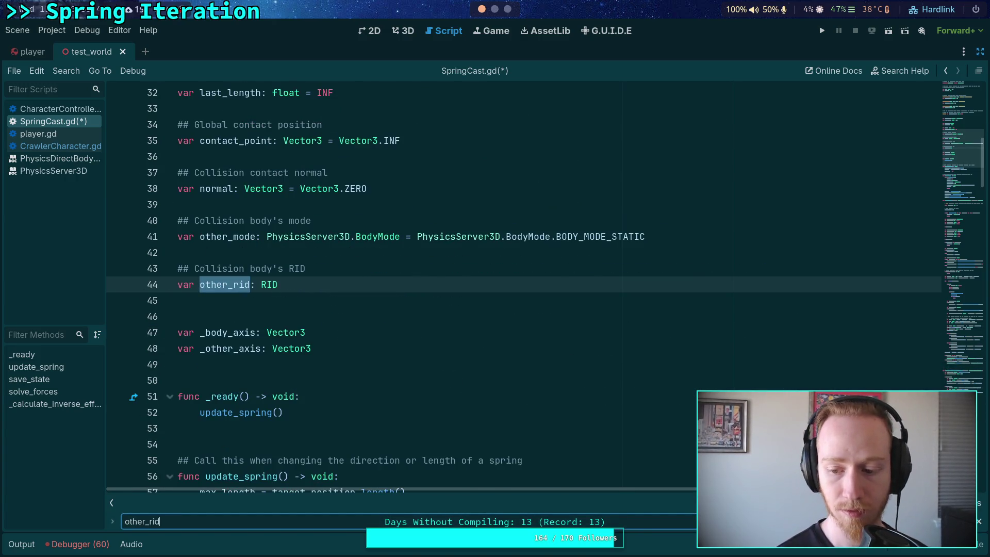
Step through the other_rid matches and select the local 'var mode' lookup on line 116
{"action": "key", "text": "Return"}
{"action": "key", "text": "Return"}
{"action": "key", "text": "Return"}
{"action": "key", "text": "Return"}
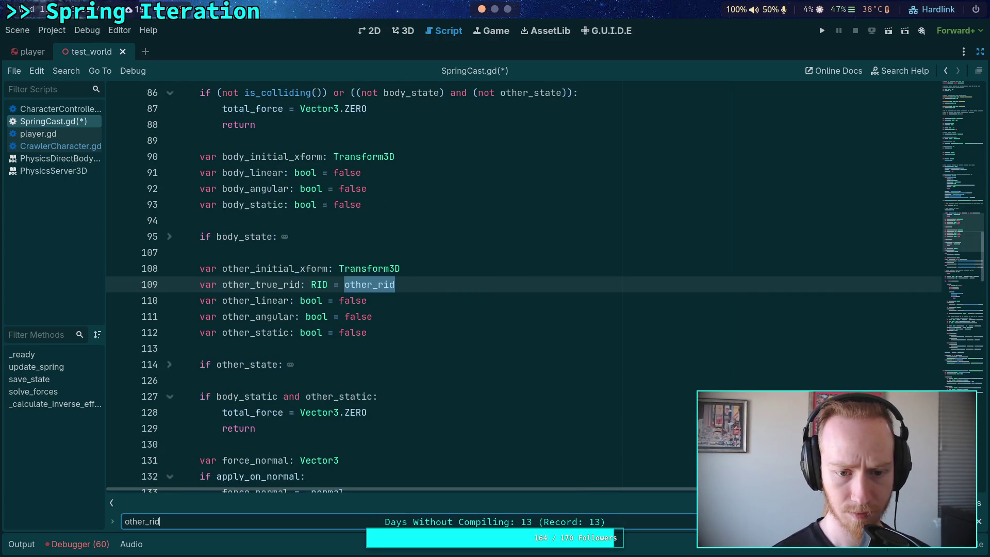
{"action": "key", "text": "Return"}
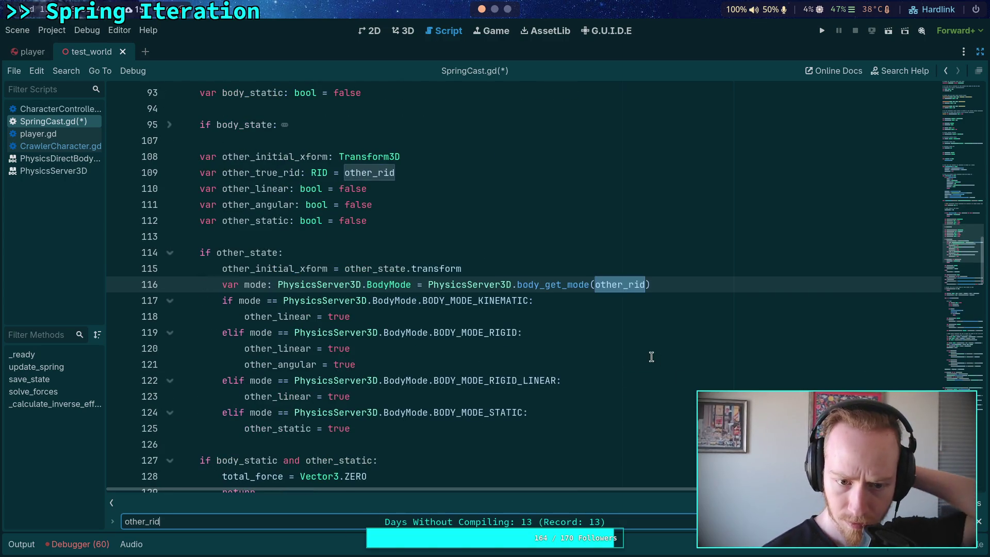
{"action": "left_click", "coordinate": [626, 284]}
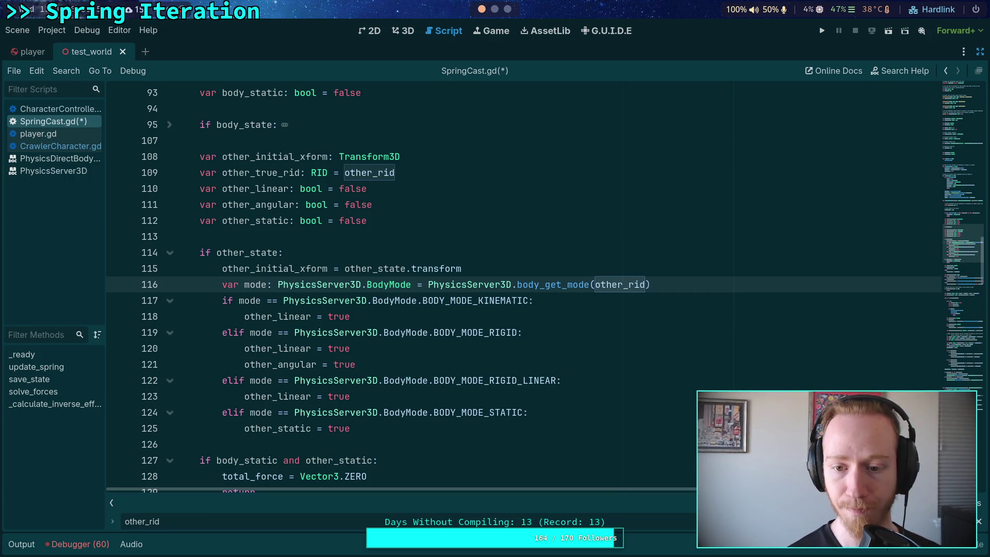
{"action": "scroll", "coordinate": [516, 283], "scroll_direction": "up", "scroll_amount": 8}
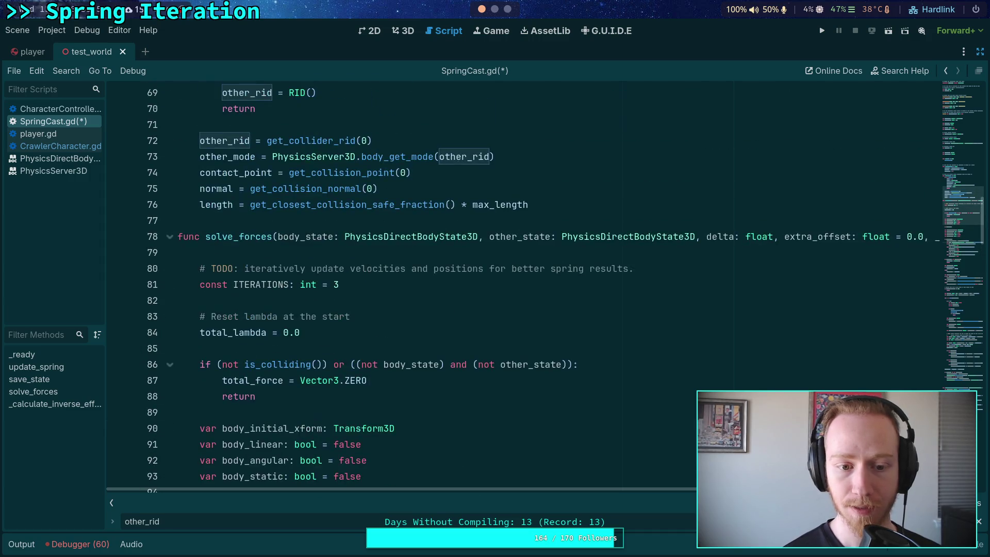
{"action": "scroll", "coordinate": [515, 283], "scroll_direction": "down", "scroll_amount": 6}
{"action": "scroll", "coordinate": [515, 283], "scroll_direction": "up", "scroll_amount": 5}
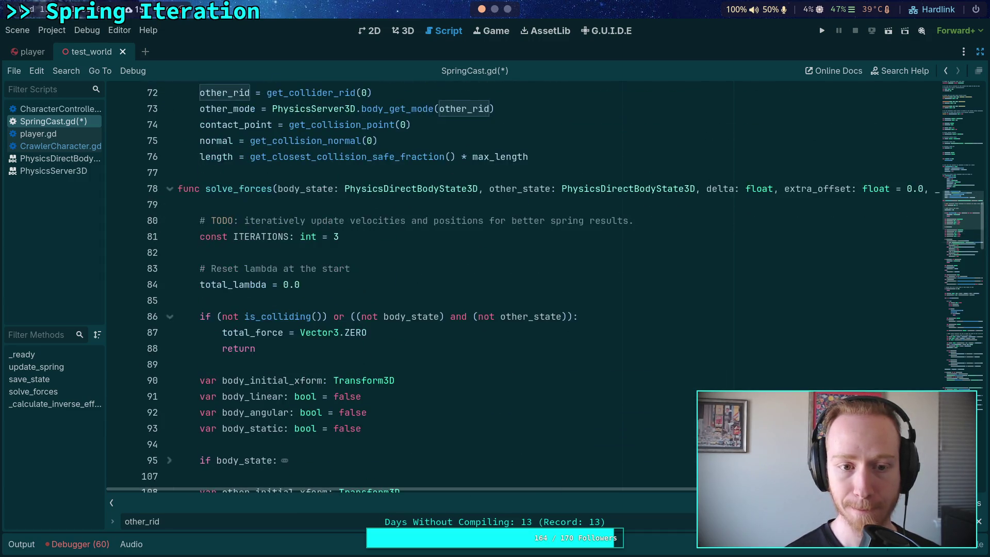
{"action": "scroll", "coordinate": [695, 454], "scroll_direction": "down", "scroll_amount": 6}
{"action": "scroll", "coordinate": [621, 423], "scroll_direction": "down", "scroll_amount": 6}
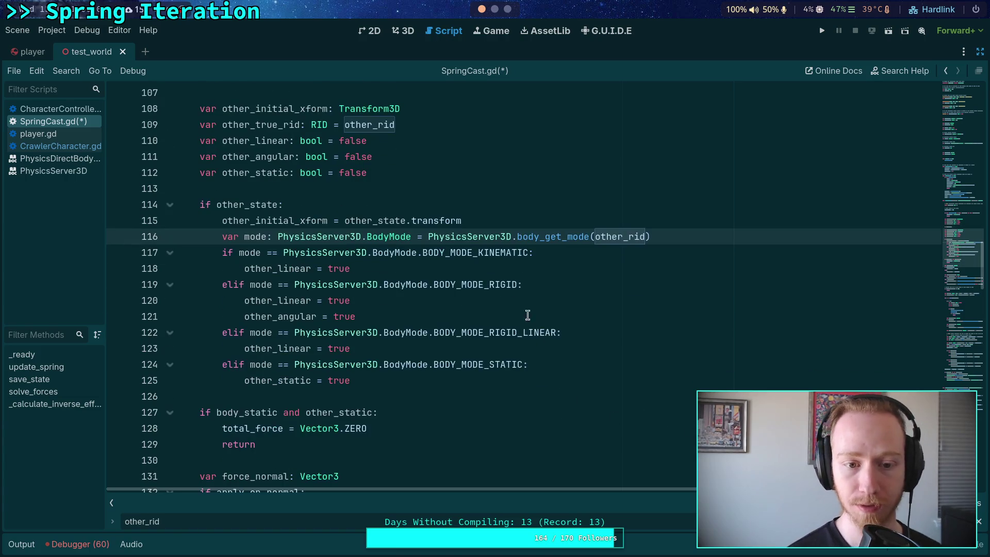
{"action": "triple_click", "coordinate": [632, 236]}
Delete the 'var mode' line and use other_mode in the KINEMATIC, RIGID, RIGID_LINEAR and STATIC checks
{"action": "key", "text": "BackSpace"}
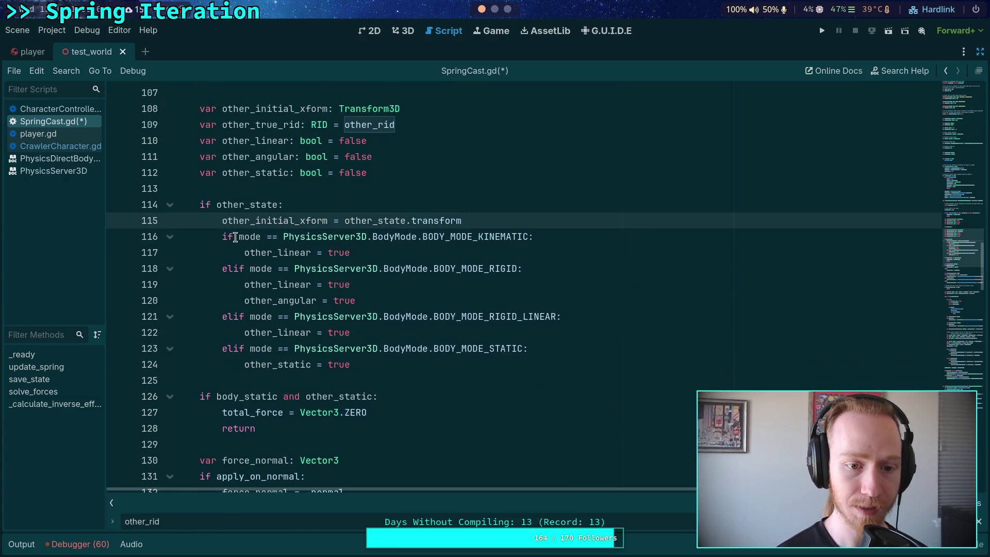
{"action": "left_click", "coordinate": [237, 237]}
{"action": "type", "text": "other_"}
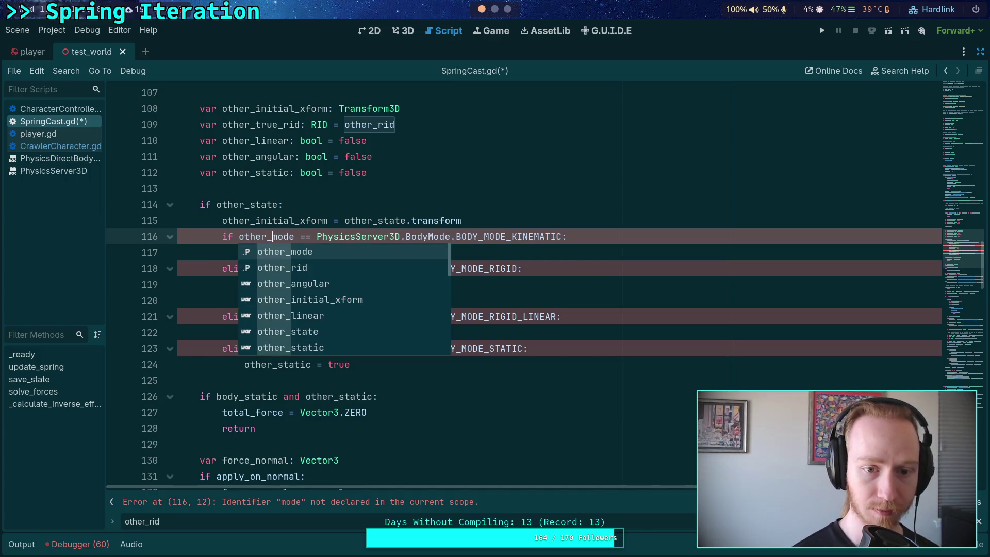
{"action": "double_click", "coordinate": [242, 234]}
{"action": "key", "text": "ctrl+c"}
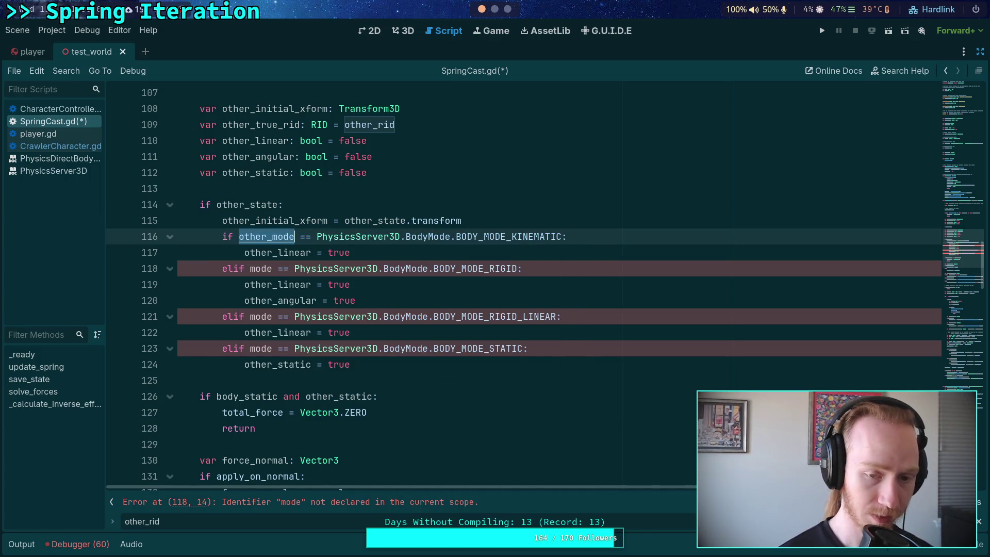
{"action": "double_click", "coordinate": [261, 268]}
{"action": "key", "text": "ctrl+v"}
{"action": "double_click", "coordinate": [260, 317]}
{"action": "key", "text": "ctrl+v"}
{"action": "double_click", "coordinate": [261, 348]}
{"action": "key", "text": "ctrl+v"}
{"action": "left_click", "coordinate": [259, 381]}
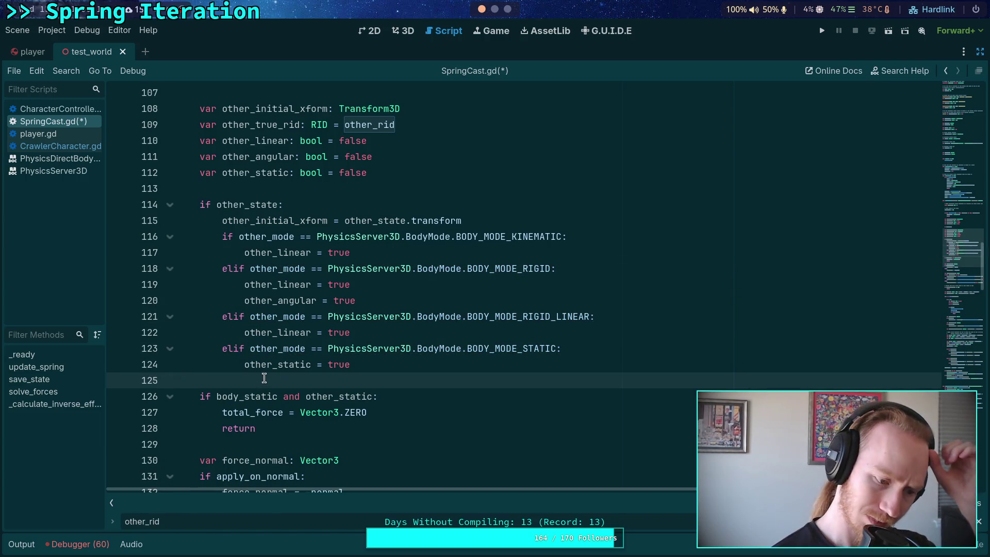
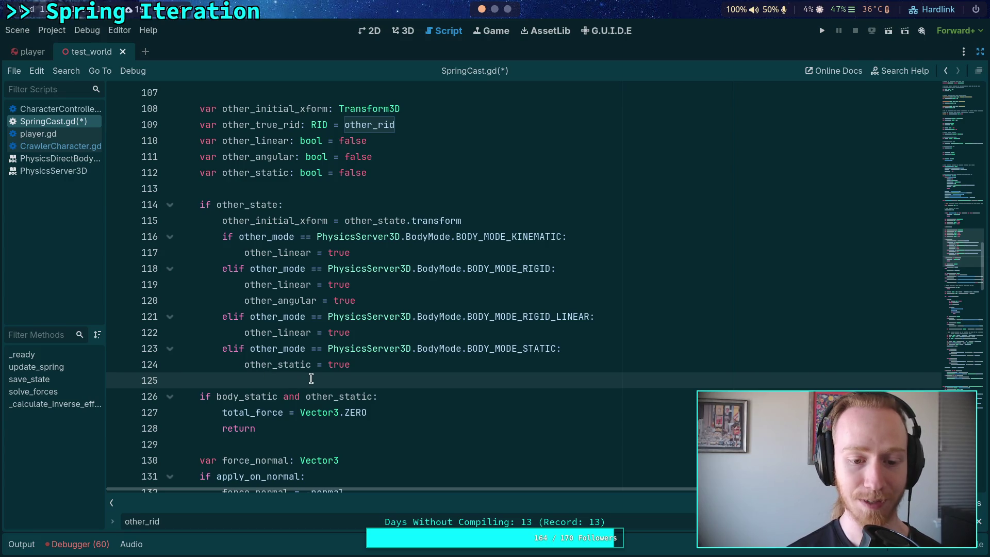
Dismiss the other_rid search, then save SpringCast.gd and launch the test_world scene
{"action": "scroll", "coordinate": [308, 380], "scroll_direction": "down", "scroll_amount": 2}
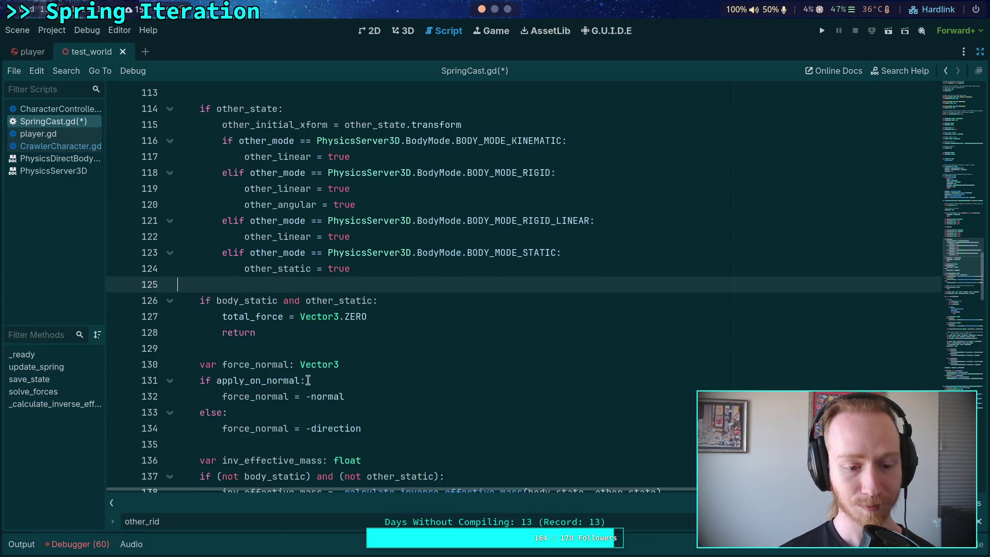
{"action": "scroll", "coordinate": [412, 402], "scroll_direction": "up", "scroll_amount": 1}
{"action": "key", "text": "Escape"}
{"action": "scroll", "coordinate": [480, 415], "scroll_direction": "up", "scroll_amount": 1}
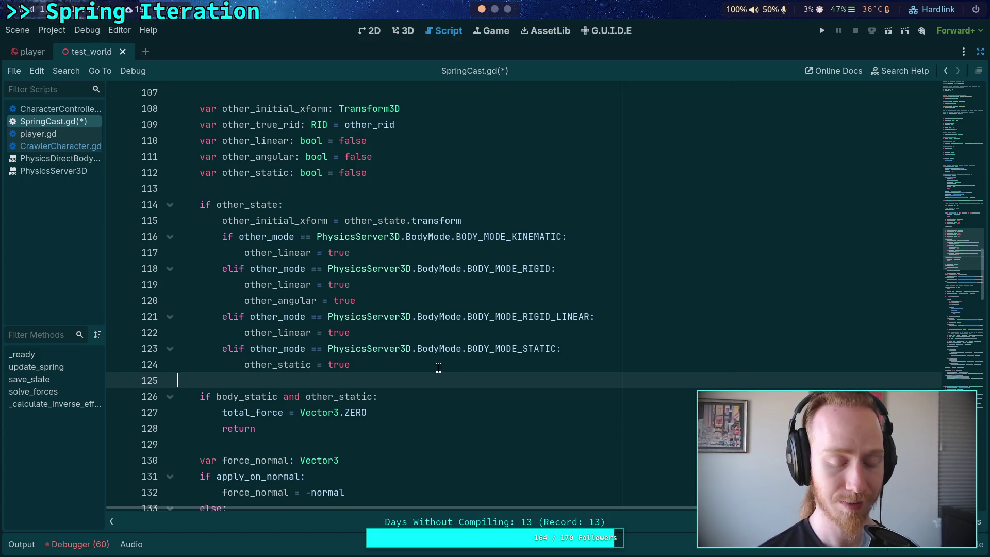
{"action": "left_click", "coordinate": [438, 367]}
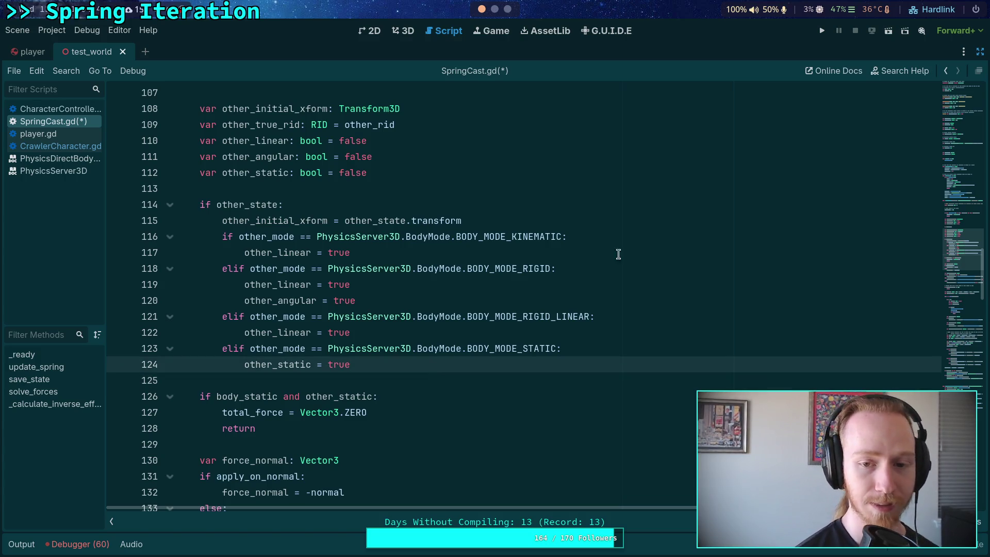
{"action": "left_click", "coordinate": [821, 31]}
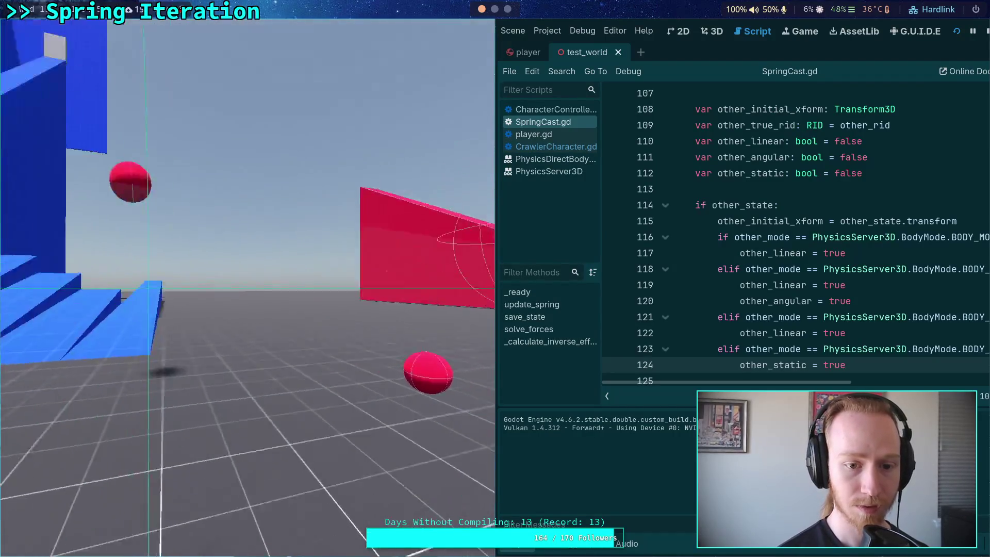
Stop the running game and collapse the Output panel to enlarge the code
{"action": "left_click", "coordinate": [986, 31]}
{"action": "scroll", "coordinate": [278, 358], "scroll_direction": "down", "scroll_amount": 1}
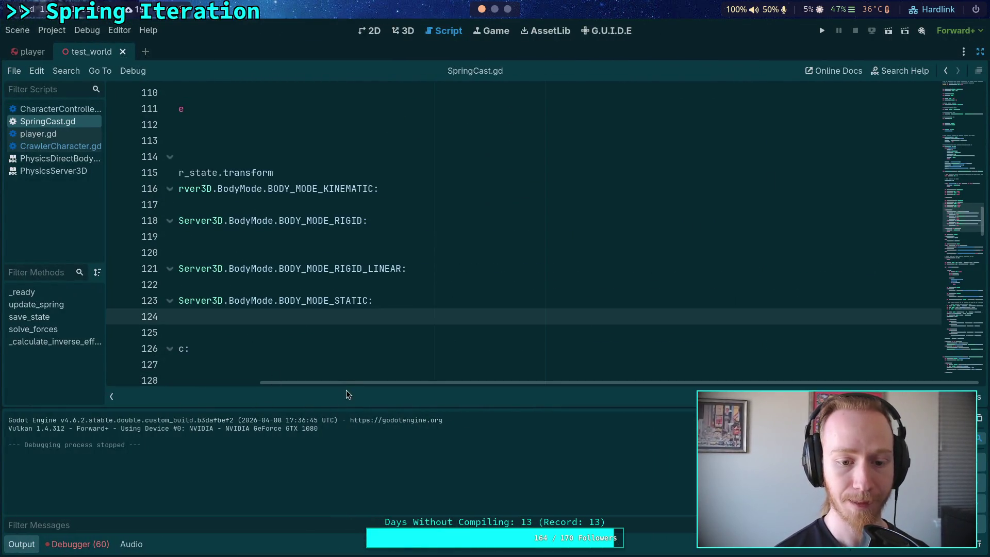
{"action": "left_click", "coordinate": [20, 545]}
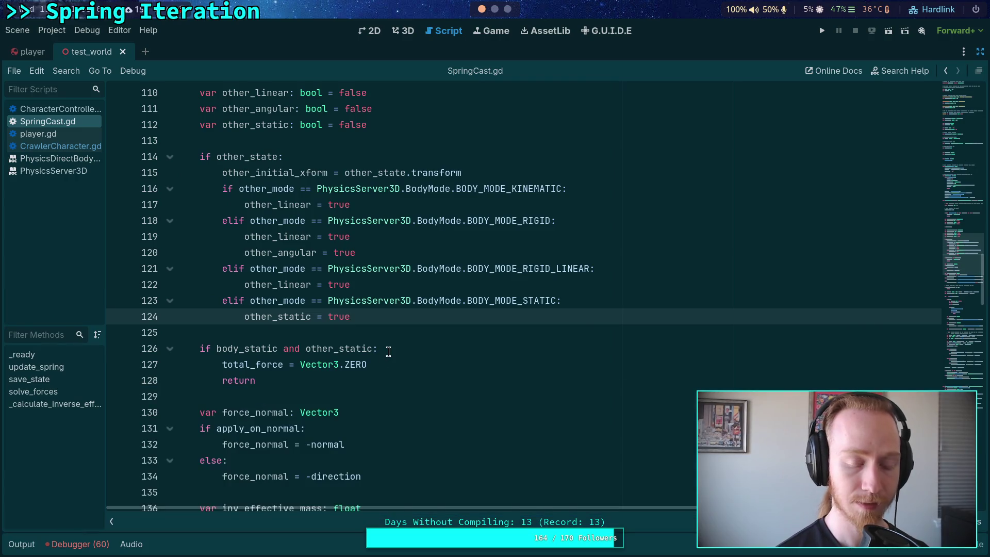
Add a breakpoint on line 183's force_shapecast_update() call and rerun the game
{"action": "scroll", "coordinate": [389, 350], "scroll_direction": "down", "scroll_amount": 4}
{"action": "scroll", "coordinate": [388, 350], "scroll_direction": "down", "scroll_amount": 10}
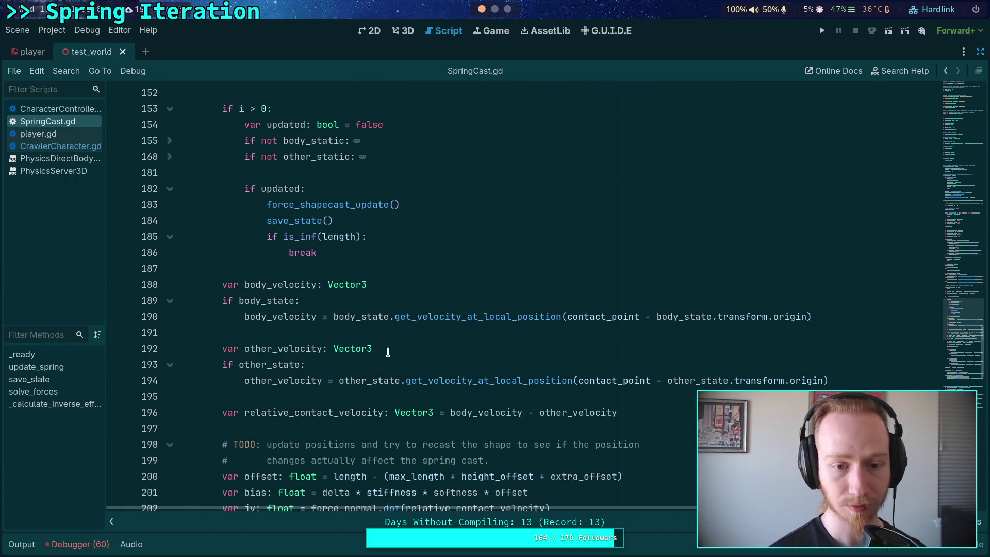
{"action": "left_click", "coordinate": [118, 205]}
{"action": "left_click", "coordinate": [872, 30]}
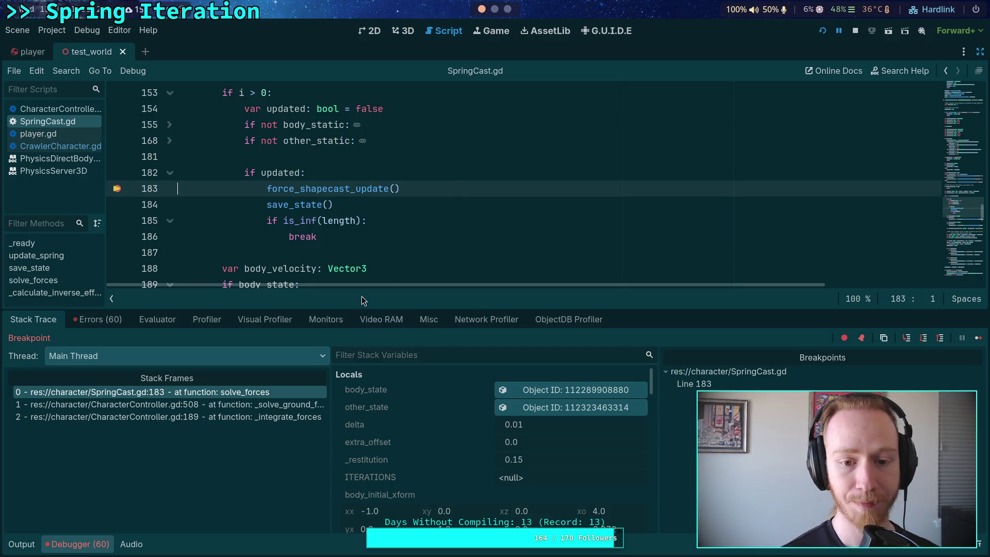
Review the Stack Trace locals, then step over line 183 into save_state at line 72
{"action": "mouse_move", "coordinate": [364, 308]}
{"action": "left_mouse_down"}
{"action": "mouse_move", "coordinate": [363, 330]}
{"action": "mouse_move", "coordinate": [373, 314]}
{"action": "left_mouse_up"}
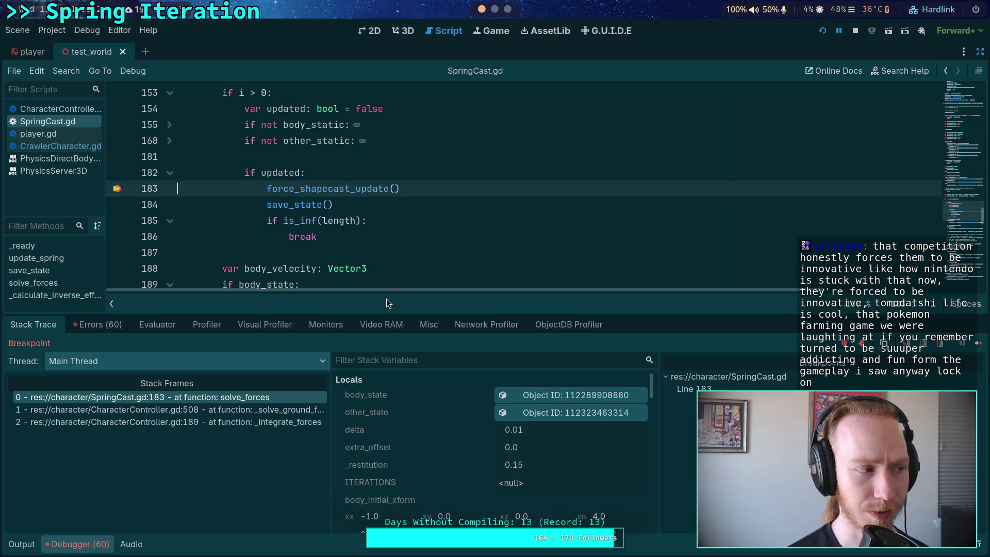
{"action": "scroll", "coordinate": [468, 401], "scroll_direction": "down", "scroll_amount": 3}
{"action": "scroll", "coordinate": [468, 401], "scroll_direction": "down", "scroll_amount": 10}
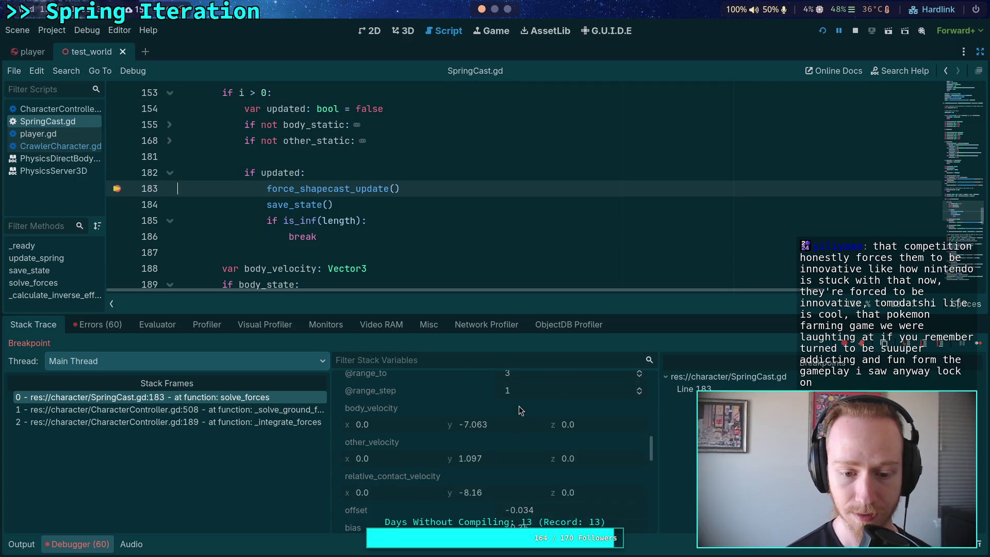
{"action": "scroll", "coordinate": [519, 405], "scroll_direction": "down", "scroll_amount": 4}
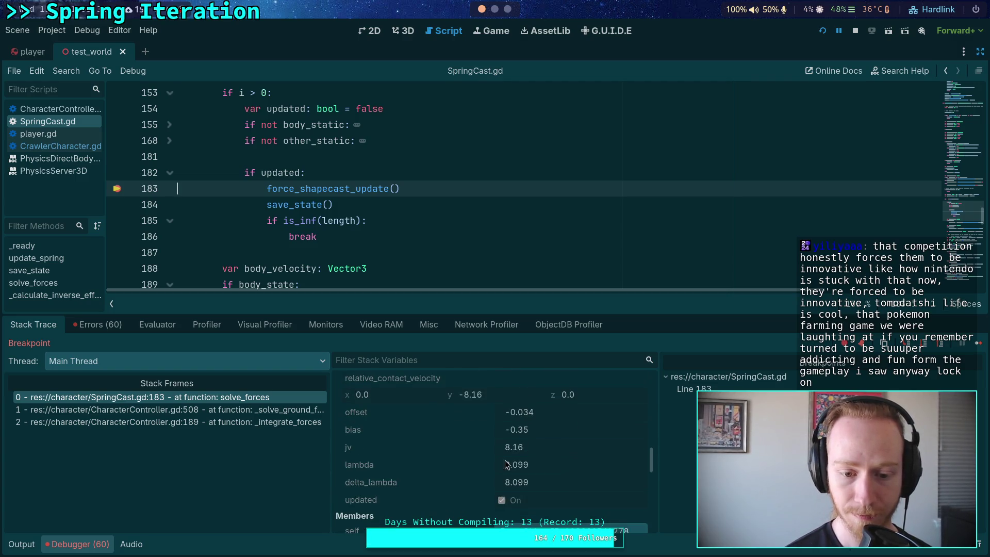
{"action": "scroll", "coordinate": [506, 464], "scroll_direction": "down", "scroll_amount": 8}
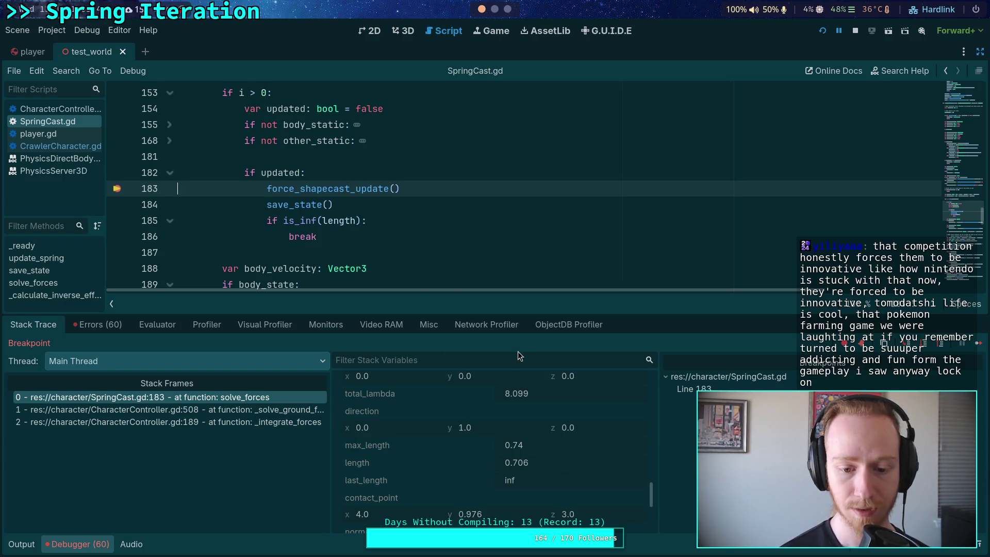
{"action": "left_click", "coordinate": [906, 345]}
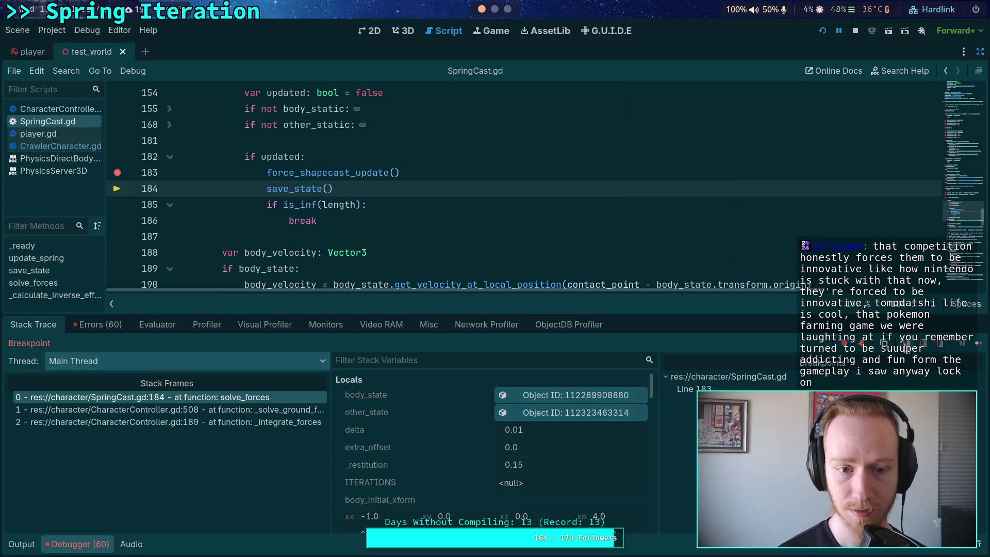
{"action": "left_click", "coordinate": [923, 344]}
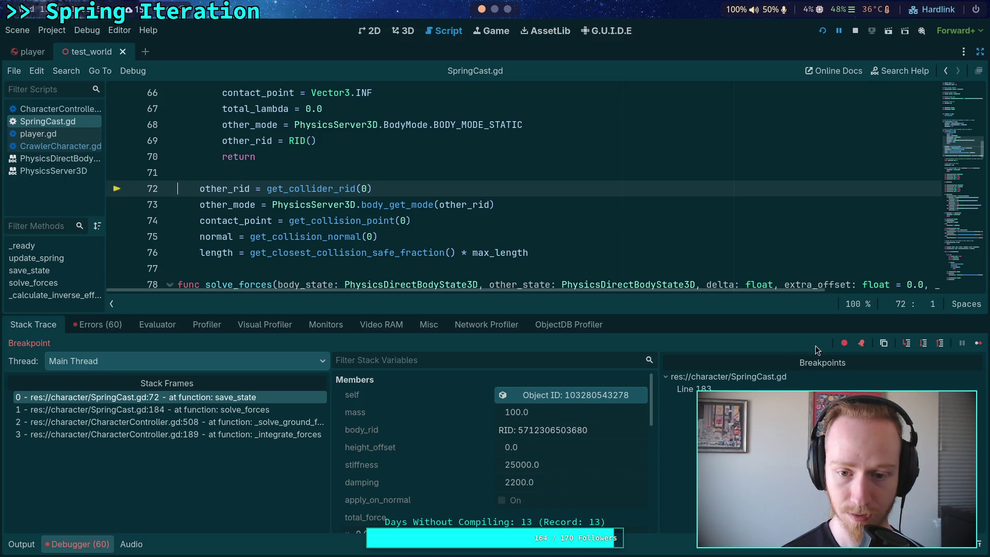
Step through save_state line by line and return to solve_forces at line 185
{"action": "left_click", "coordinate": [923, 344]}
{"action": "left_click", "coordinate": [923, 344]}
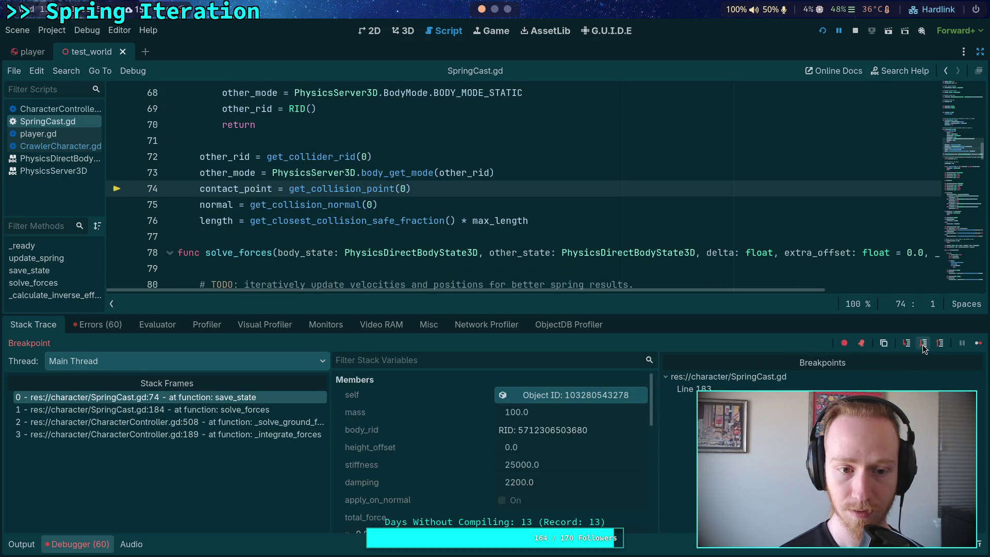
{"action": "scroll", "coordinate": [609, 448], "scroll_direction": "down", "scroll_amount": 3}
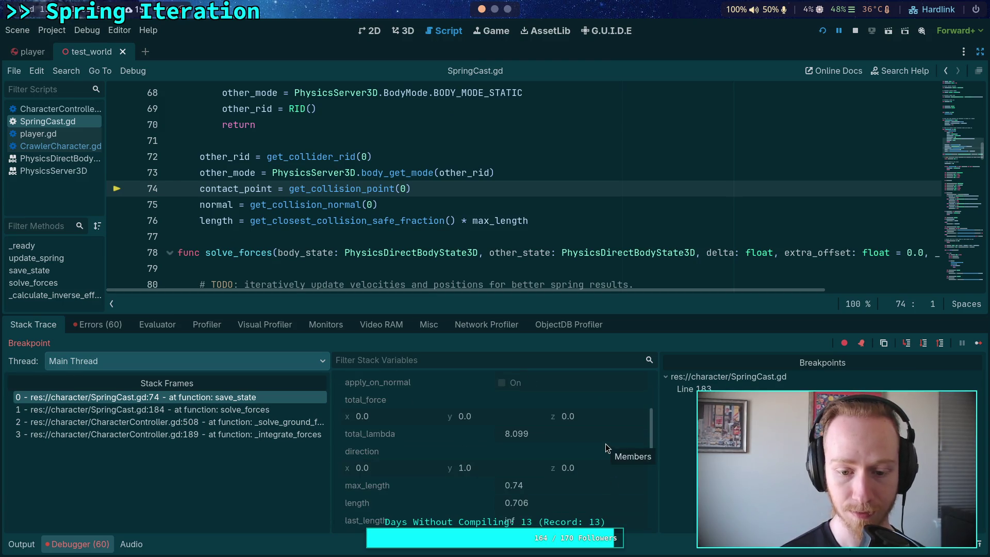
{"action": "scroll", "coordinate": [605, 444], "scroll_direction": "down", "scroll_amount": 3}
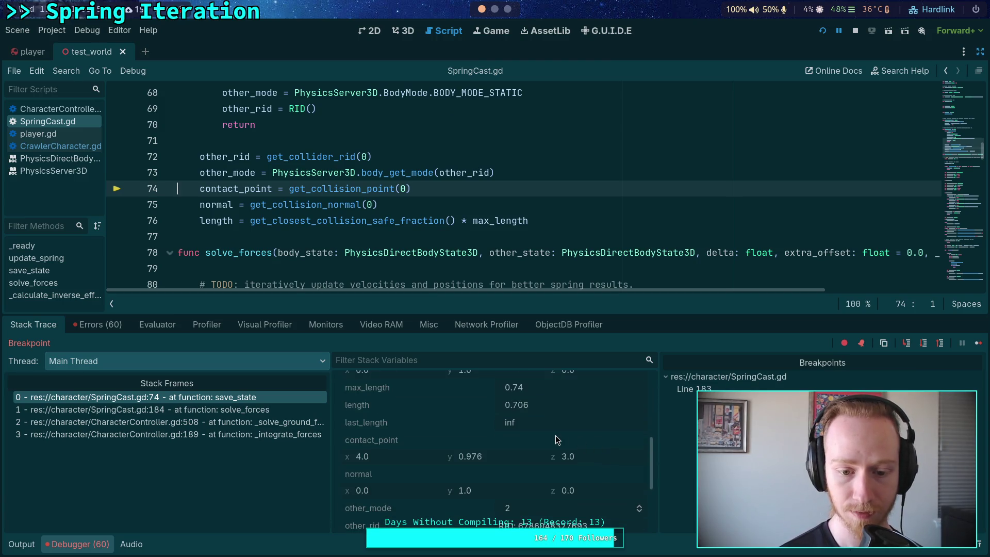
{"action": "left_click", "coordinate": [923, 344]}
{"action": "left_click", "coordinate": [923, 344]}
{"action": "left_click", "coordinate": [923, 344]}
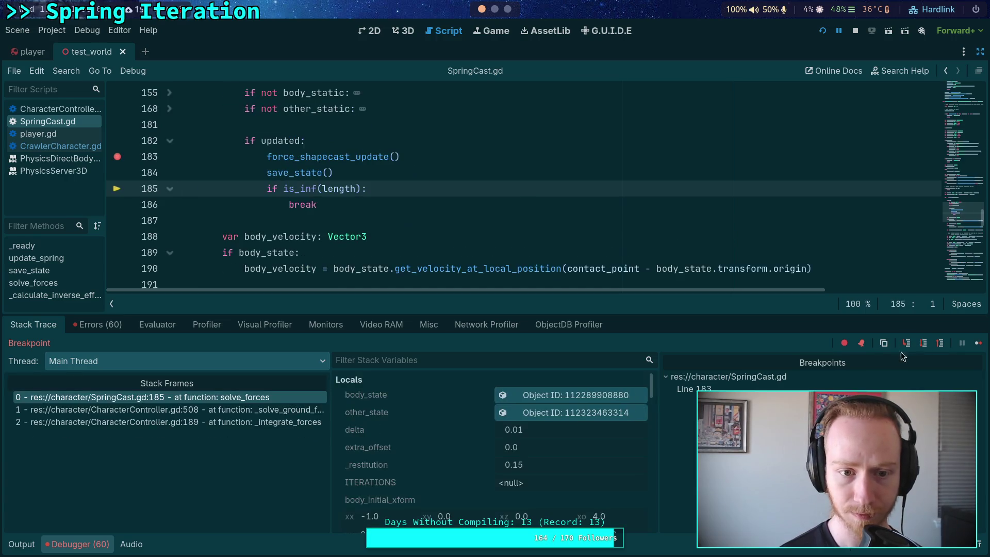
Inspect the stack variables and code around line 185, noting length 0.694
{"action": "scroll", "coordinate": [581, 437], "scroll_direction": "down", "scroll_amount": 5}
{"action": "scroll", "coordinate": [581, 436], "scroll_direction": "down", "scroll_amount": 10}
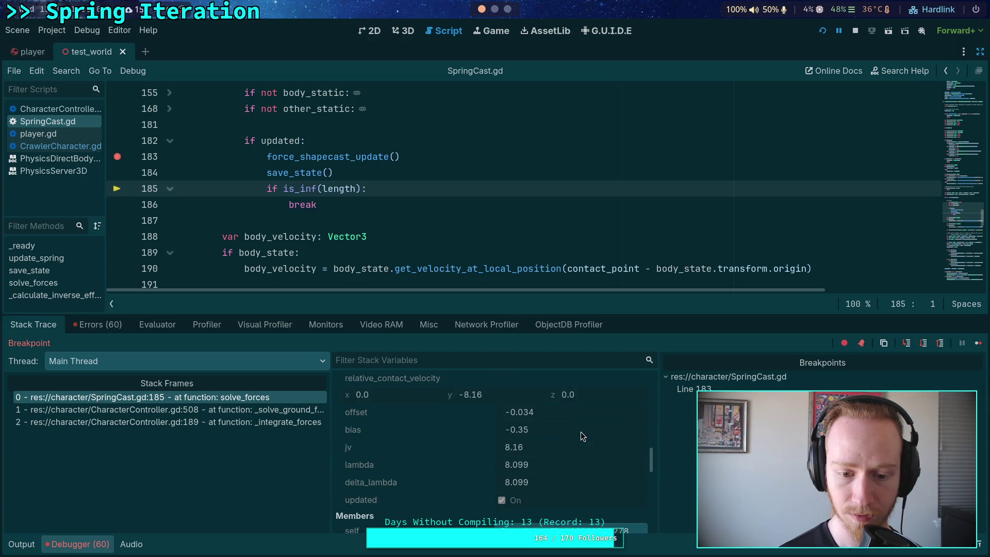
{"action": "scroll", "coordinate": [581, 434], "scroll_direction": "down", "scroll_amount": 10}
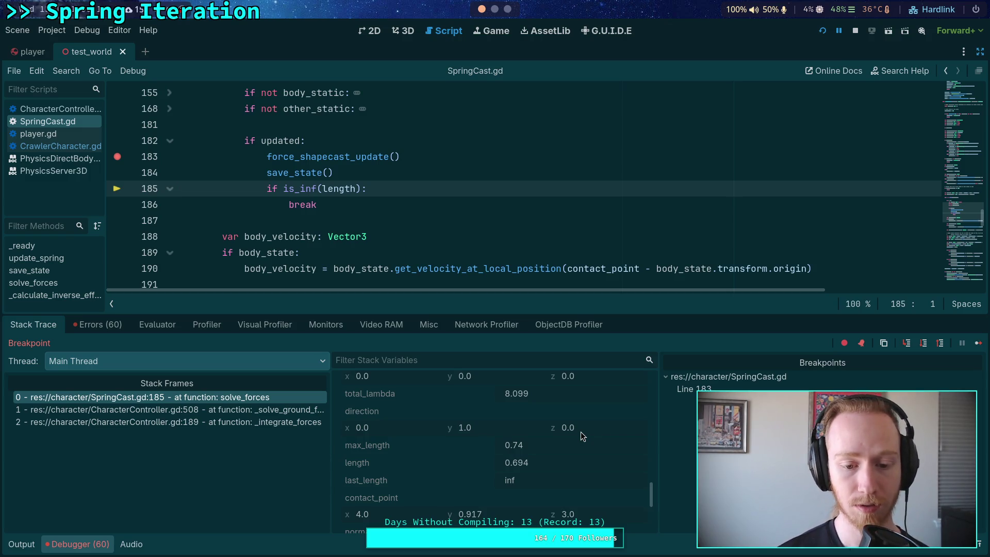
{"action": "scroll", "coordinate": [511, 439], "scroll_direction": "down", "scroll_amount": 3}
{"action": "scroll", "coordinate": [504, 428], "scroll_direction": "up", "scroll_amount": 6}
{"action": "scroll", "coordinate": [506, 431], "scroll_direction": "up", "scroll_amount": 10}
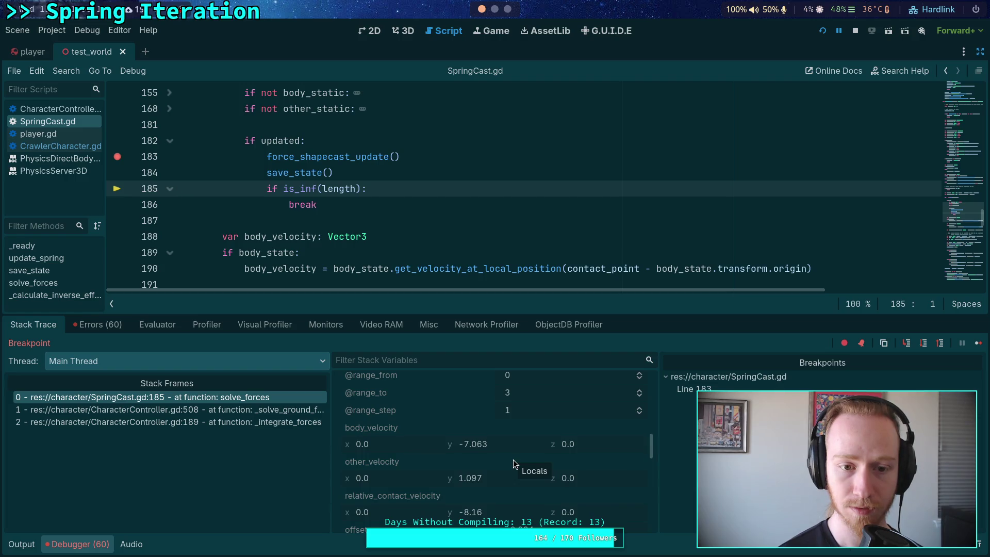
{"action": "scroll", "coordinate": [381, 220], "scroll_direction": "down", "scroll_amount": 10}
{"action": "scroll", "coordinate": [382, 222], "scroll_direction": "down", "scroll_amount": 7}
{"action": "scroll", "coordinate": [393, 233], "scroll_direction": "up", "scroll_amount": 2}
{"action": "scroll", "coordinate": [392, 233], "scroll_direction": "up", "scroll_amount": 15}
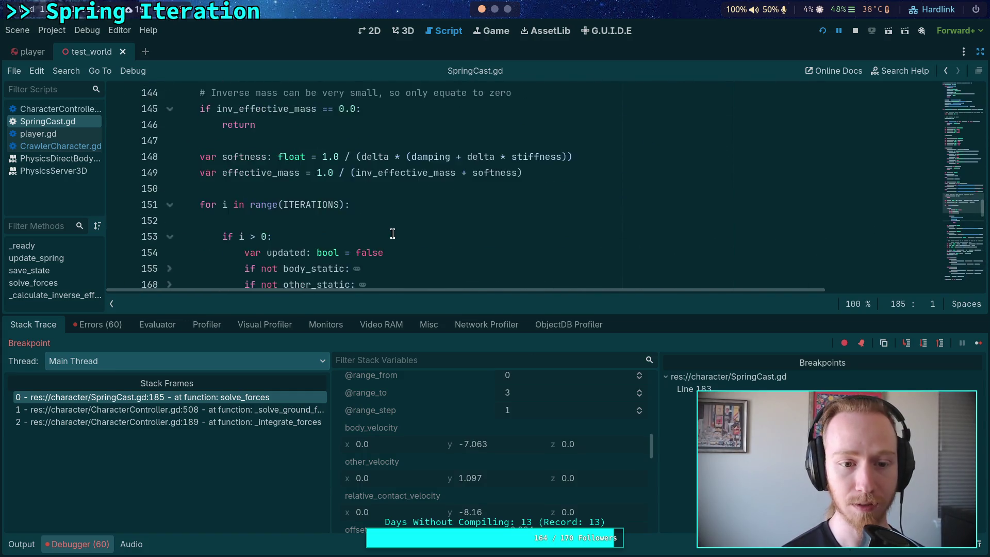
{"action": "scroll", "coordinate": [393, 233], "scroll_direction": "down", "scroll_amount": 3}
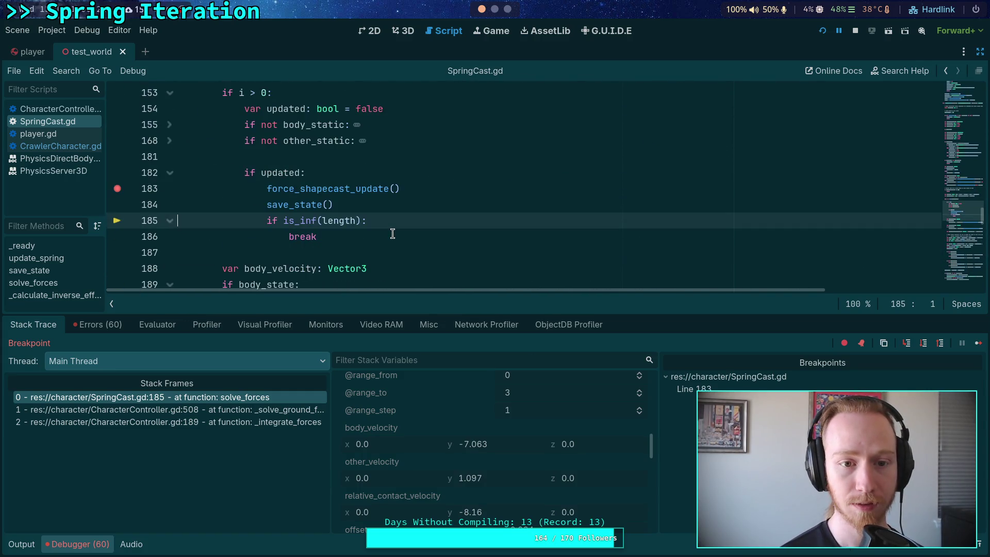
Unfold and refold the other_static and body_static blocks to review them
{"action": "left_click", "coordinate": [170, 140]}
{"action": "left_click", "coordinate": [169, 125]}
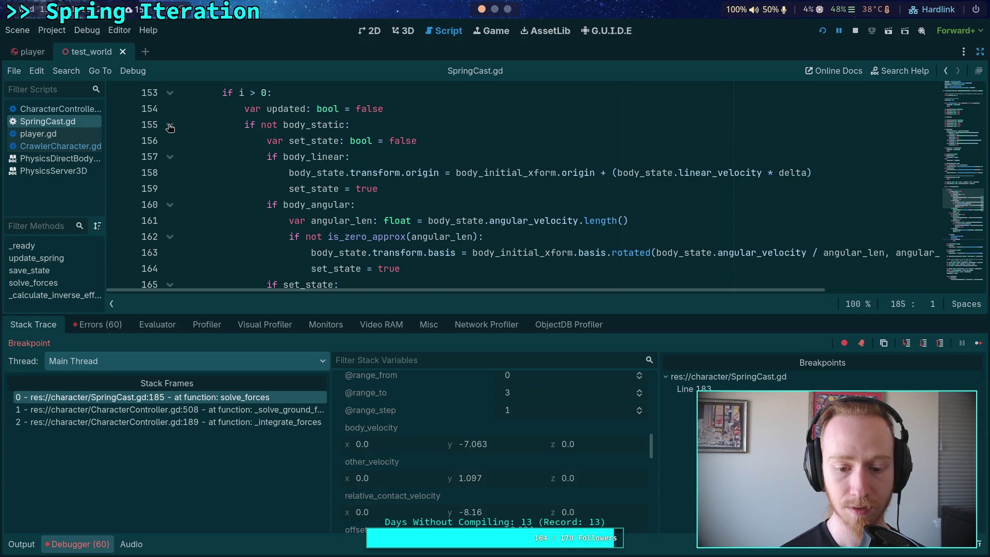
{"action": "left_click", "coordinate": [170, 125]}
{"action": "left_click", "coordinate": [169, 140]}
{"action": "scroll", "coordinate": [395, 190], "scroll_direction": "up", "scroll_amount": 2}
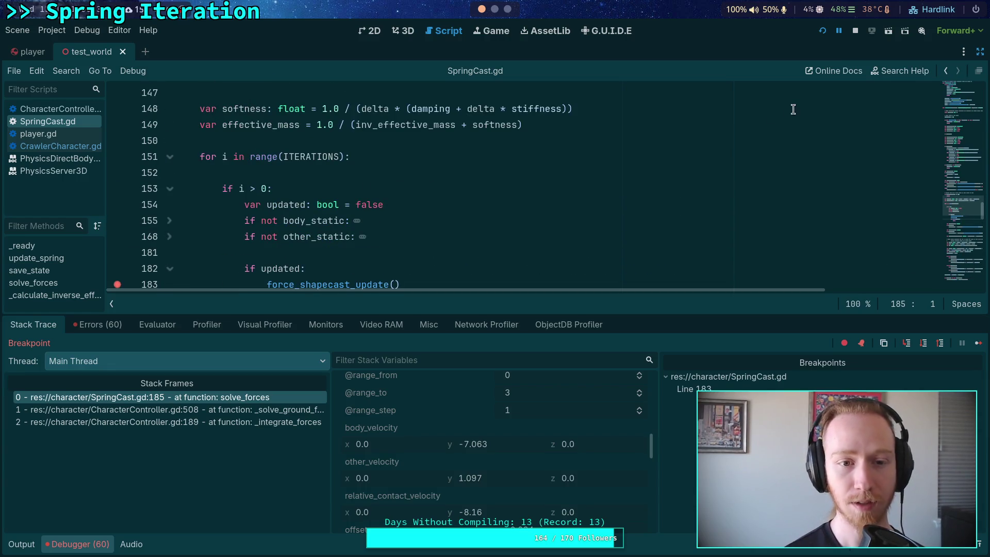
Stop debugging, set a breakpoint on line 149's effective_mass calculation, and relaunch
{"action": "left_click", "coordinate": [856, 31]}
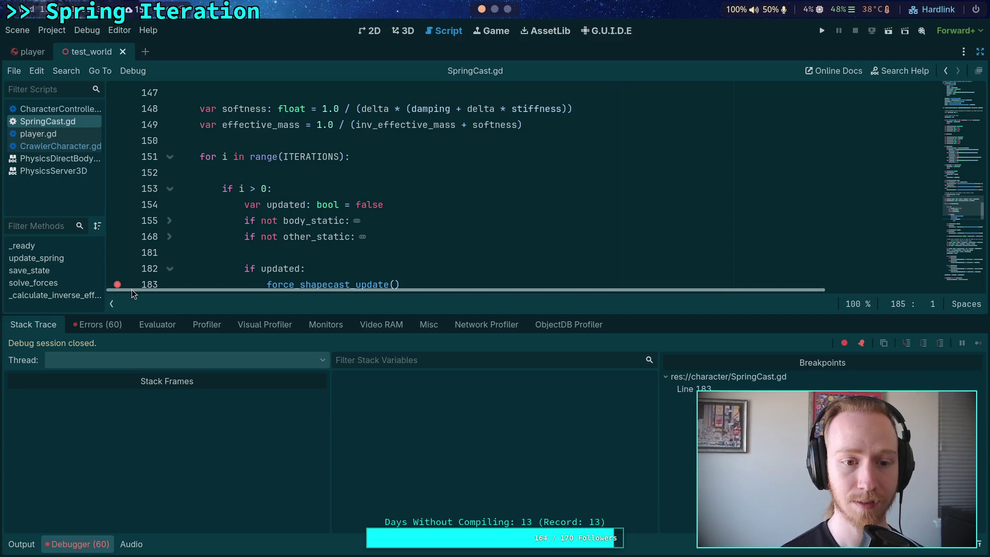
{"action": "left_click", "coordinate": [118, 190]}
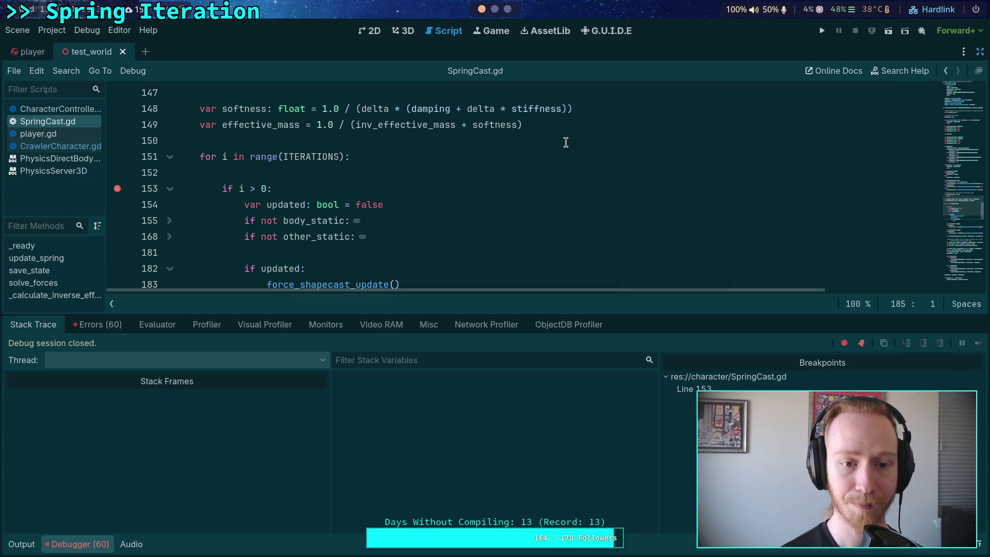
{"action": "left_click", "coordinate": [117, 190]}
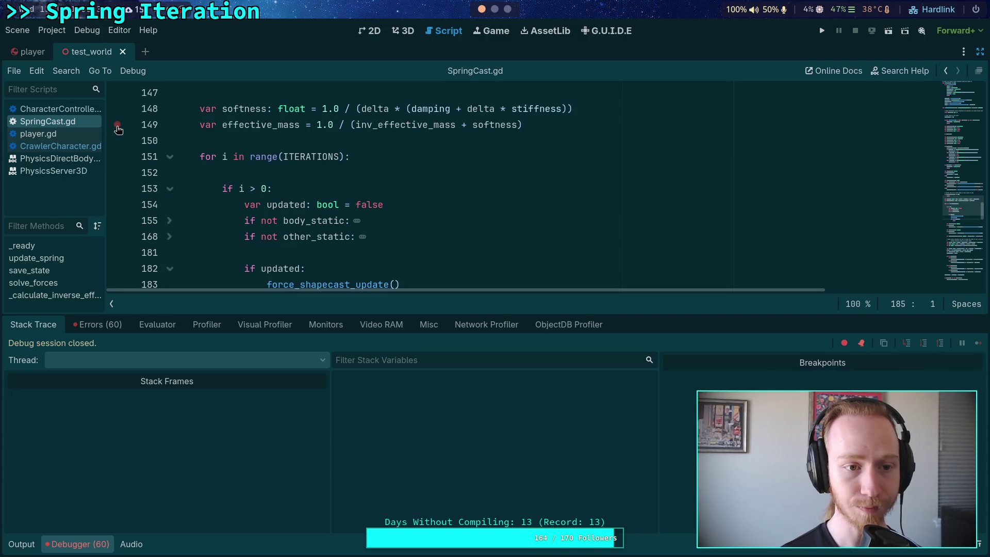
{"action": "left_click", "coordinate": [117, 125]}
{"action": "left_click", "coordinate": [821, 31]}
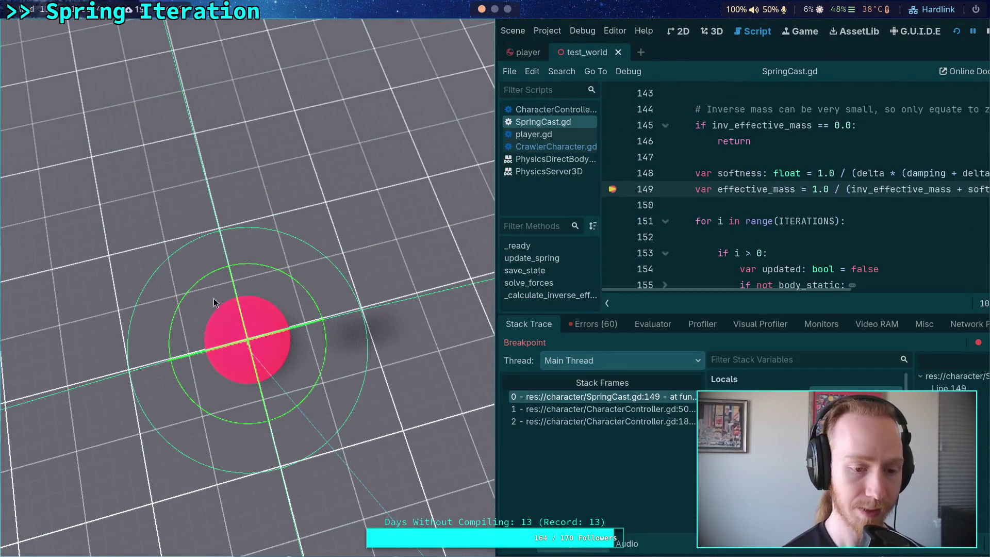
Return to the editor paused at line 149, showing delta 0.01 and _restitution 0.15
{"action": "key", "text": "super+shift+2"}
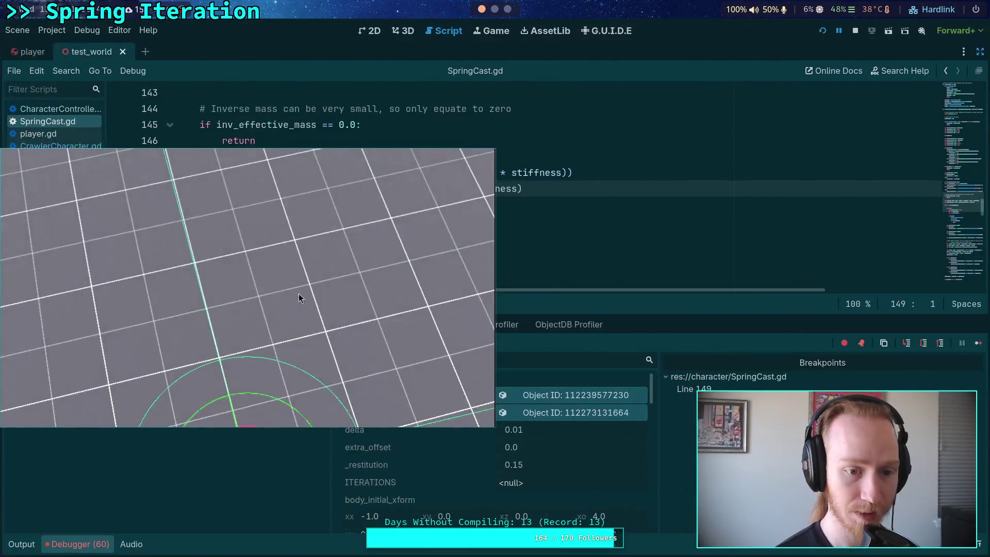
{"action": "key", "text": "super+shift+1"}
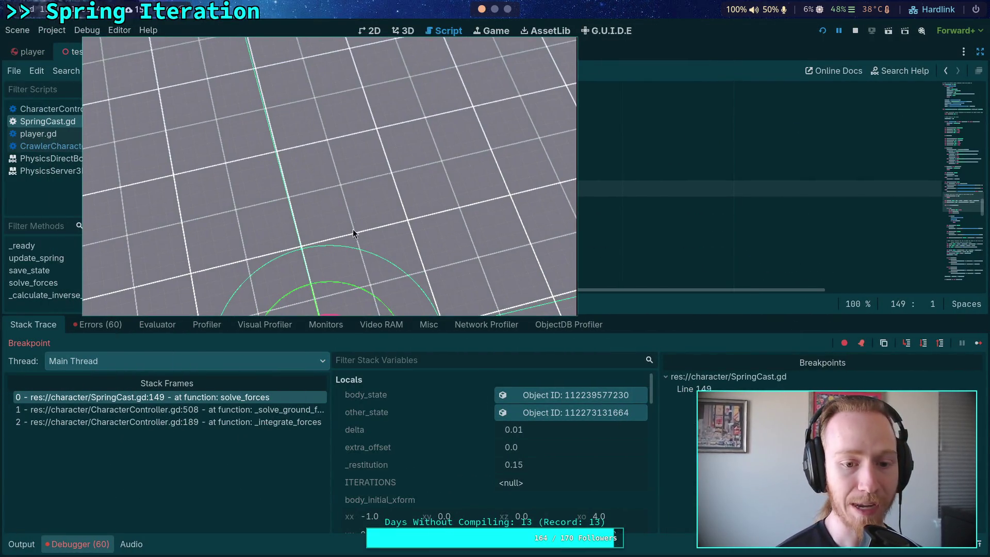
{"action": "key", "text": "super+shift+2"}
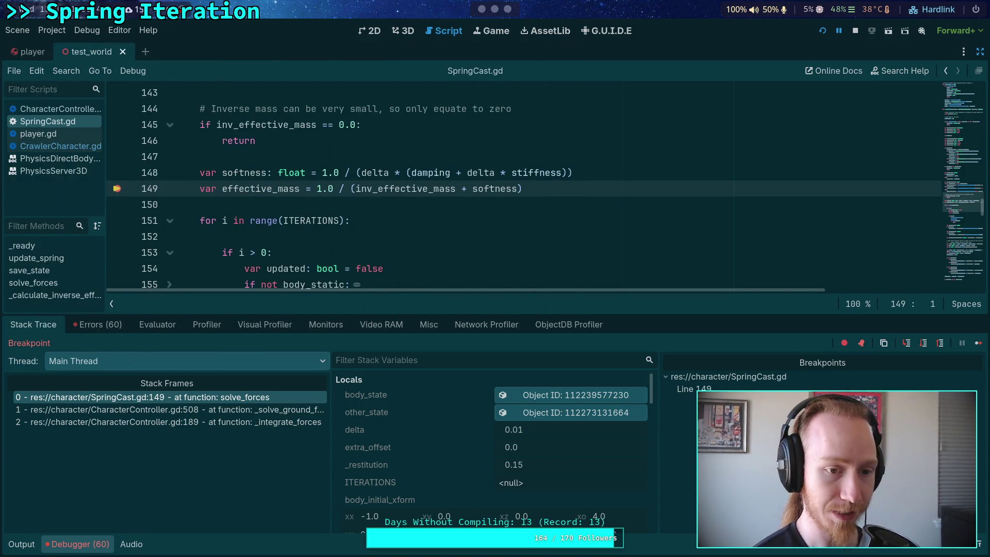